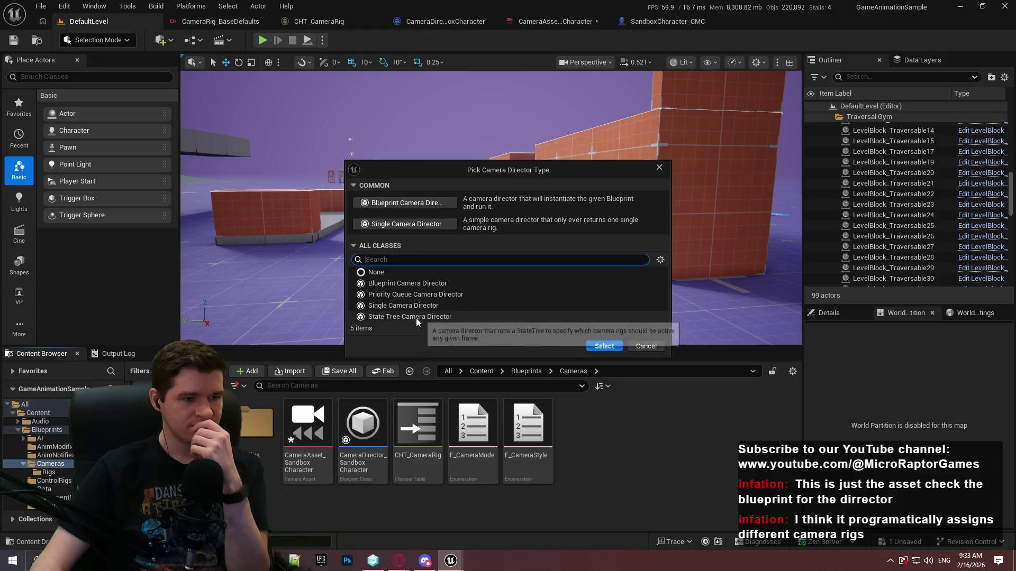
Create a camera asset using the State Tree Camera Director and inspect its Director settings.
{"action": "left_click", "coordinate": [416, 317]}
{"action": "left_click", "coordinate": [605, 347]}
{"action": "double_click", "coordinate": [593, 442]}
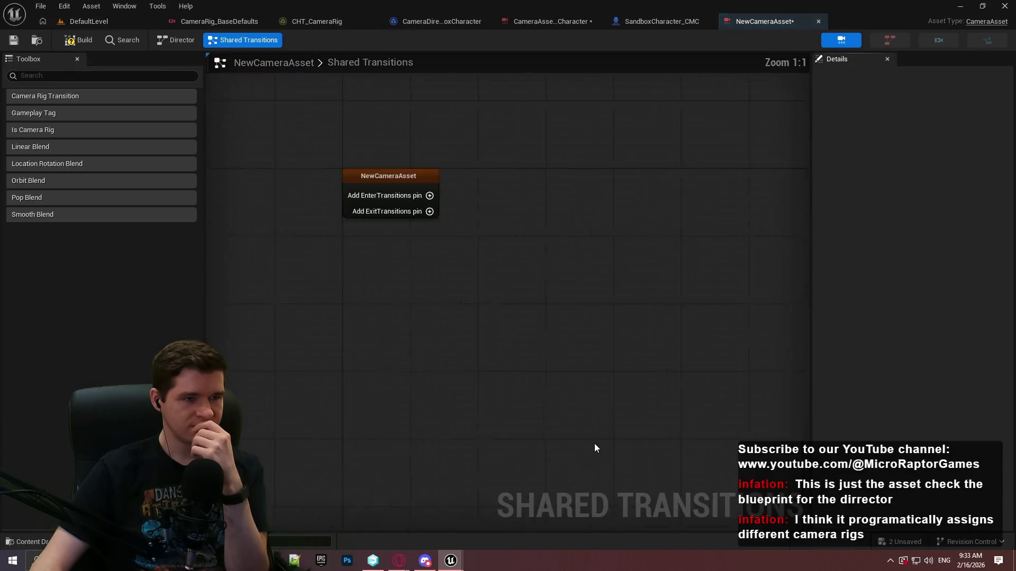
{"action": "left_click", "coordinate": [178, 40]}
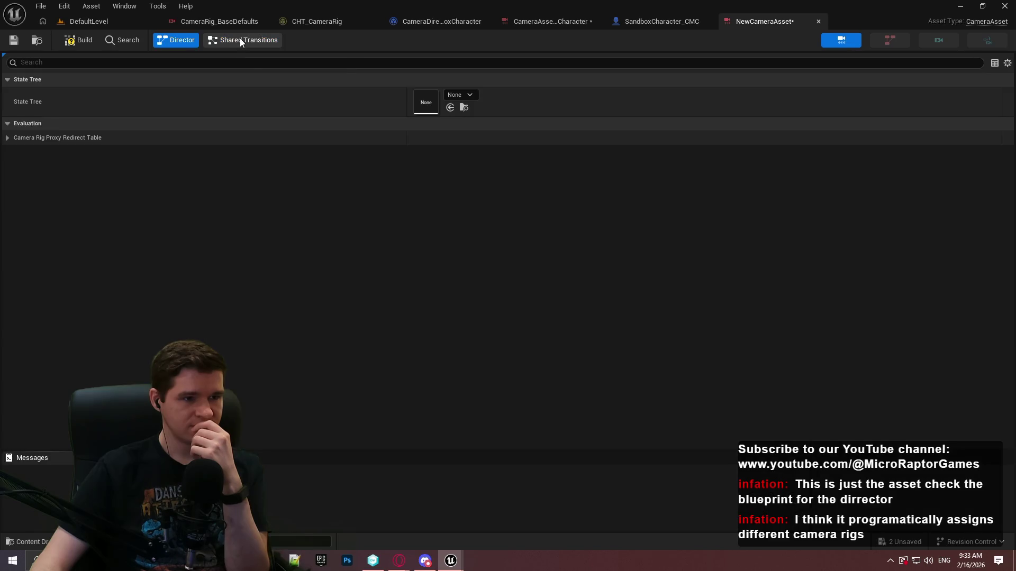
{"action": "left_click", "coordinate": [8, 138]}
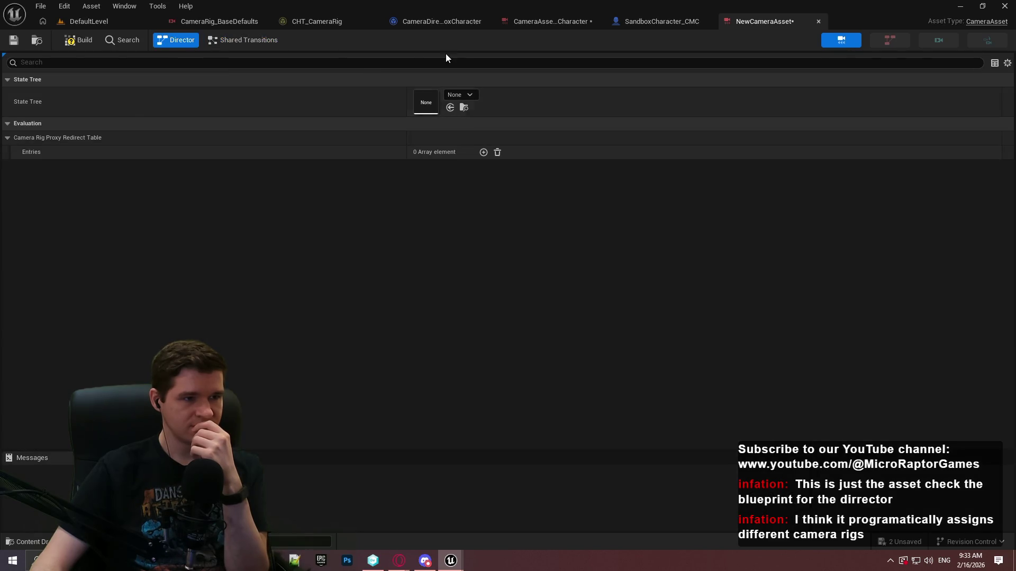
Close and delete NewCameraAsset, then switch to the Redlock project's editor window.
{"action": "left_click", "coordinate": [818, 22]}
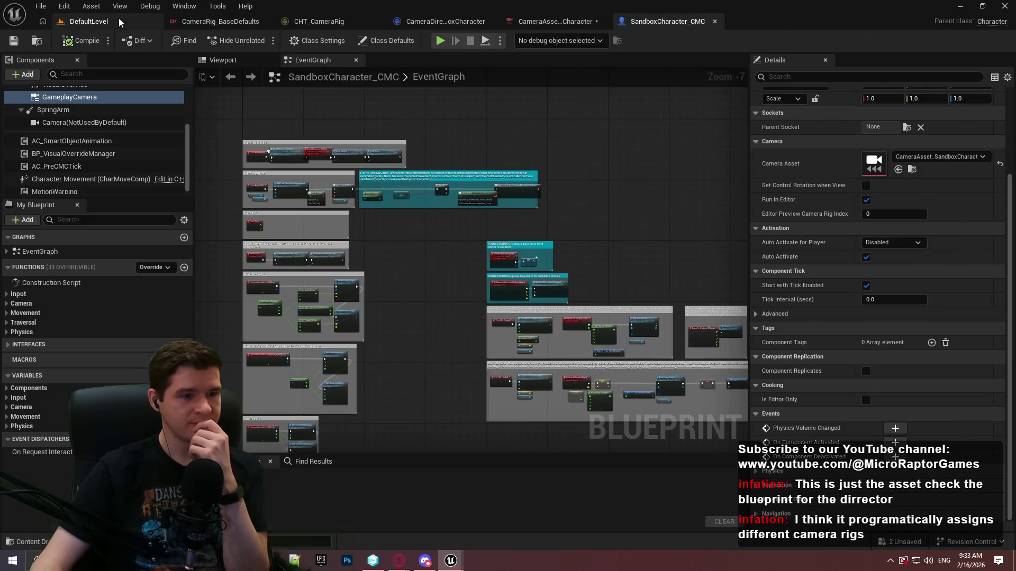
{"action": "left_click", "coordinate": [89, 21]}
{"action": "key", "text": "Delete"}
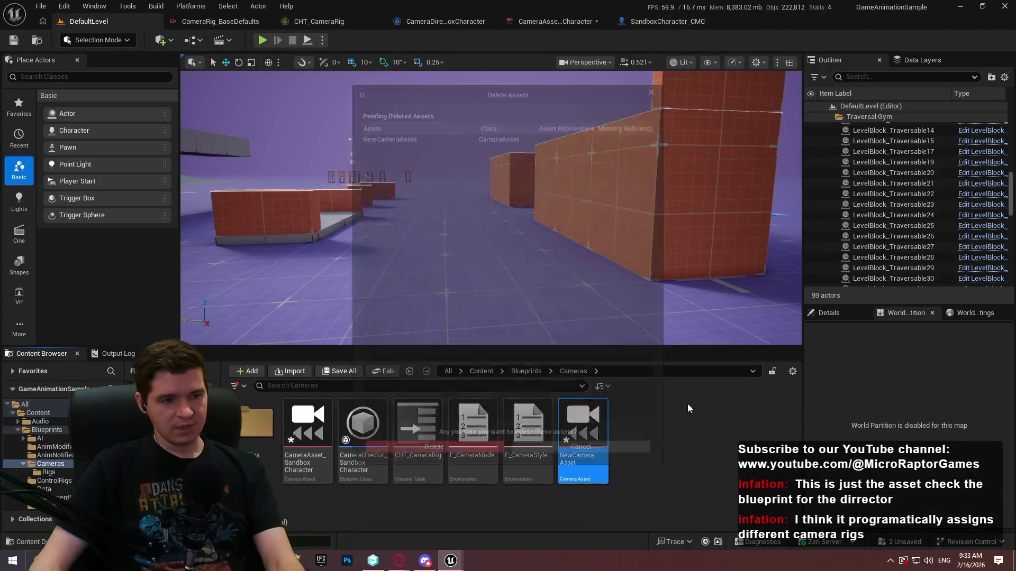
{"action": "left_click", "coordinate": [481, 453]}
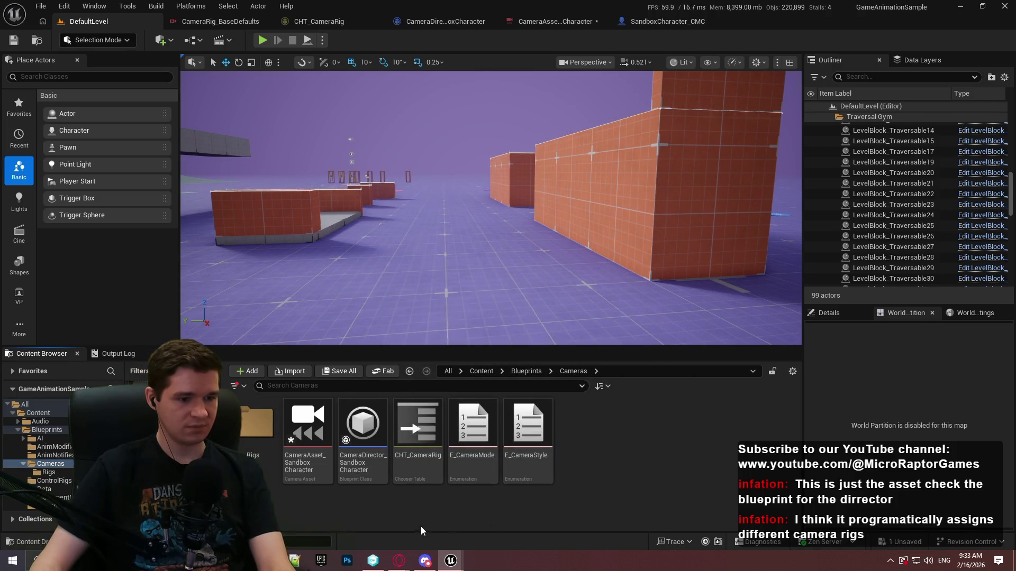
{"action": "mouse_move", "coordinate": [458, 565]}
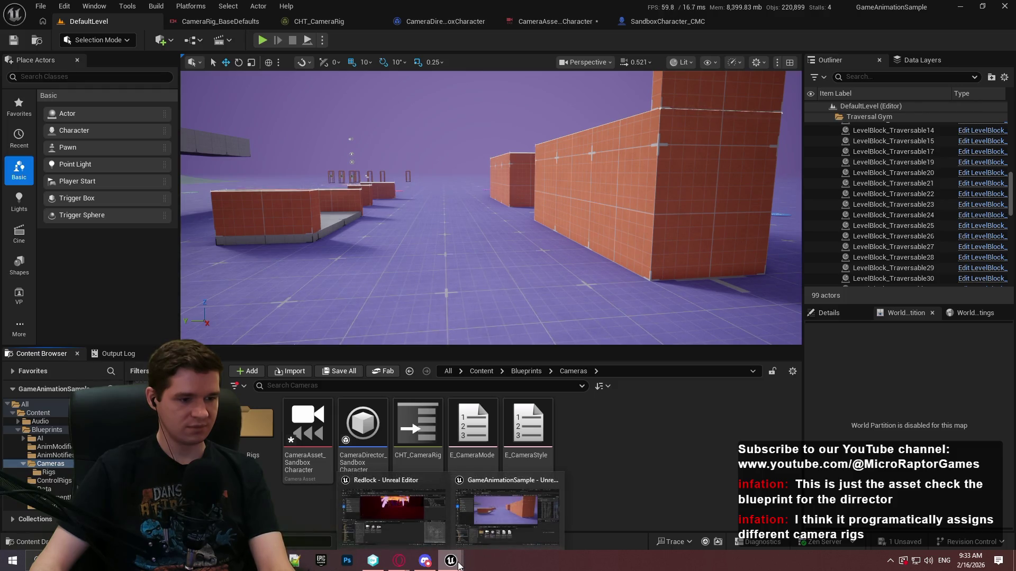
{"action": "left_click", "coordinate": [414, 503]}
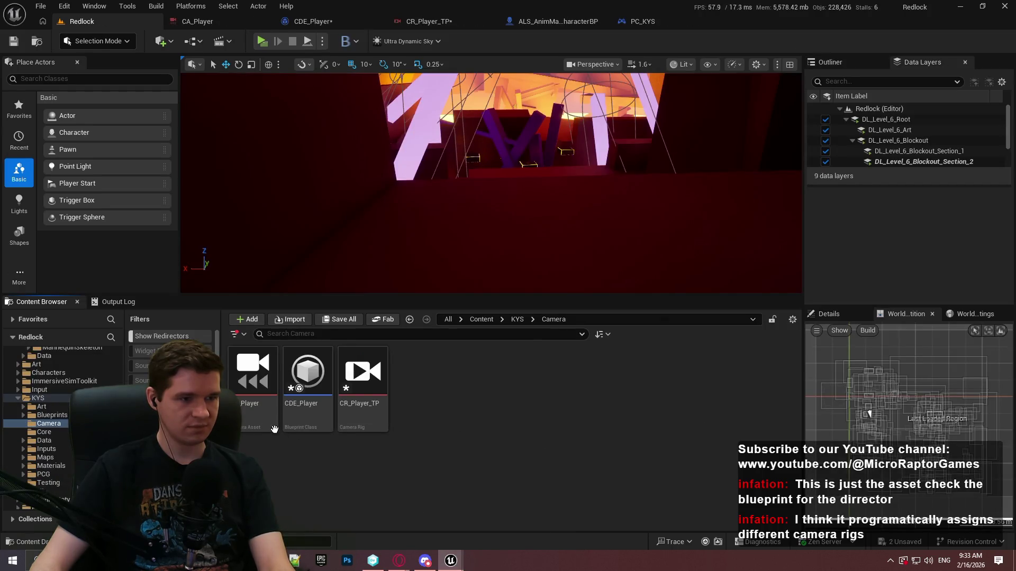
Open and build CA_Player, then view the CR_Player_TP rig and CDE_Player's class defaults.
{"action": "left_click", "coordinate": [257, 422]}
{"action": "double_click", "coordinate": [257, 422]}
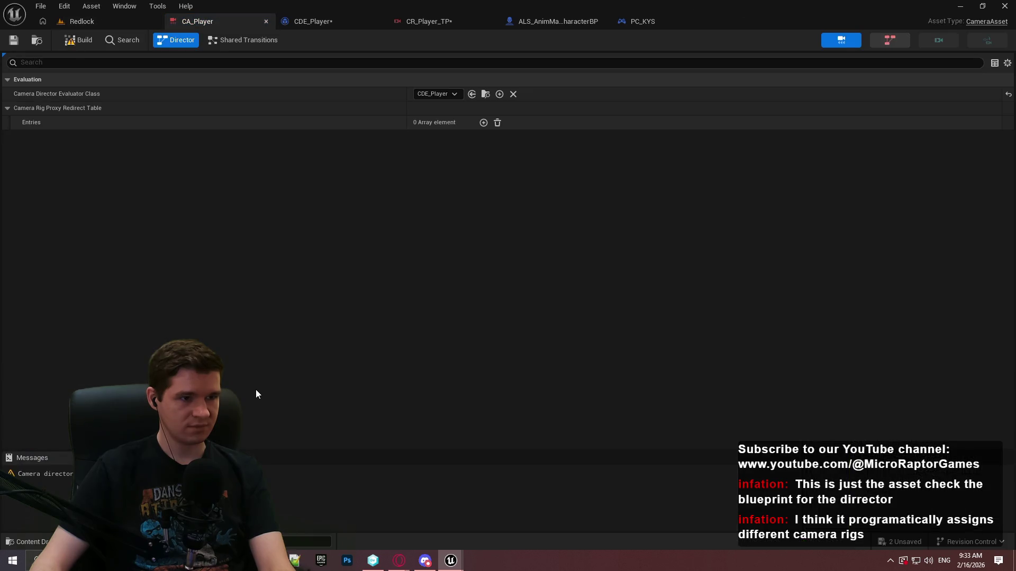
{"action": "left_click", "coordinate": [79, 40]}
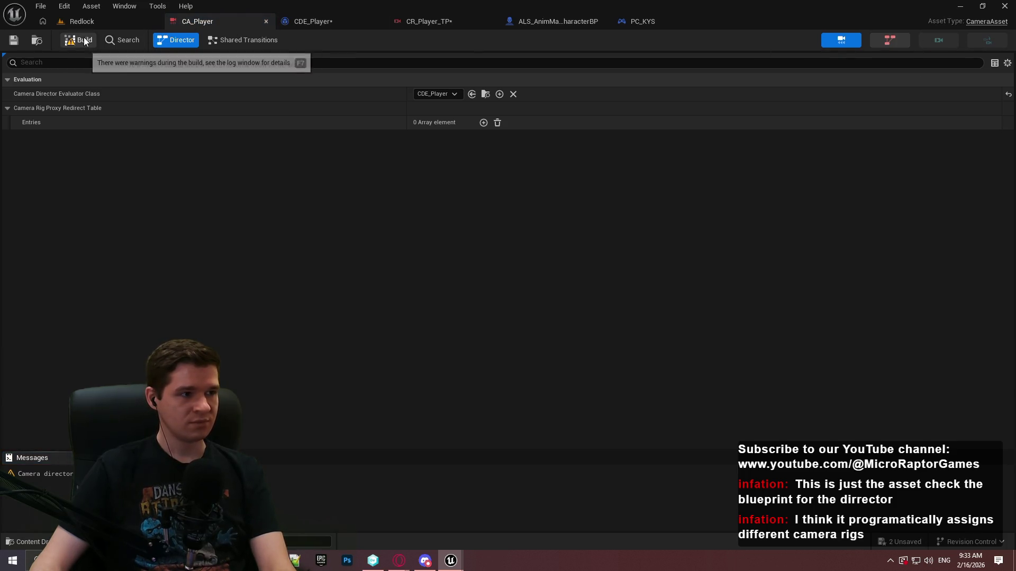
{"action": "left_click", "coordinate": [452, 20]}
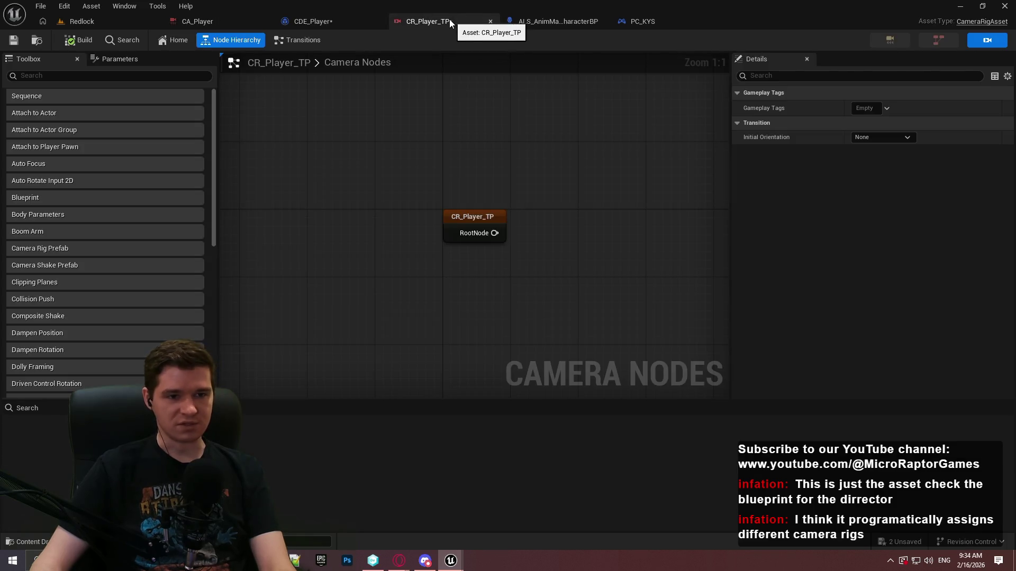
{"action": "left_click", "coordinate": [313, 22]}
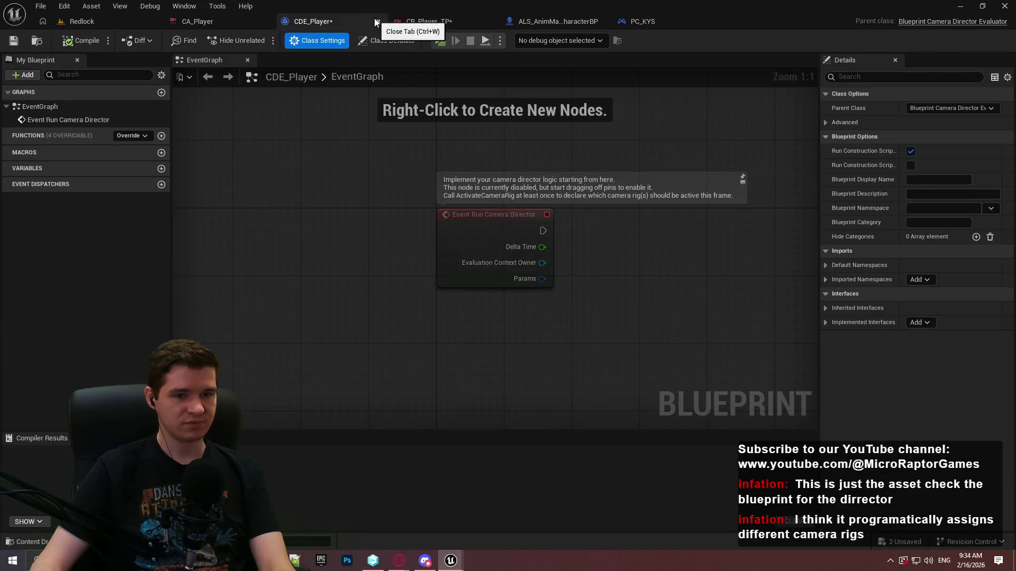
{"action": "left_click", "coordinate": [386, 42]}
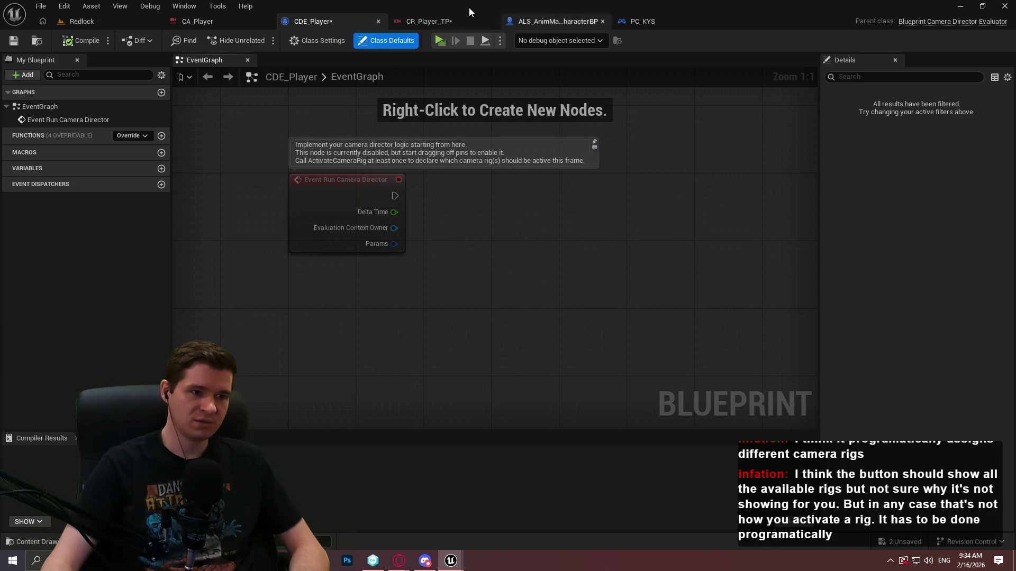
Review the CR_Player_TP rig graph with a wider node area, then the CA_Player asset.
{"action": "left_click", "coordinate": [444, 22]}
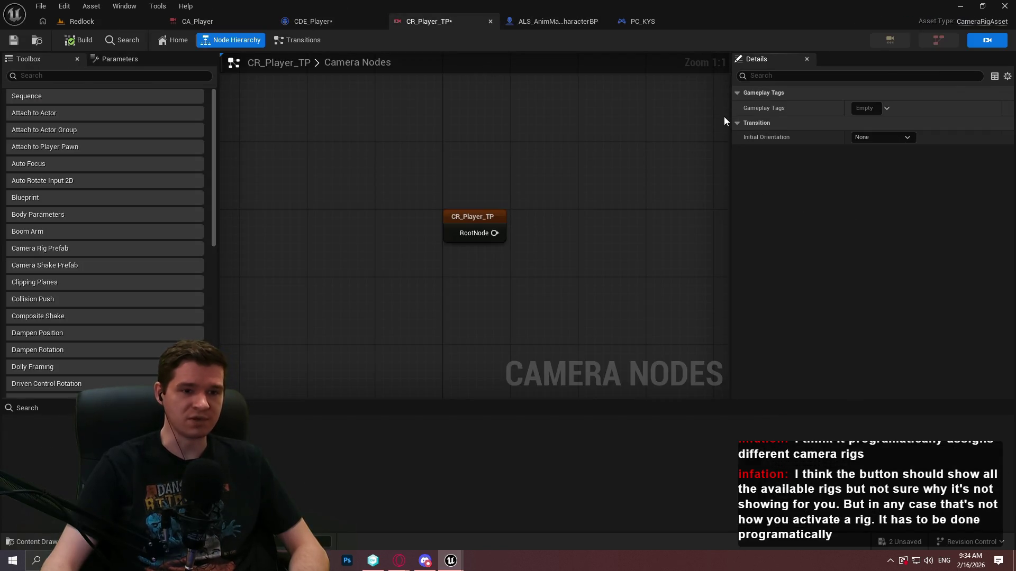
{"action": "left_click_drag", "start_coordinate": [732, 114], "coordinate": [779, 127]}
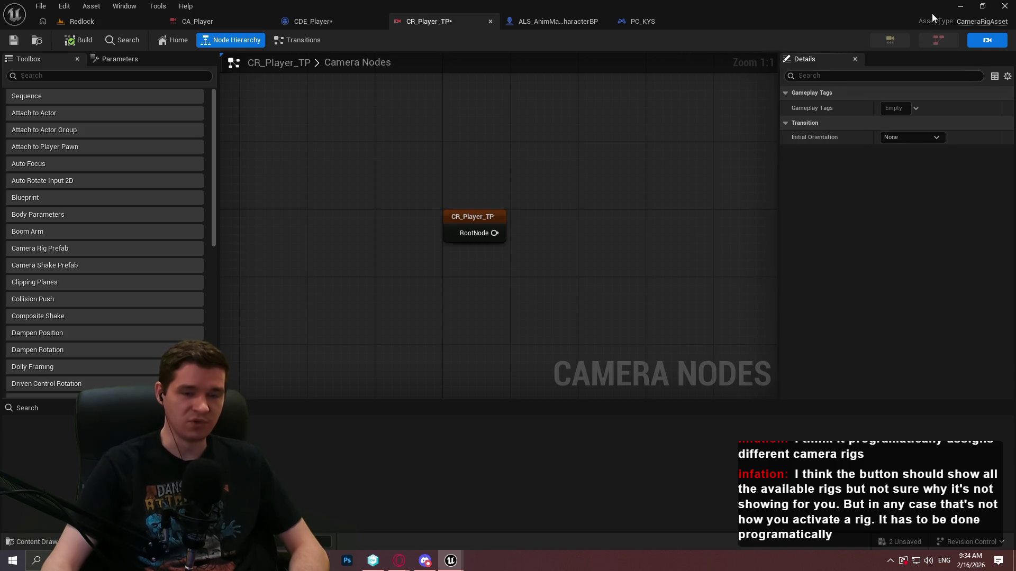
{"action": "left_click", "coordinate": [231, 20]}
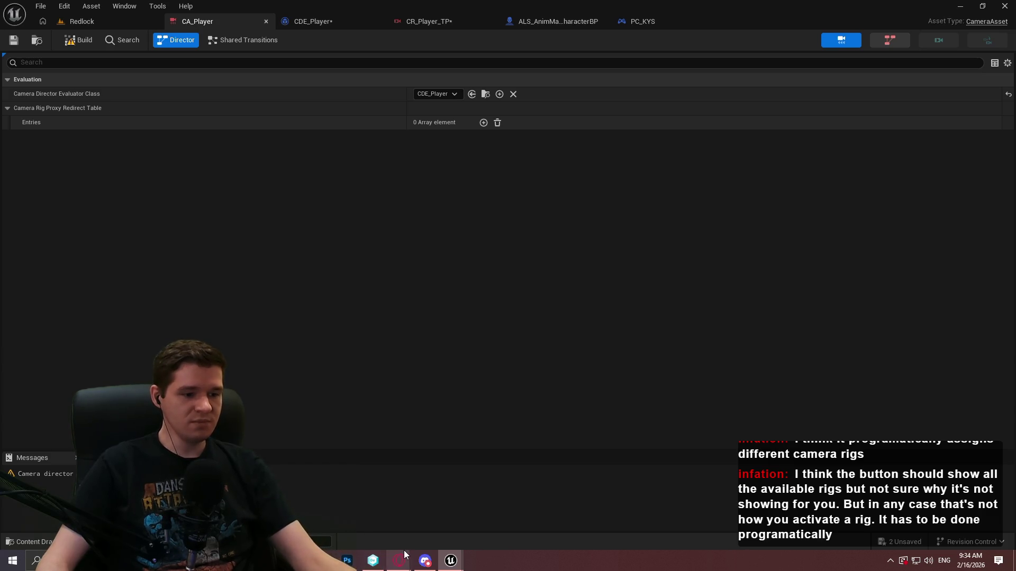
In the browser, search the web for 'ue5 gameplay camera' in a new tab.
{"action": "mouse_move", "coordinate": [401, 559]}
{"action": "left_click", "coordinate": [487, 522]}
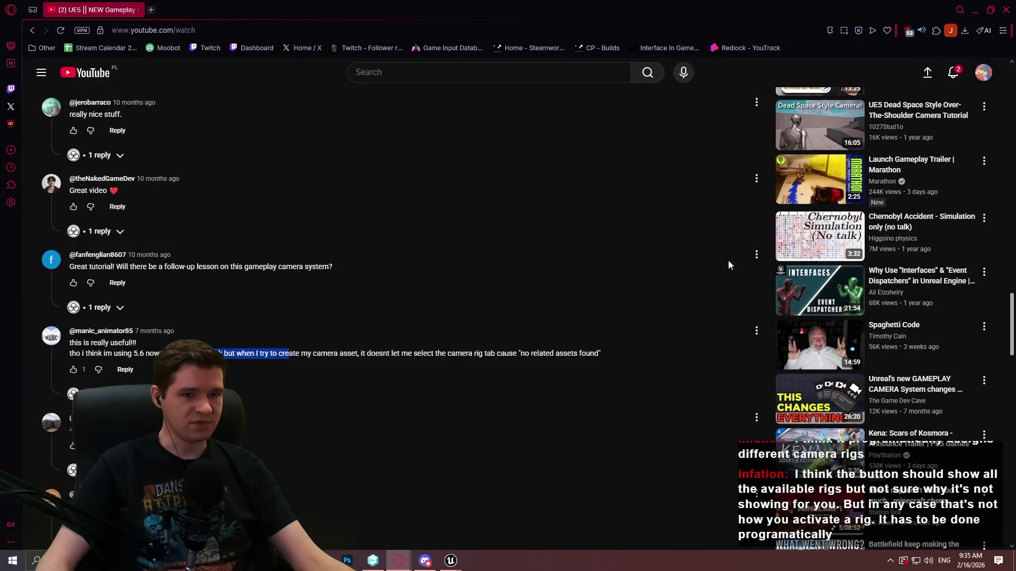
{"action": "key", "text": "Home"}
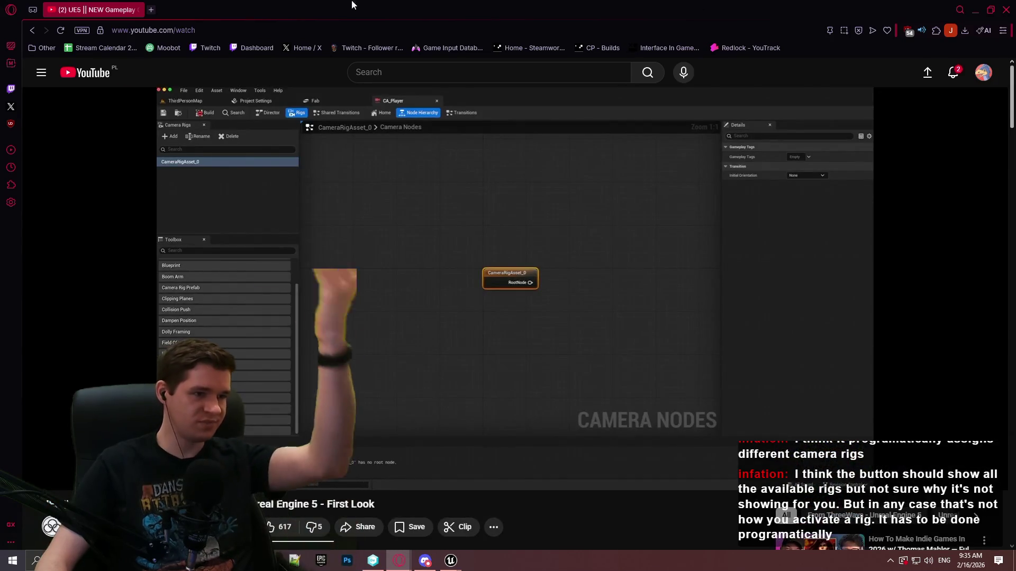
{"action": "left_click", "coordinate": [150, 10]}
{"action": "type", "text": "ue5 "}
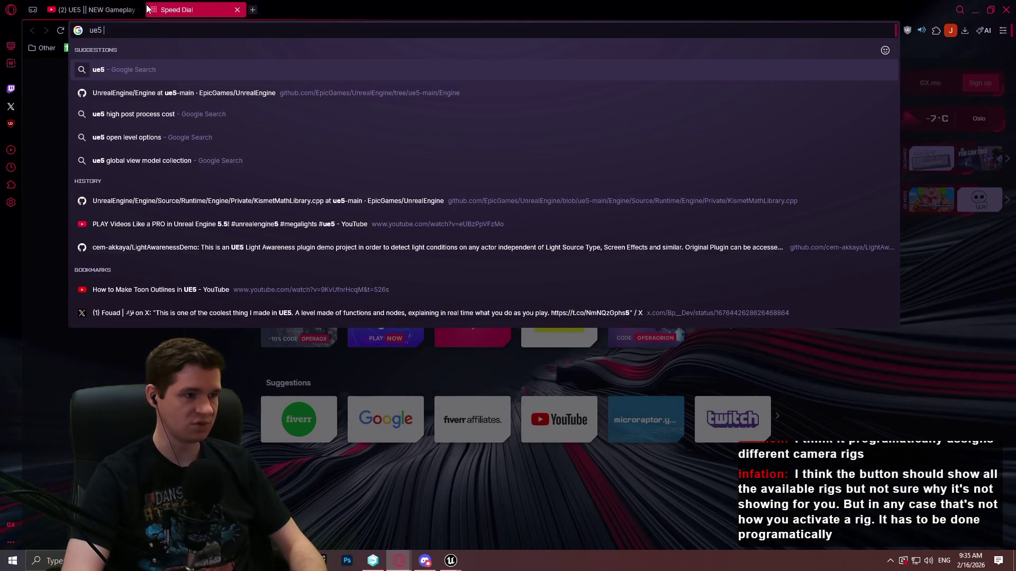
{"action": "type", "text": "gameplay camera"}
{"action": "key", "text": "Return"}
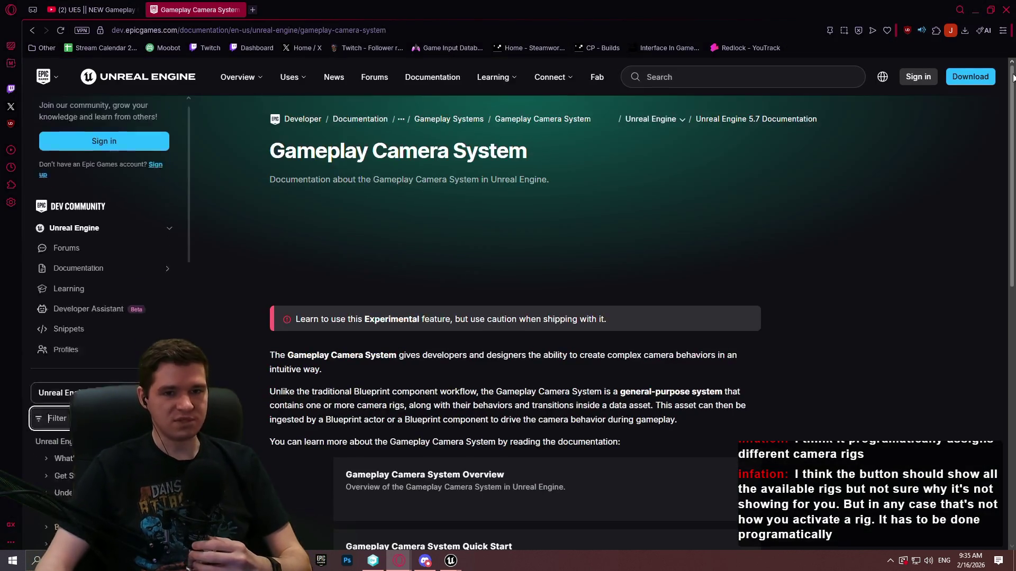
Open the Gameplay Camera System Quick Start page after glancing at the Overview page.
{"action": "scroll", "coordinate": [933, 210], "scroll_direction": "down", "scroll_amount": 5}
{"action": "scroll", "coordinate": [933, 211], "scroll_direction": "up", "scroll_amount": 2}
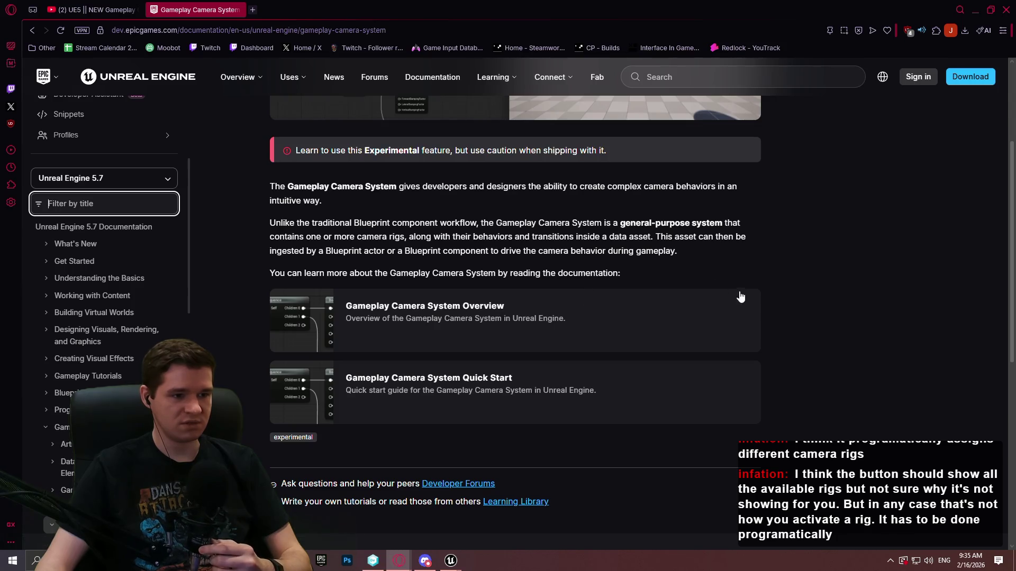
{"action": "left_click", "coordinate": [577, 334]}
{"action": "left_click_drag", "start_coordinate": [1011, 193], "coordinate": [1011, 317]}
{"action": "key", "text": "alt+Left"}
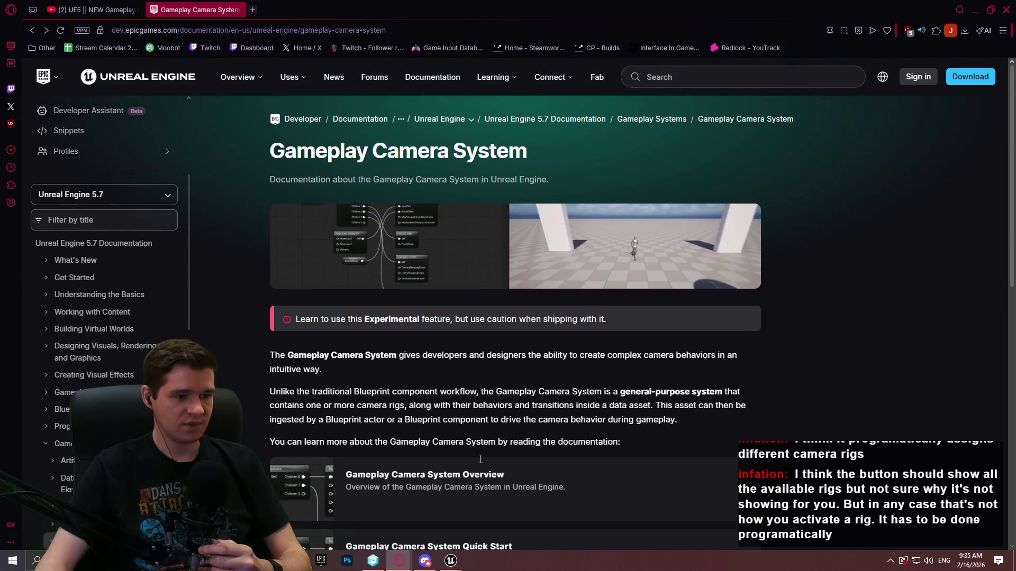
{"action": "left_click", "coordinate": [495, 549]}
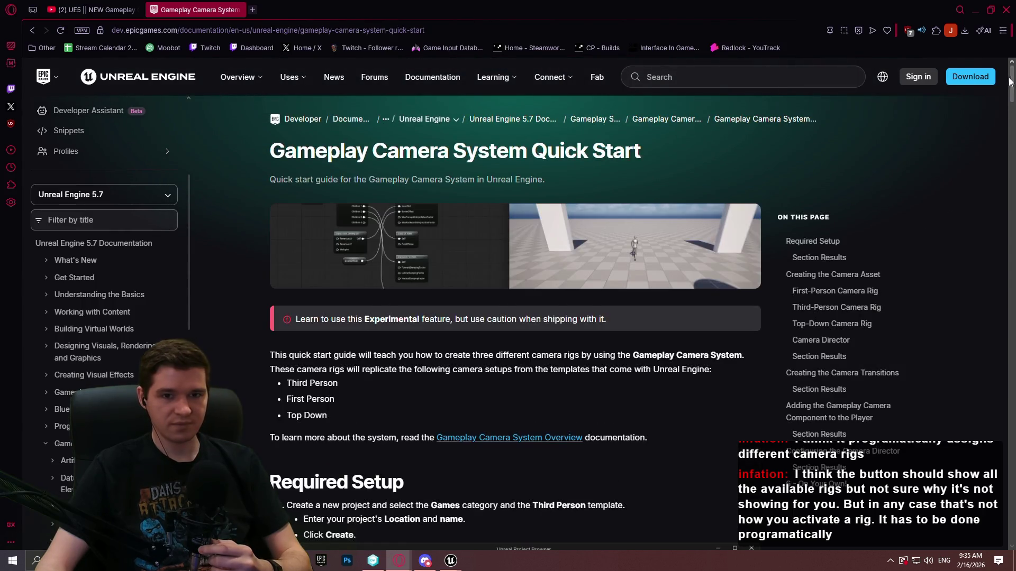
Scroll to the section on adding the Gameplay Camera Component to the Player.
{"action": "left_click_drag", "start_coordinate": [1012, 85], "coordinate": [1012, 324]}
{"action": "scroll", "coordinate": [1011, 323], "scroll_direction": "down", "scroll_amount": 20}
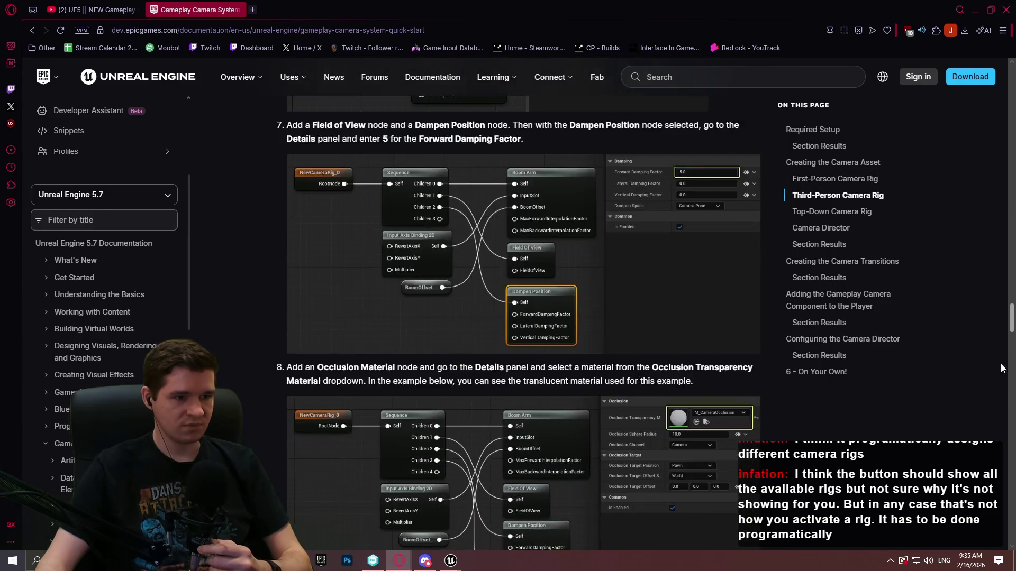
{"action": "scroll", "coordinate": [1000, 499], "scroll_direction": "down", "scroll_amount": 1}
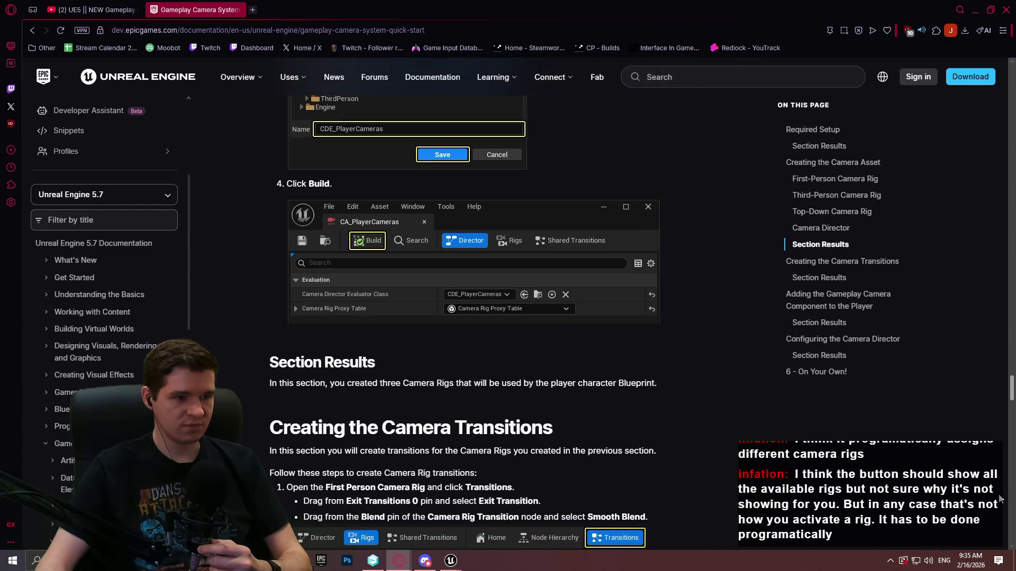
{"action": "scroll", "coordinate": [1000, 499], "scroll_direction": "down", "scroll_amount": 5}
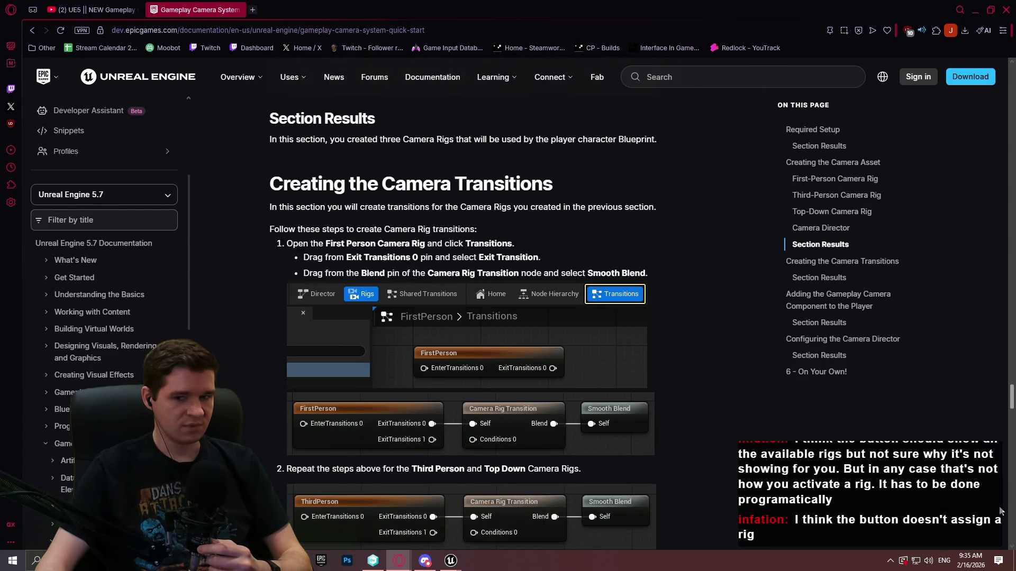
{"action": "scroll", "coordinate": [1008, 412], "scroll_direction": "down", "scroll_amount": 4}
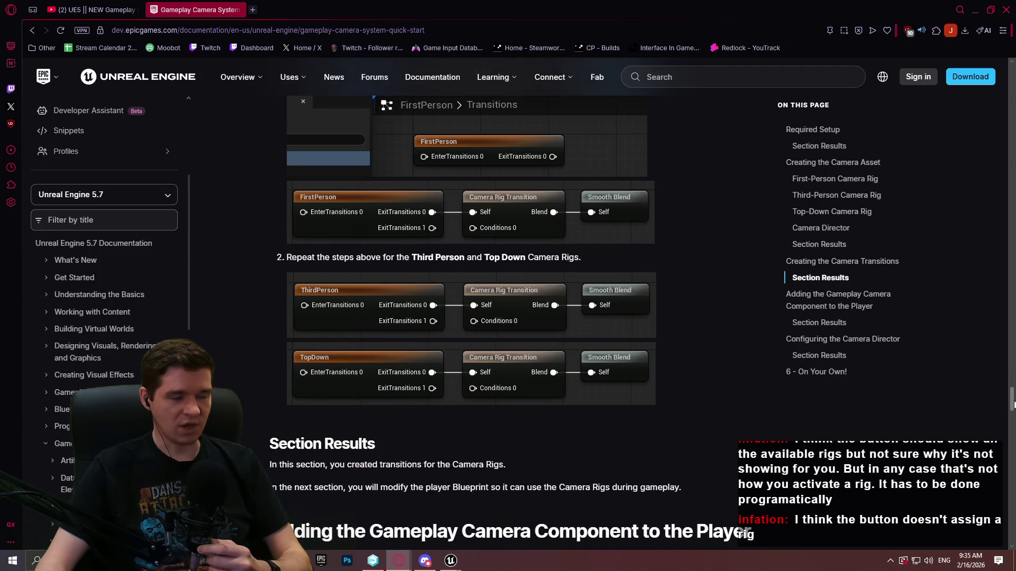
{"action": "scroll", "coordinate": [1012, 405], "scroll_direction": "down", "scroll_amount": 7}
{"action": "scroll", "coordinate": [1007, 409], "scroll_direction": "up", "scroll_amount": 5}
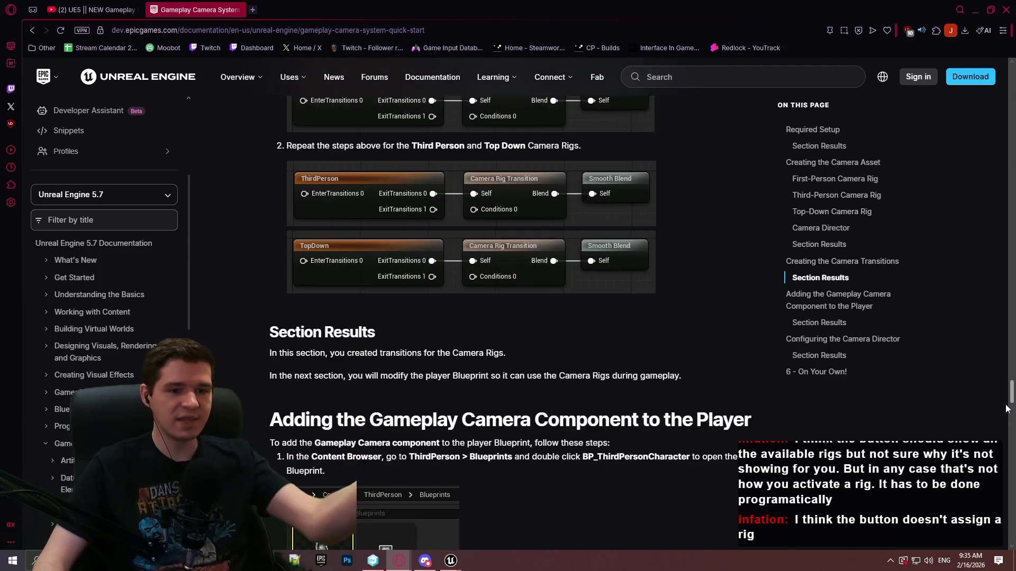
{"action": "scroll", "coordinate": [1007, 409], "scroll_direction": "up", "scroll_amount": 2}
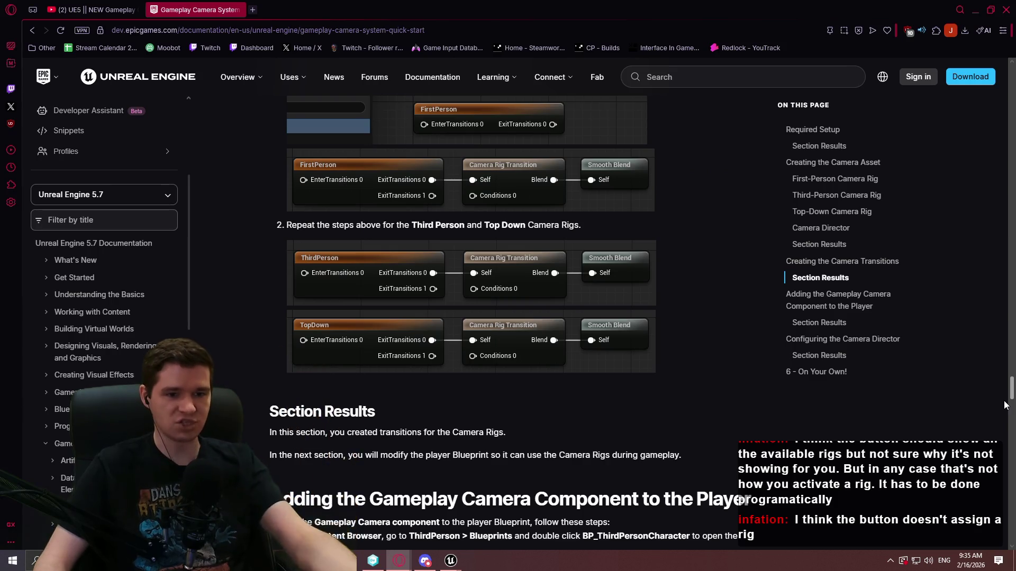
{"action": "scroll", "coordinate": [1006, 407], "scroll_direction": "down", "scroll_amount": 5}
{"action": "scroll", "coordinate": [1002, 418], "scroll_direction": "down", "scroll_amount": 10}
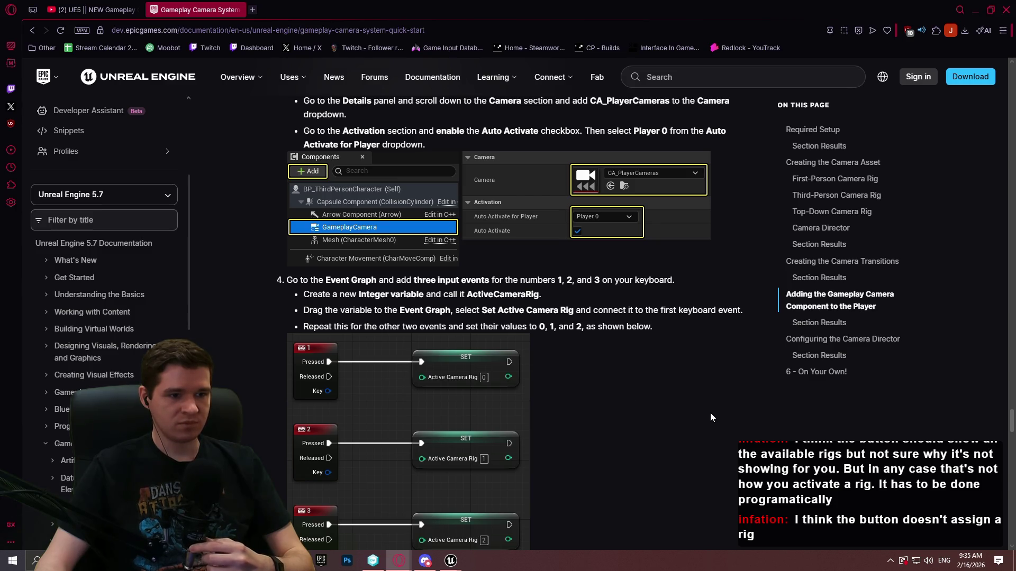
{"action": "scroll", "coordinate": [674, 404], "scroll_direction": "down", "scroll_amount": 6}
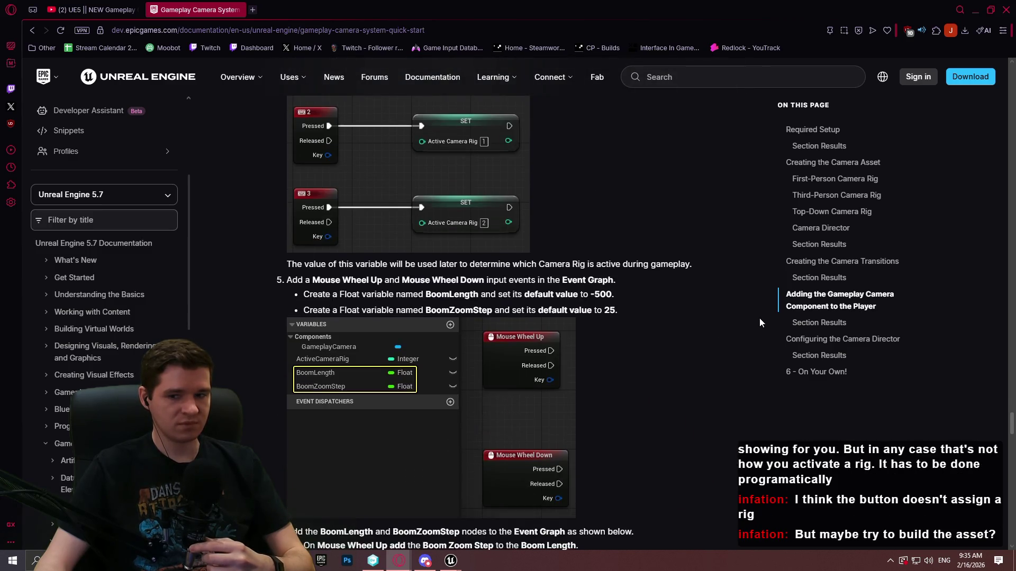
Back in the Redlock editor, rebuild the CA_Player camera asset.
{"action": "mouse_move", "coordinate": [458, 567]}
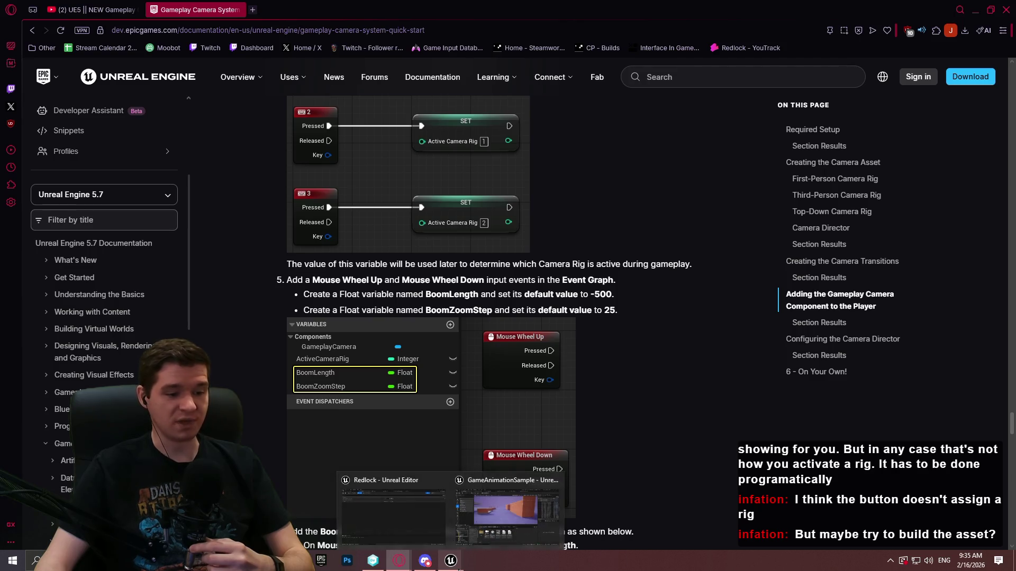
{"action": "left_click", "coordinate": [416, 532]}
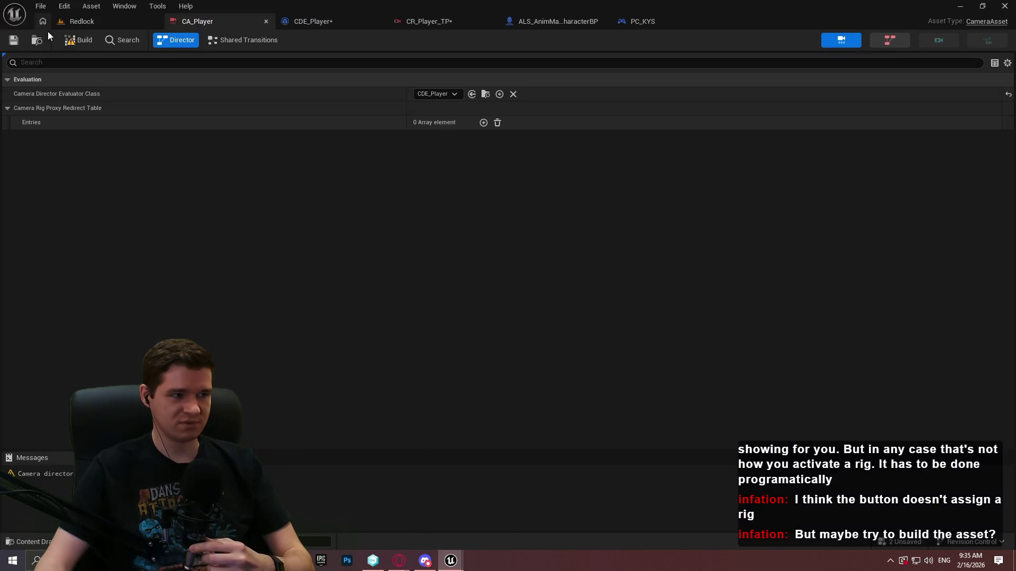
{"action": "left_click", "coordinate": [87, 44]}
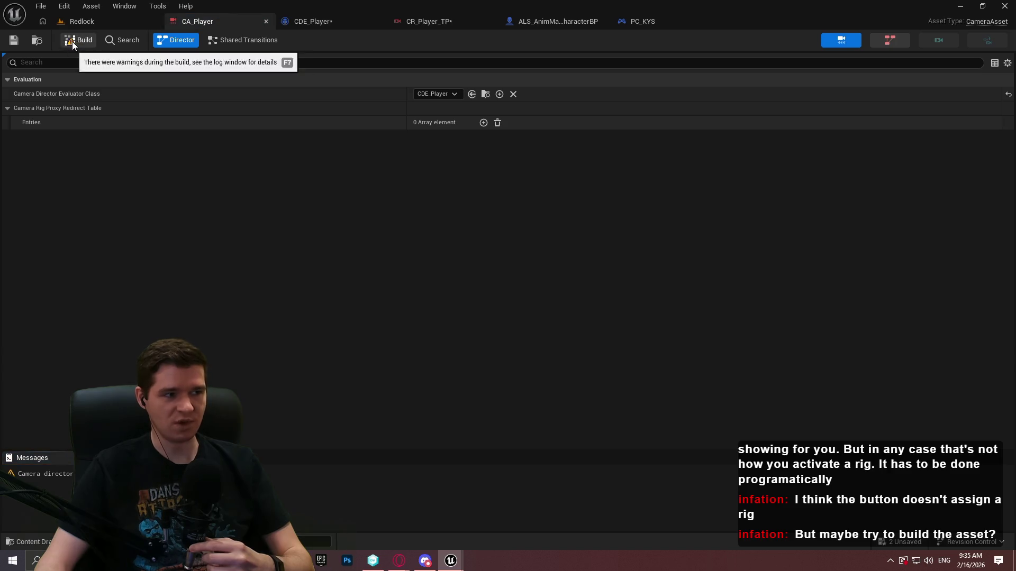
{"action": "left_click", "coordinate": [71, 42]}
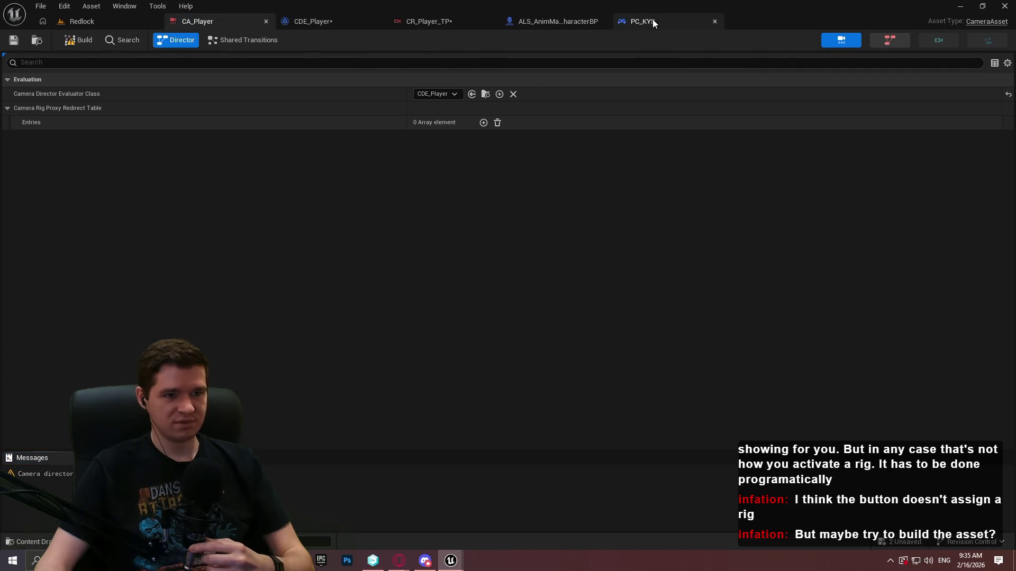
Set the character's GameplayCamera Auto Activate for Player to Player 0 and compile.
{"action": "left_click", "coordinate": [652, 21]}
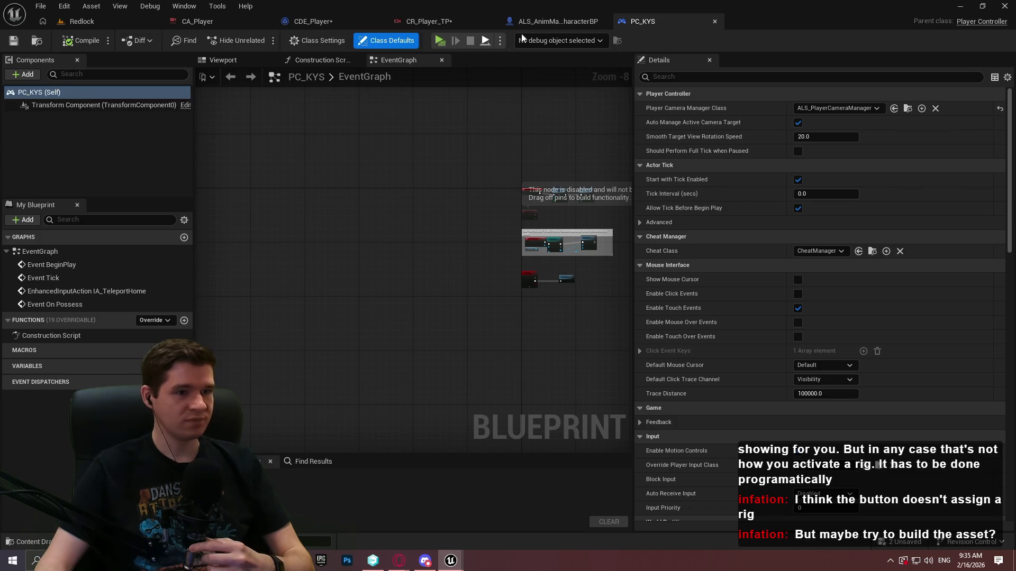
{"action": "left_click", "coordinate": [530, 21]}
{"action": "scroll", "coordinate": [982, 267], "scroll_direction": "down", "scroll_amount": 1}
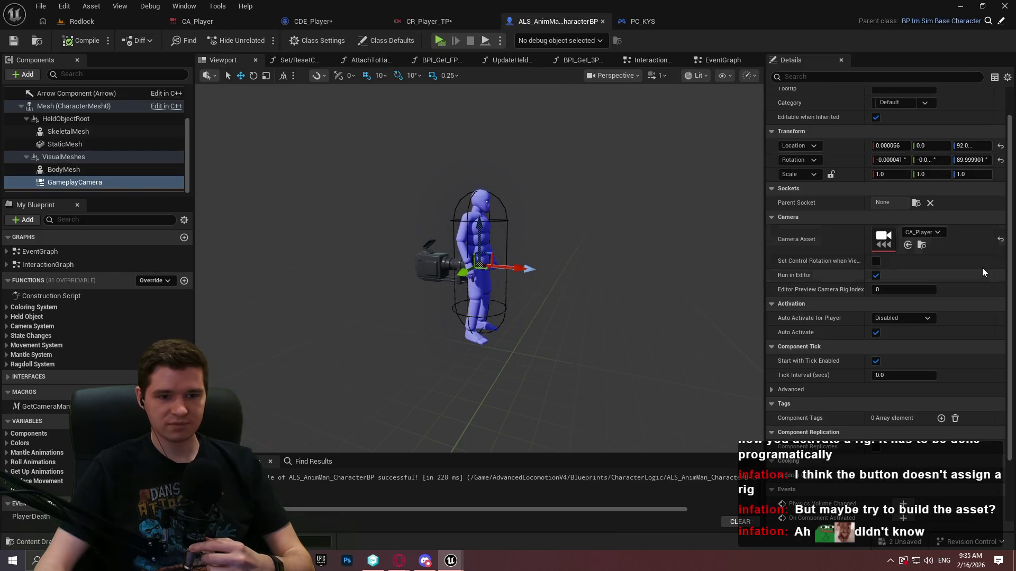
{"action": "scroll", "coordinate": [969, 268], "scroll_direction": "down", "scroll_amount": 2}
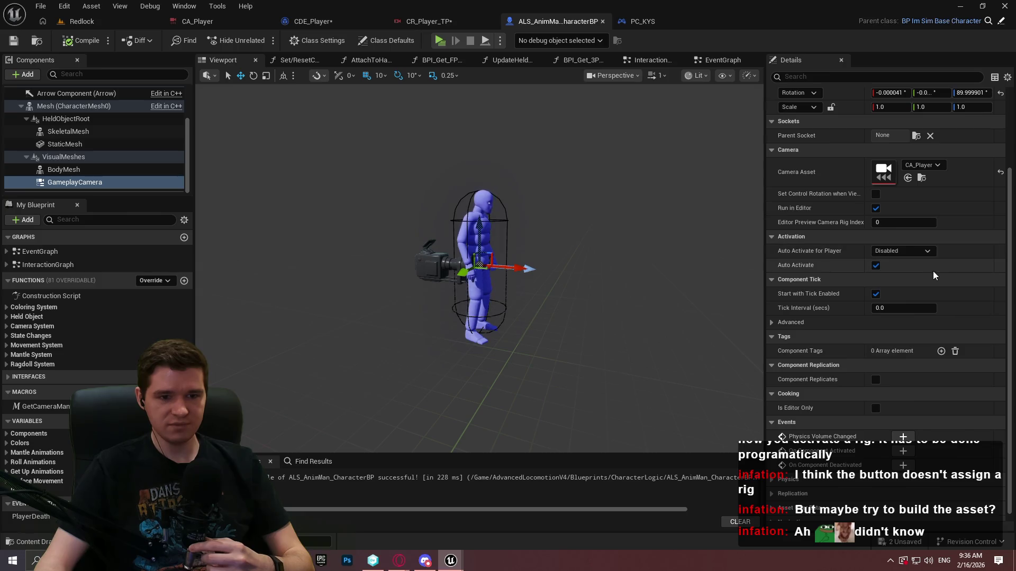
{"action": "left_click", "coordinate": [902, 251]}
{"action": "left_click", "coordinate": [894, 270]}
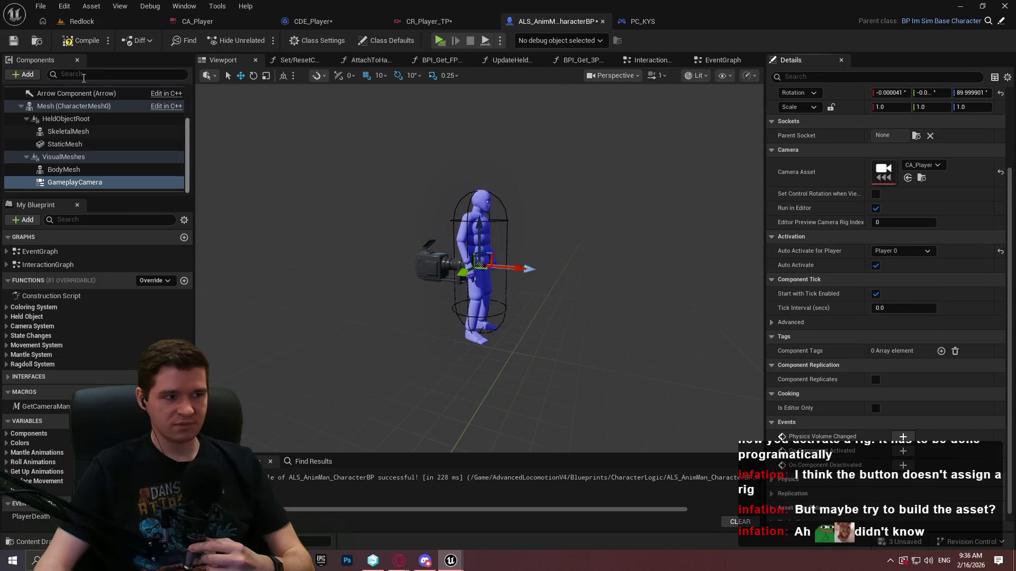
{"action": "left_click", "coordinate": [82, 40]}
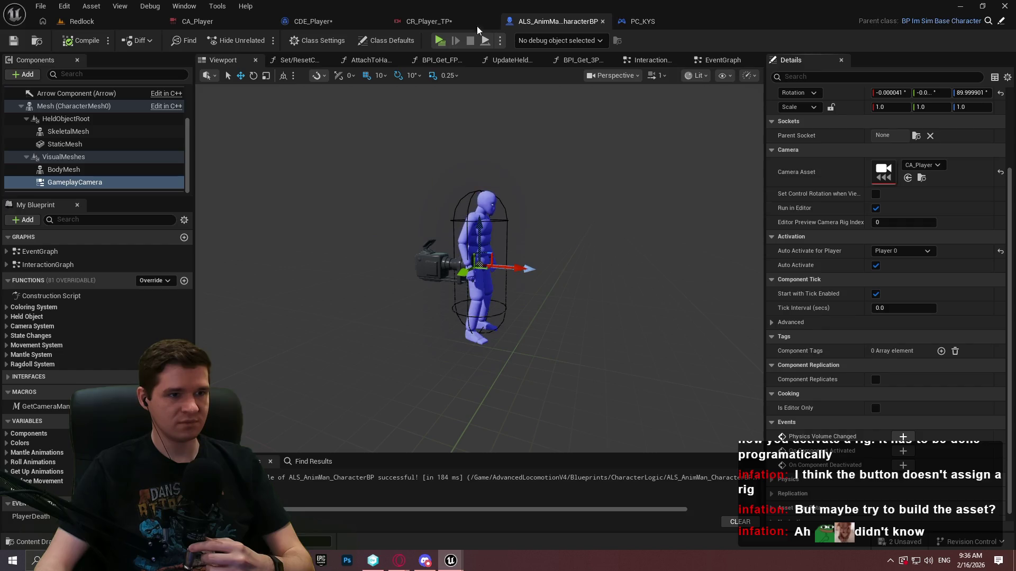
Reset CA_Player's Camera Director Evaluator Class to CDE_Player, rebuild, and show CDE_Player's EventGraph.
{"action": "left_click", "coordinate": [426, 21]}
{"action": "left_click", "coordinate": [208, 21]}
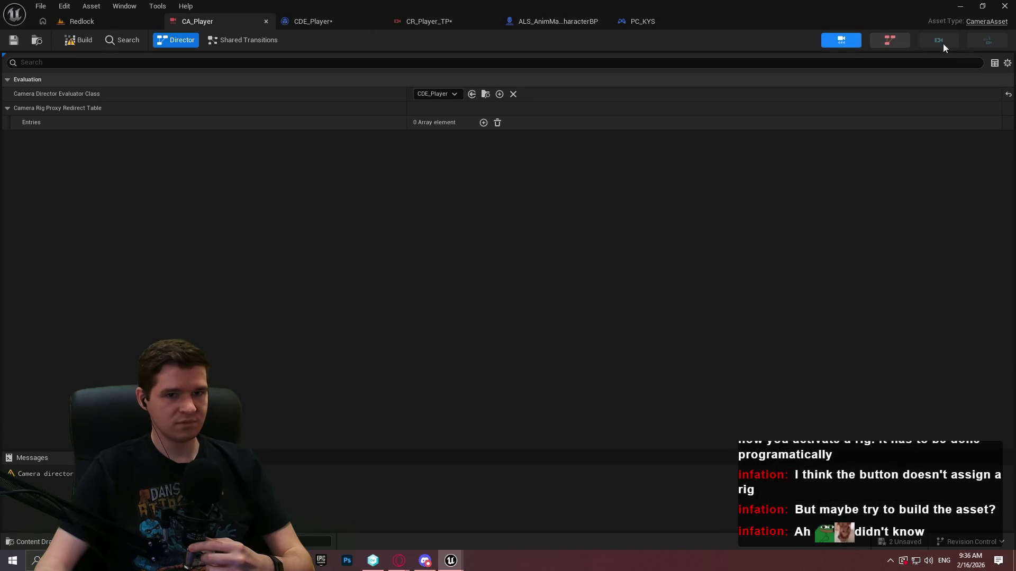
{"action": "left_click", "coordinate": [448, 96]}
{"action": "left_click", "coordinate": [447, 119]}
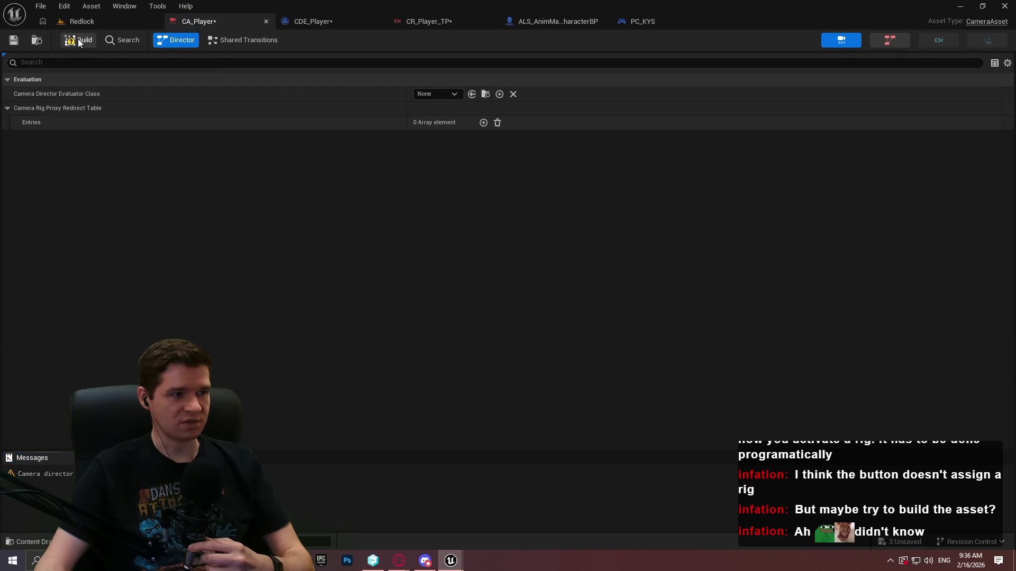
{"action": "left_click", "coordinate": [452, 95]}
{"action": "left_click", "coordinate": [443, 131]}
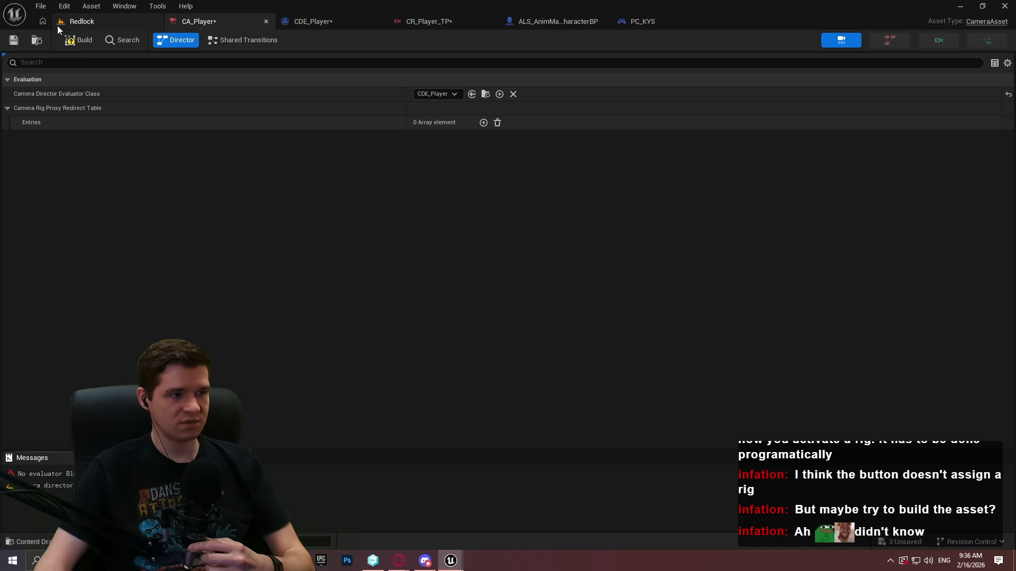
{"action": "left_click", "coordinate": [82, 40]}
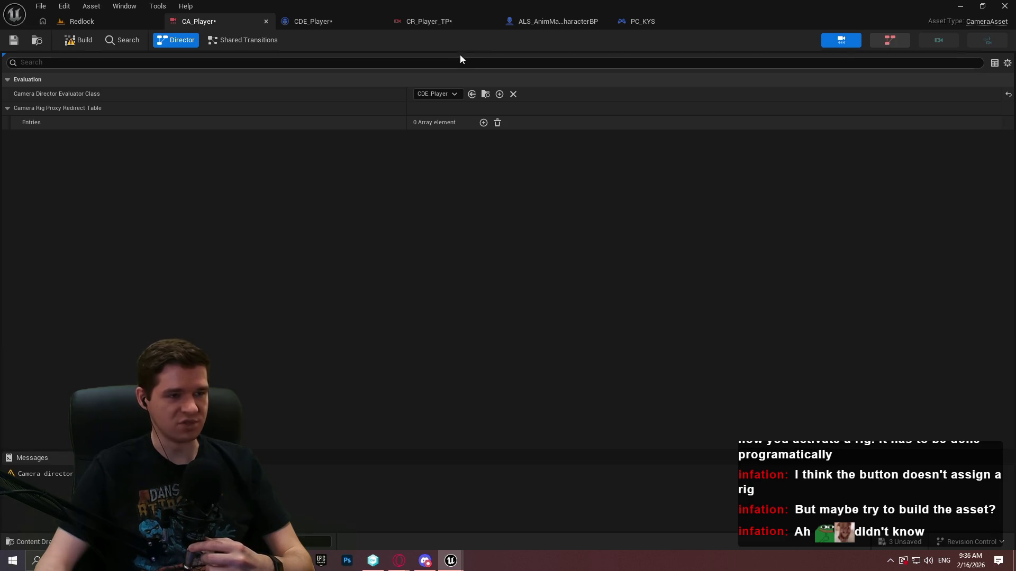
{"action": "left_click", "coordinate": [339, 21]}
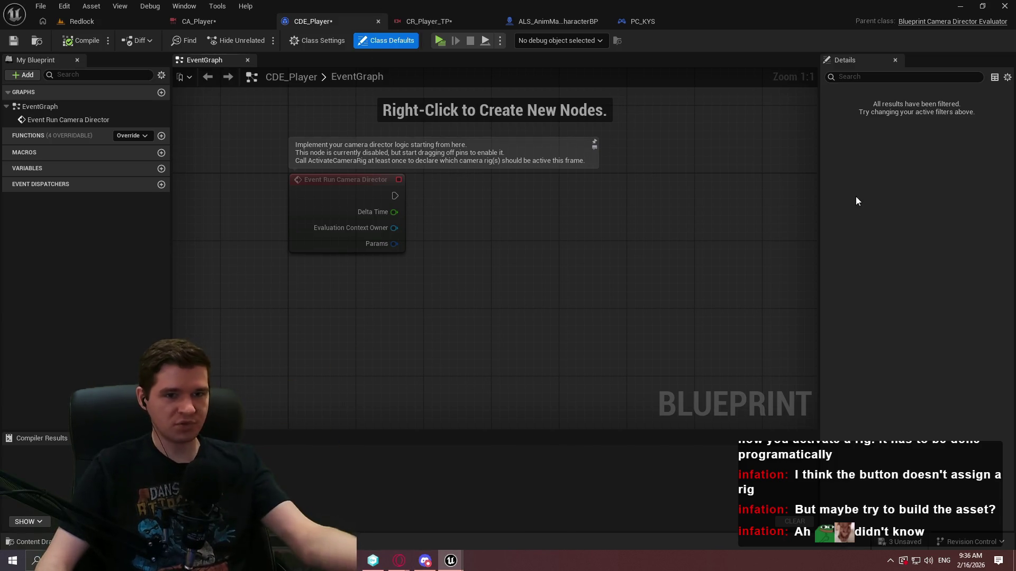
Check CDE_Player's overridable functions in Class Settings, then switch to the GameAnimationSample editor.
{"action": "left_click", "coordinate": [316, 34]}
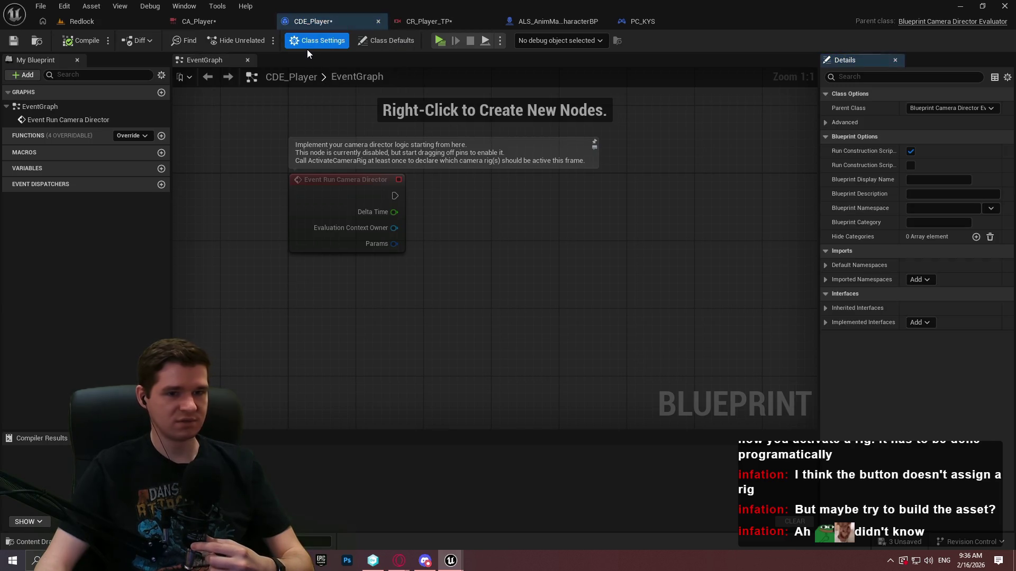
{"action": "left_click", "coordinate": [147, 140]}
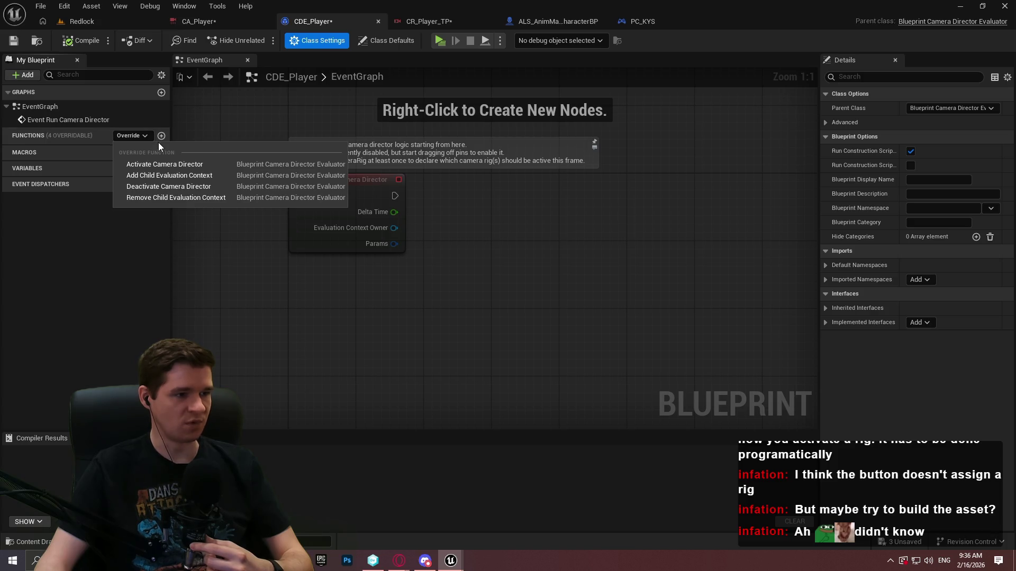
{"action": "left_click", "coordinate": [316, 320]}
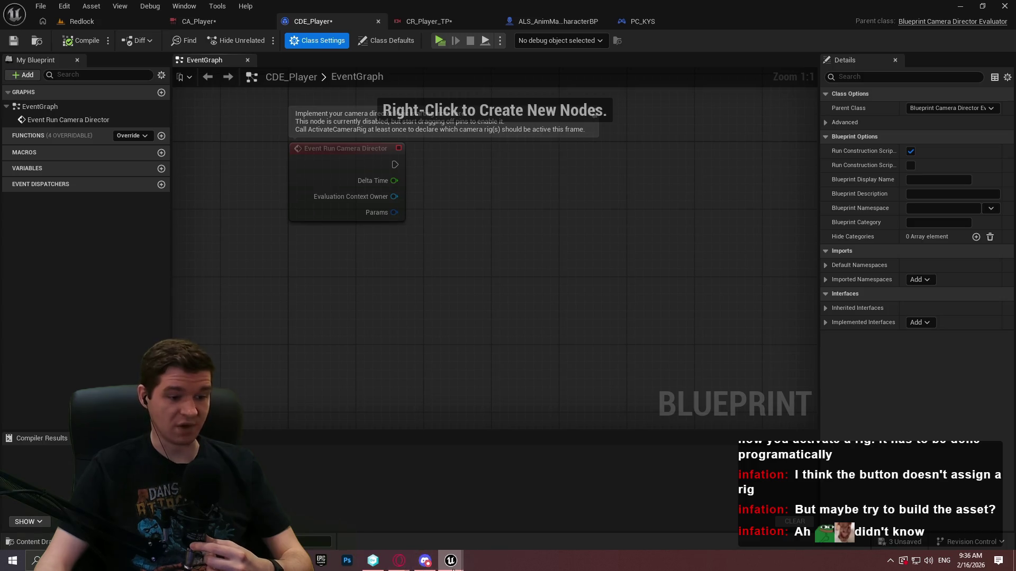
{"action": "mouse_move", "coordinate": [450, 562]}
{"action": "left_click", "coordinate": [491, 538]}
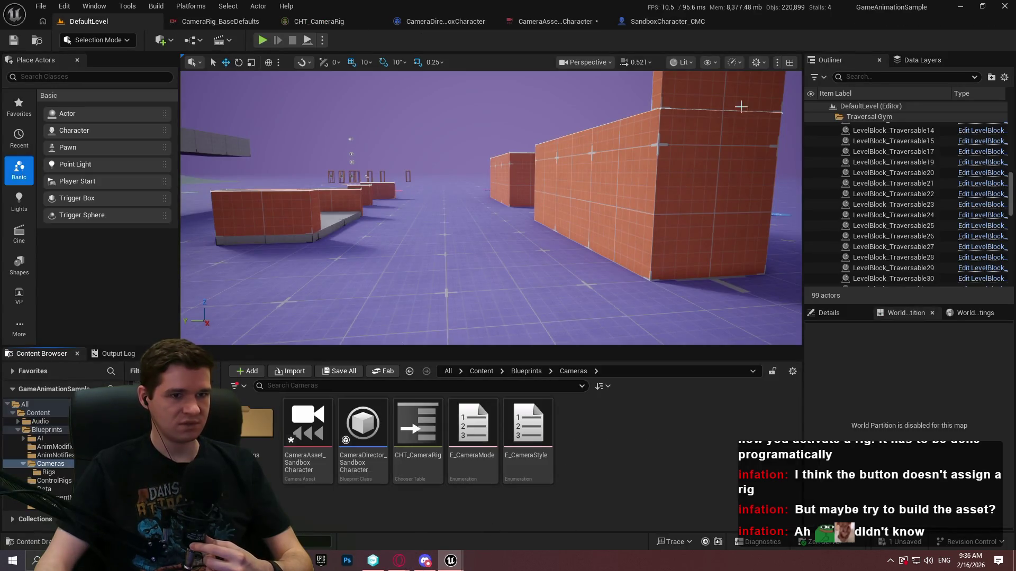
Inspect the Run and Activate Camera Director events in CameraDirector_SandboxCharacter's rig activation graph.
{"action": "left_click", "coordinate": [471, 23]}
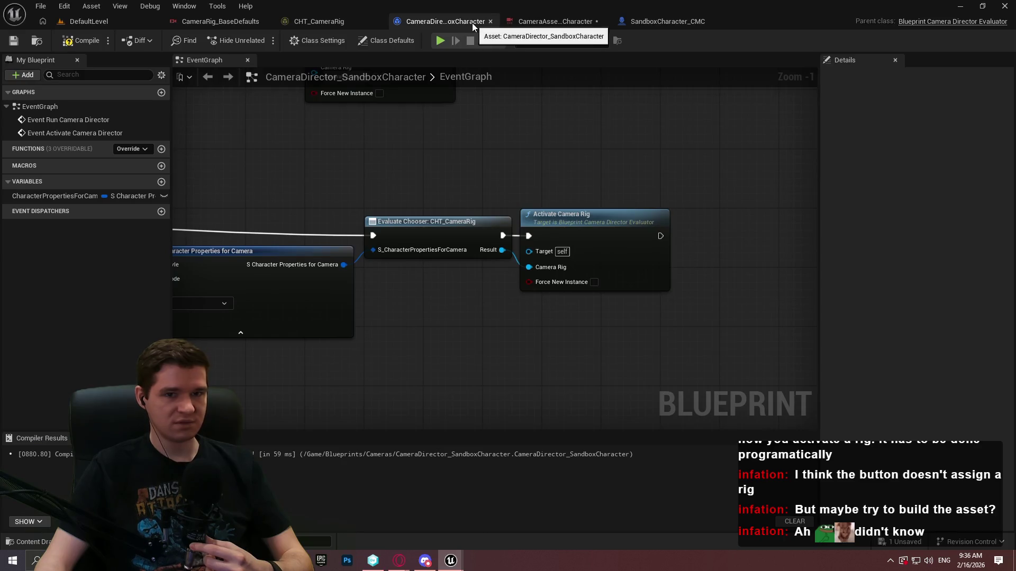
{"action": "mouse_move", "coordinate": [700, 8]}
{"action": "left_mouse_down"}
{"action": "mouse_move", "coordinate": [699, 207]}
{"action": "mouse_move", "coordinate": [599, 5]}
{"action": "left_mouse_up"}
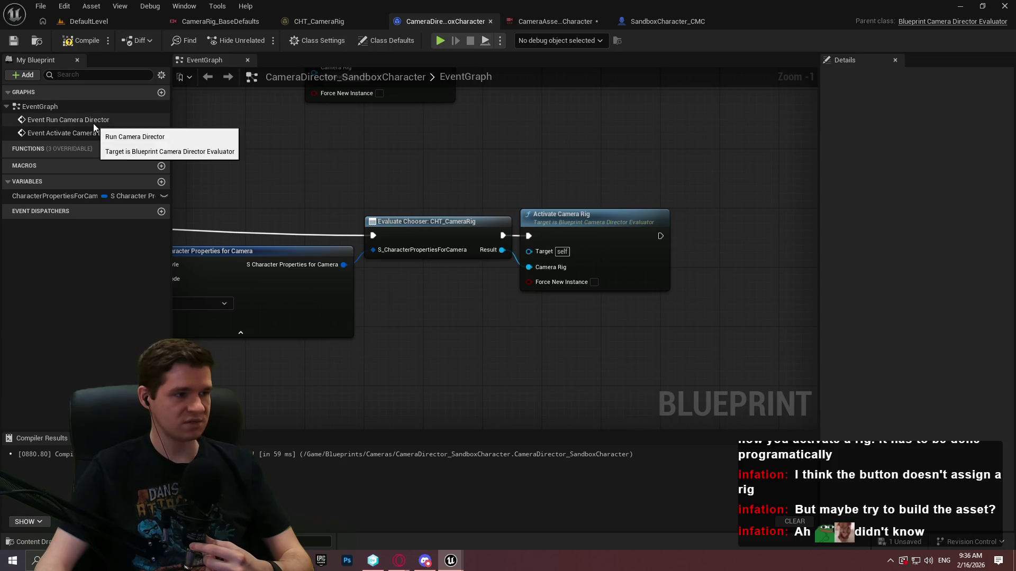
{"action": "double_click", "coordinate": [93, 121]}
{"action": "double_click", "coordinate": [86, 138]}
{"action": "scroll", "coordinate": [586, 319], "scroll_direction": "down", "scroll_amount": 3}
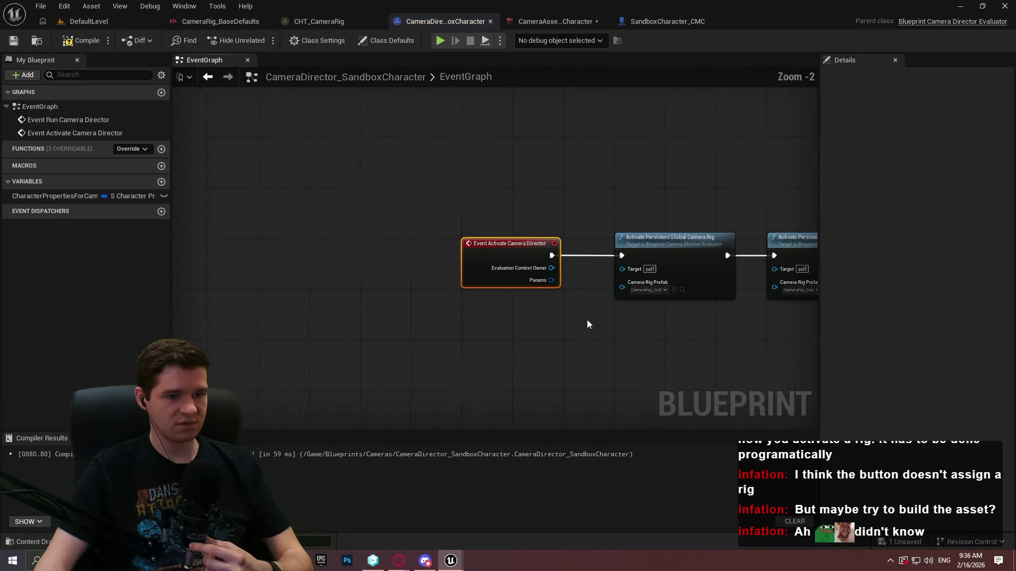
{"action": "left_click_drag", "start_coordinate": [586, 320], "coordinate": [178, 201]}
{"action": "scroll", "coordinate": [284, 189], "scroll_direction": "up", "scroll_amount": 2}
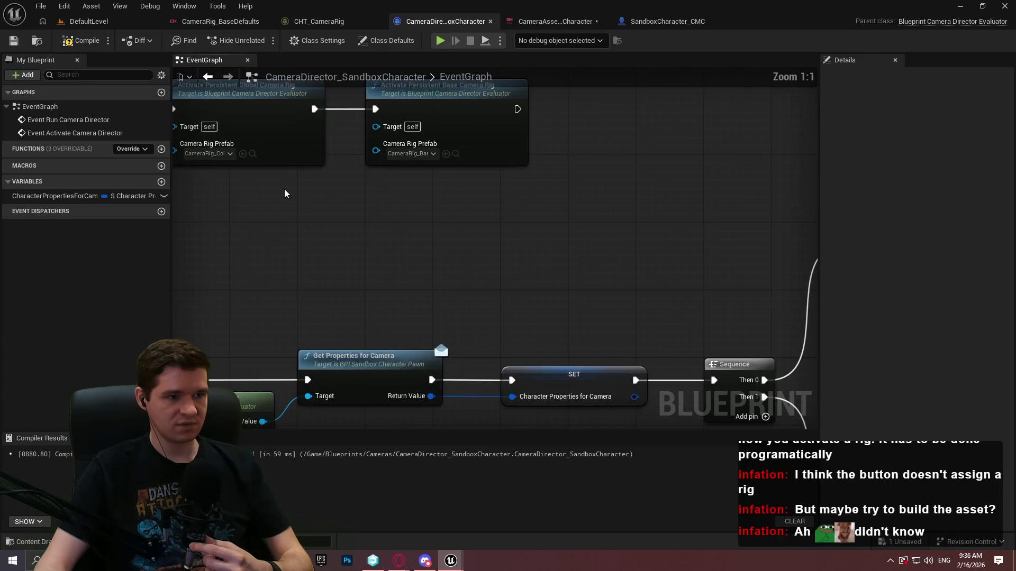
{"action": "left_click_drag", "start_coordinate": [284, 189], "coordinate": [455, 284]}
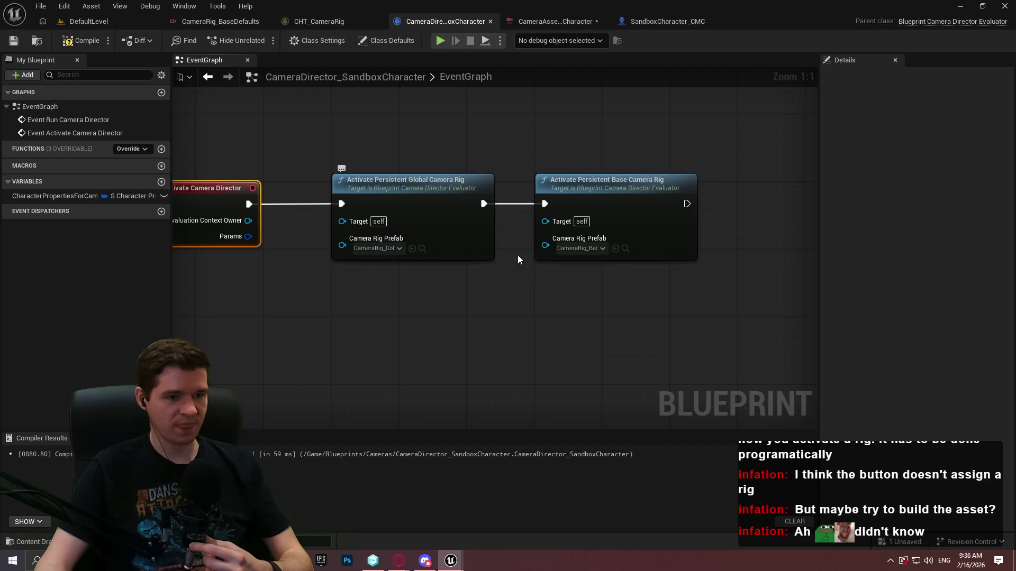
{"action": "left_click", "coordinate": [516, 159]}
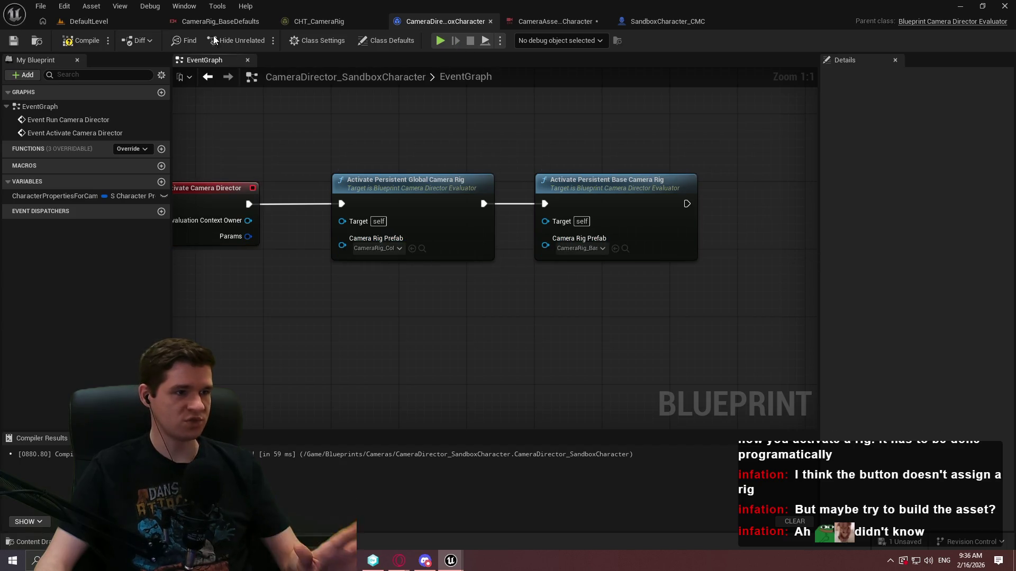
Compare CameraRig_BaseDefaults with the sample camera asset and its previewable rigs.
{"action": "left_click", "coordinate": [220, 22]}
{"action": "left_click", "coordinate": [555, 21]}
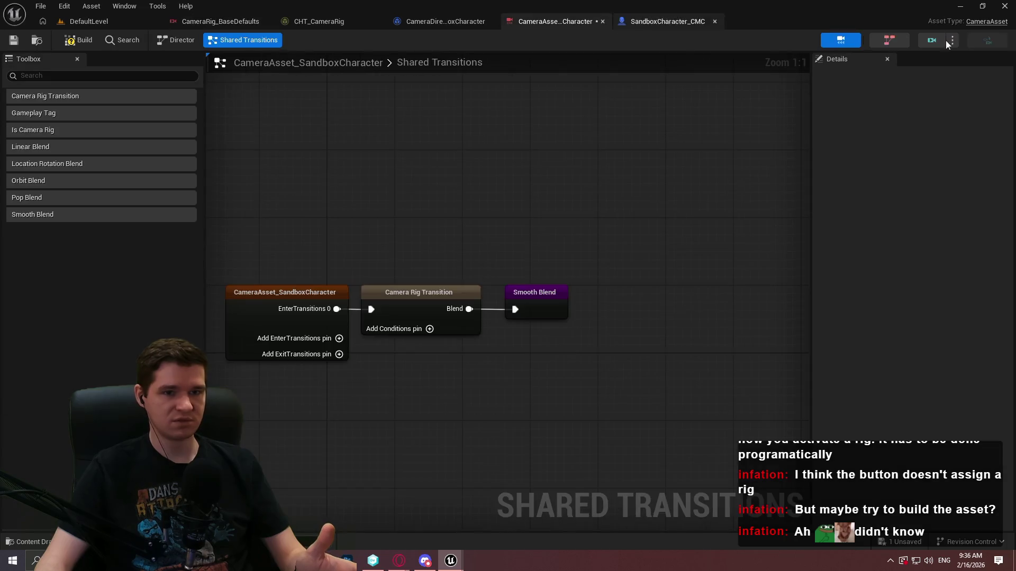
{"action": "left_click", "coordinate": [952, 41]}
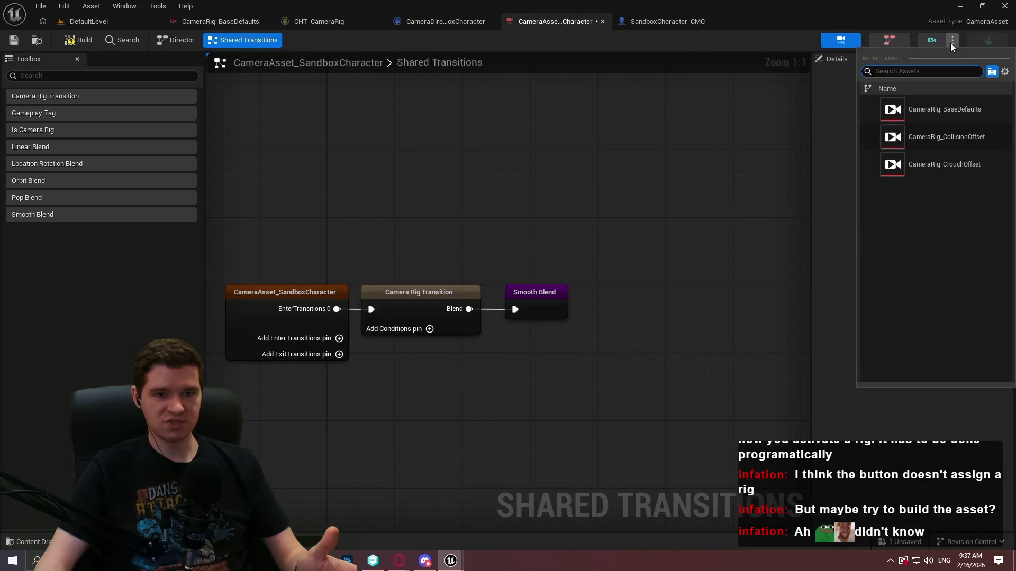
{"action": "left_click", "coordinate": [223, 22]}
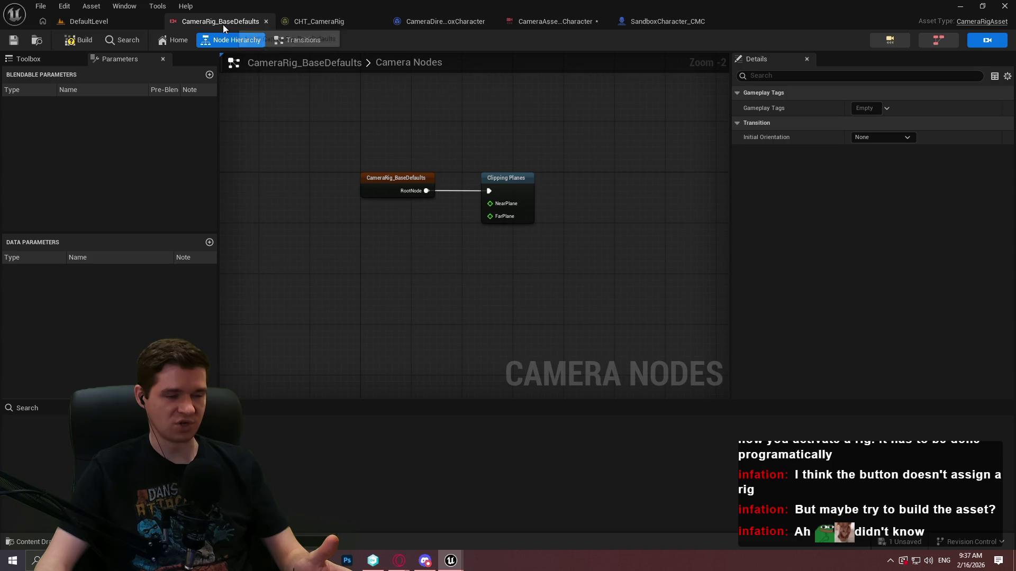
{"action": "left_click", "coordinate": [563, 22]}
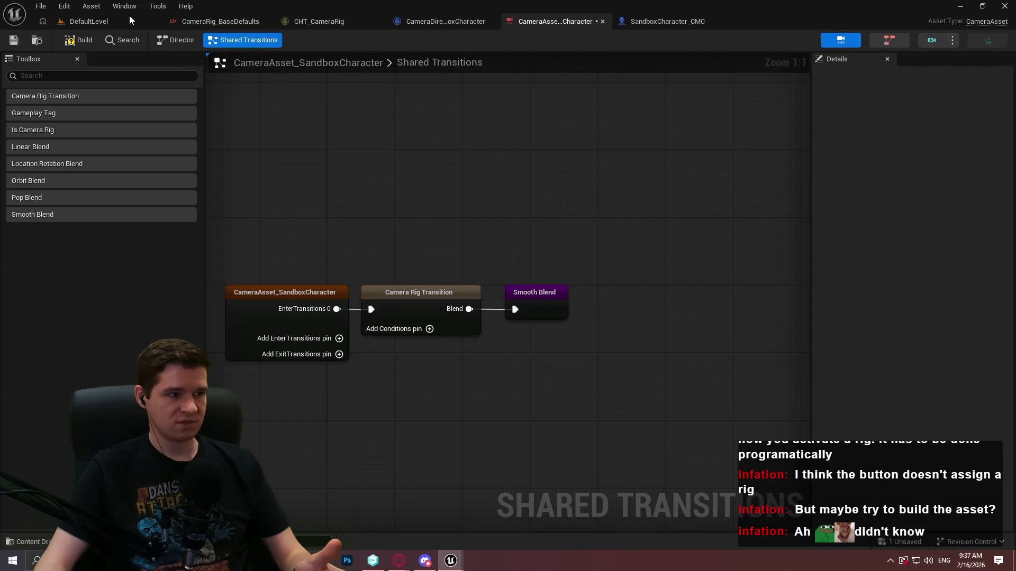
{"action": "left_click", "coordinate": [129, 16]}
Trace CameraRig_CrouchOffset's references to CameraDirector_SandboxCharacter in the Reference Viewer.
{"action": "double_click", "coordinate": [268, 450]}
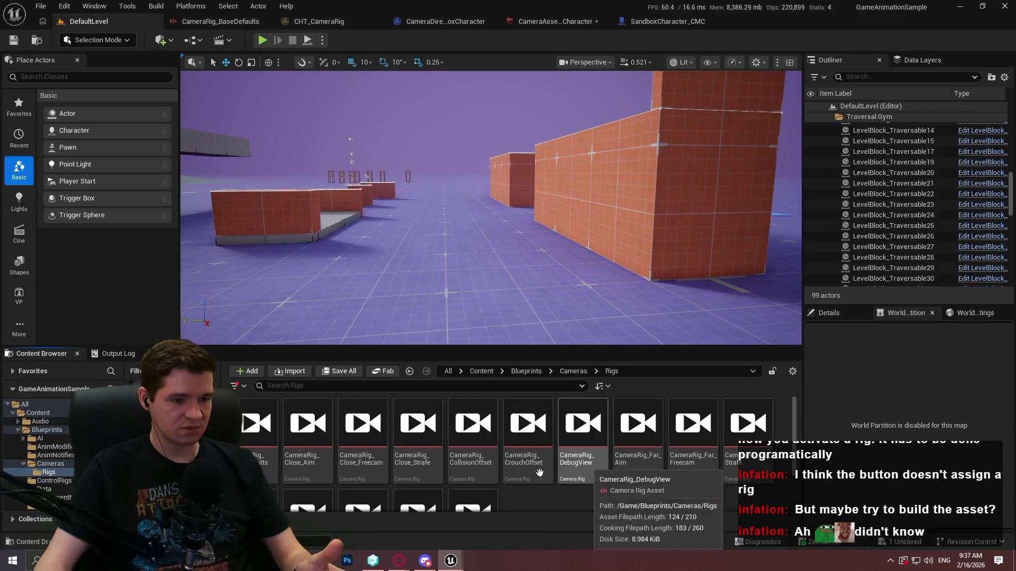
{"action": "right_click", "coordinate": [516, 444]}
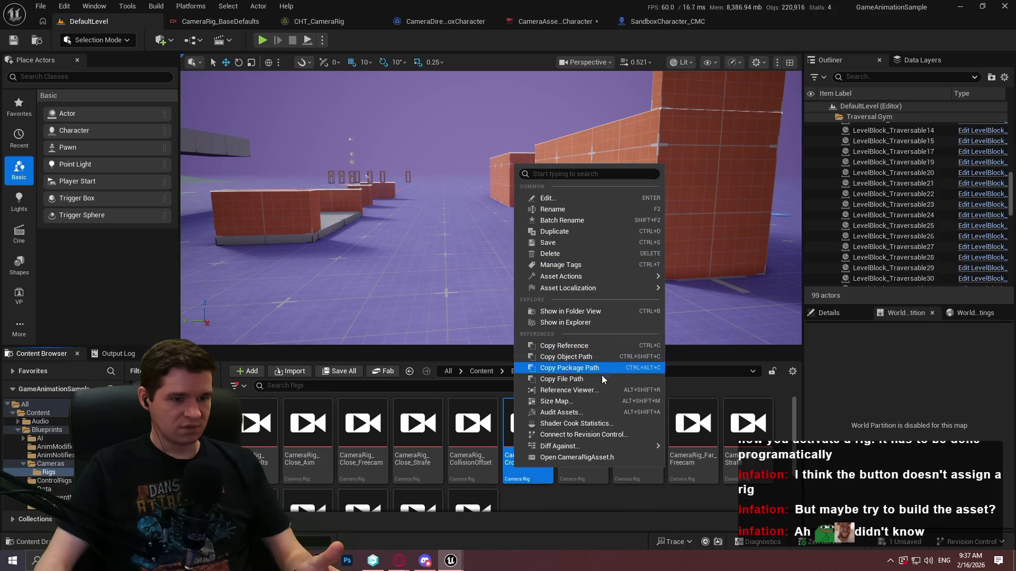
{"action": "left_click", "coordinate": [596, 390]}
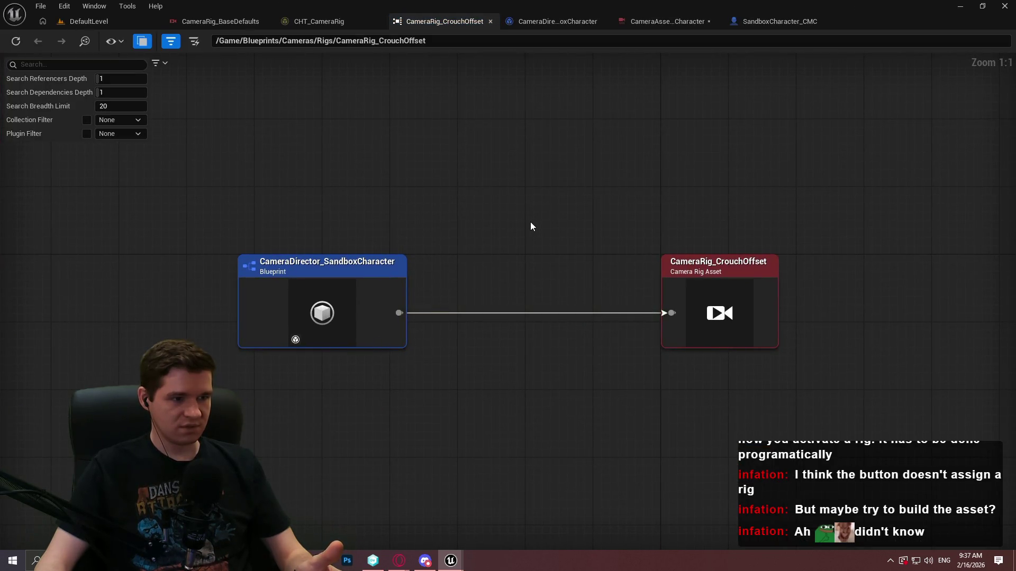
{"action": "double_click", "coordinate": [377, 269]}
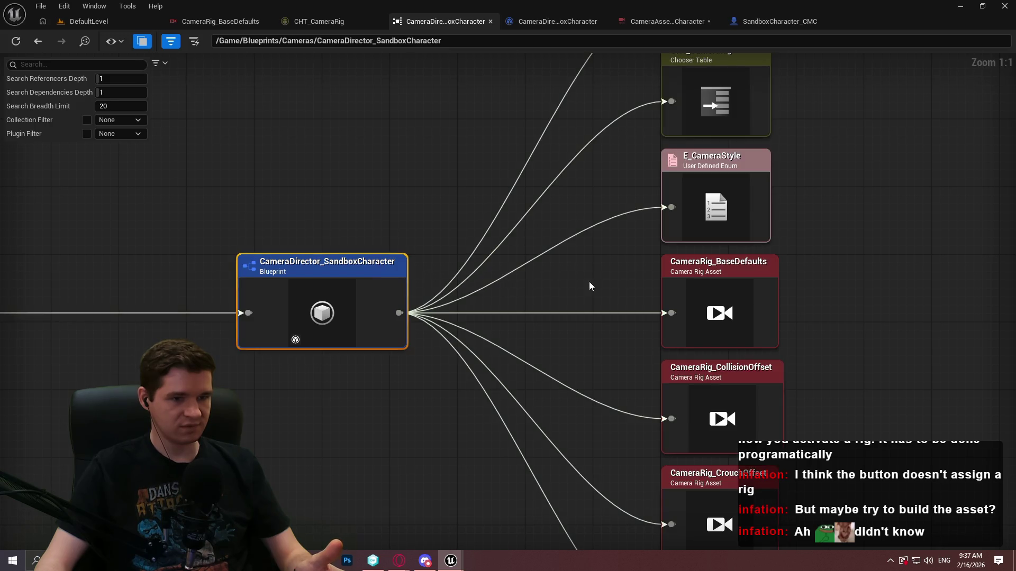
{"action": "left_click_drag", "start_coordinate": [599, 282], "coordinate": [522, 373]}
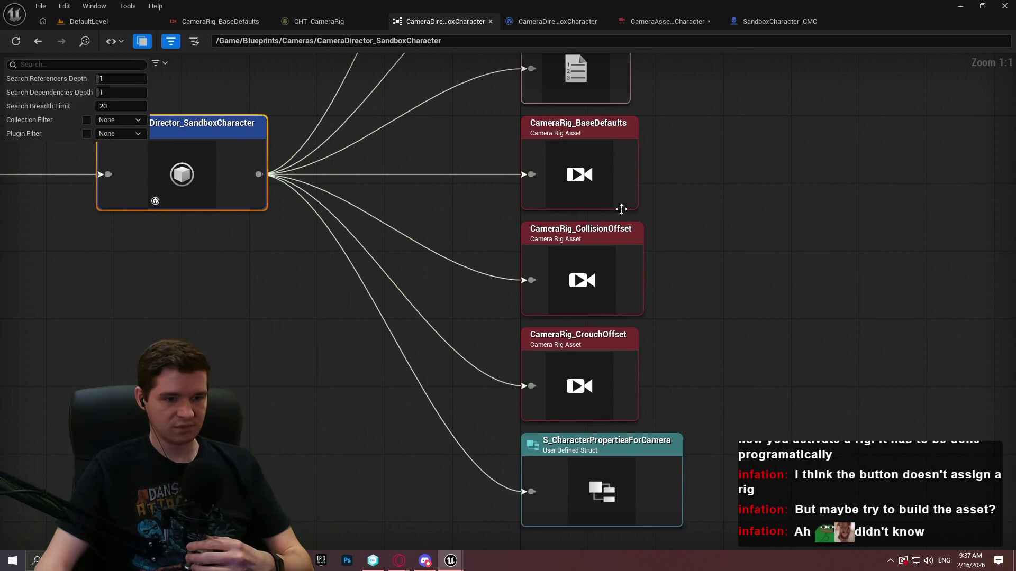
Pan and zoom the director's EventGraph to the stance switch and Activate Camera Rig nodes.
{"action": "left_click", "coordinate": [678, 17]}
{"action": "left_click", "coordinate": [553, 22]}
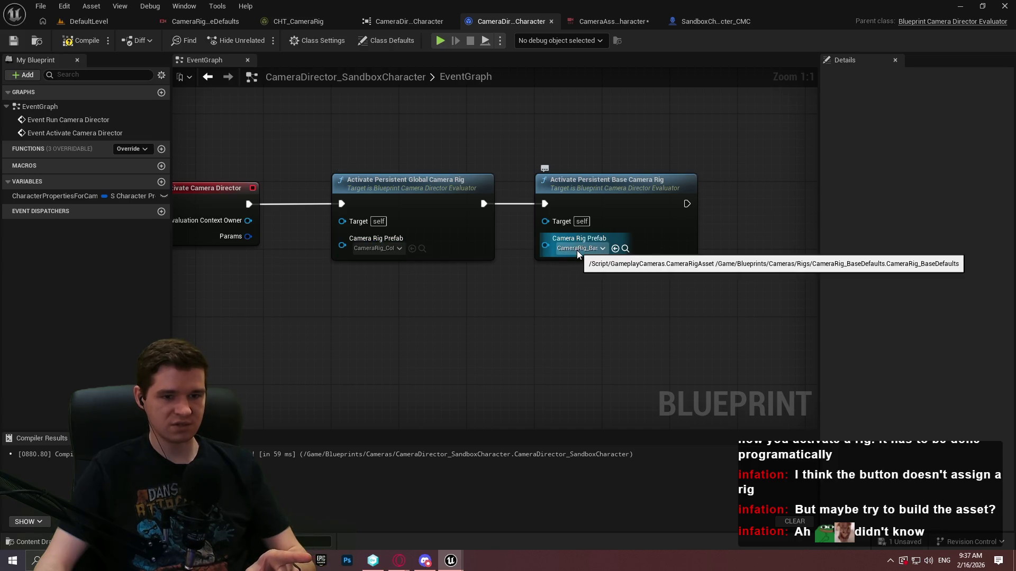
{"action": "scroll", "coordinate": [646, 323], "scroll_direction": "down", "scroll_amount": 1}
{"action": "scroll", "coordinate": [528, 167], "scroll_direction": "down", "scroll_amount": 1}
{"action": "left_click_drag", "start_coordinate": [528, 167], "coordinate": [35, 159]}
{"action": "scroll", "coordinate": [446, 240], "scroll_direction": "up", "scroll_amount": 2}
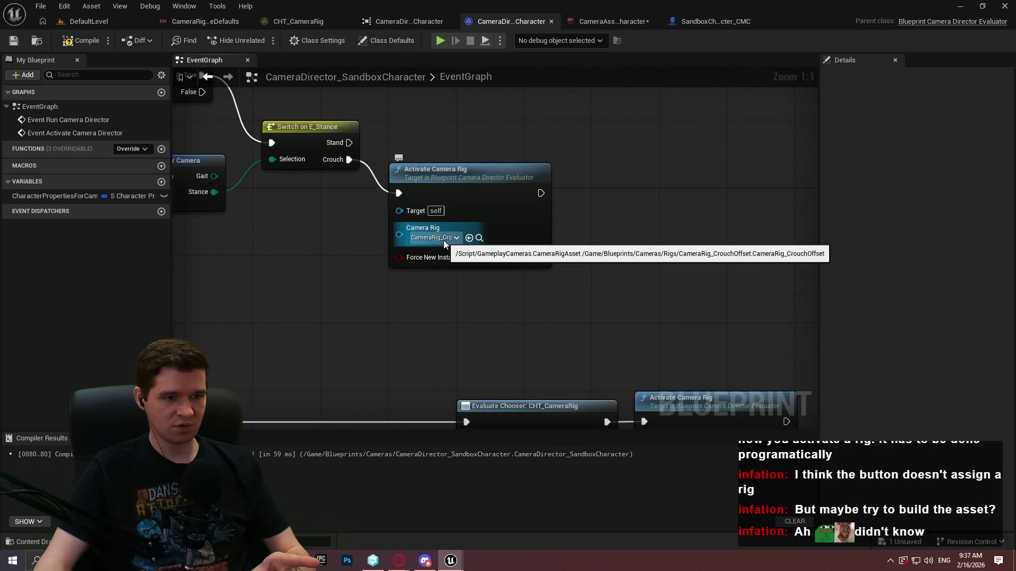
{"action": "scroll", "coordinate": [574, 297], "scroll_direction": "down", "scroll_amount": 1}
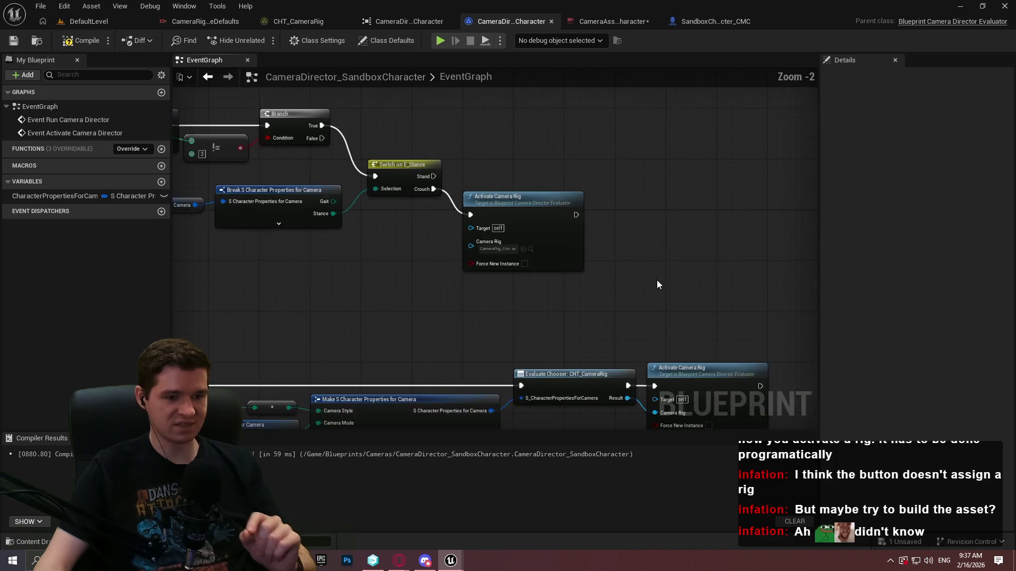
{"action": "left_click_drag", "start_coordinate": [658, 284], "coordinate": [649, 249]}
{"action": "left_click_drag", "start_coordinate": [662, 302], "coordinate": [630, 291]}
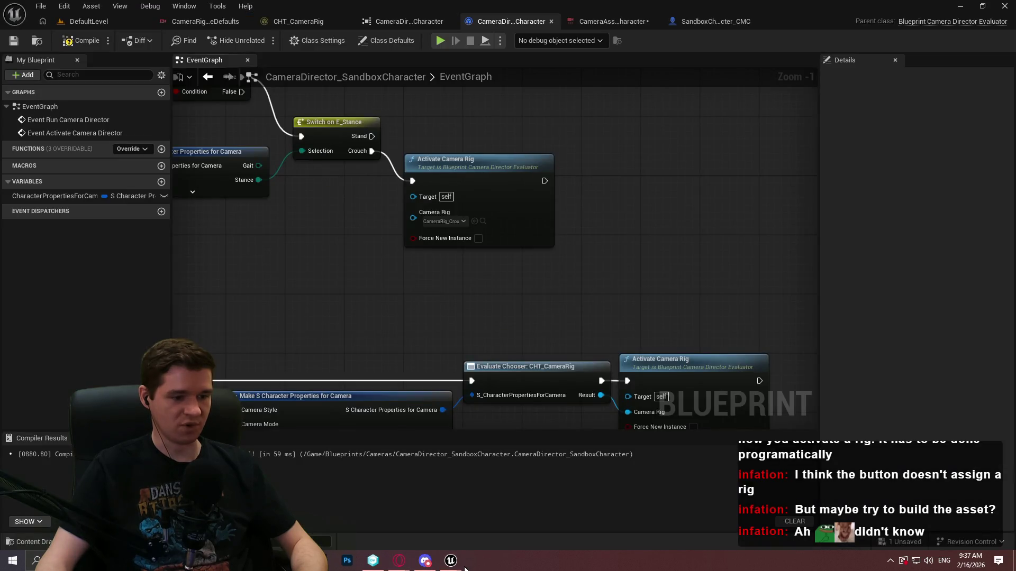
Paste an Activate Camera Rig node set to CR_Player_TP and wire it to Event Run Camera Director.
{"action": "mouse_move", "coordinate": [460, 565]}
{"action": "left_click", "coordinate": [415, 527]}
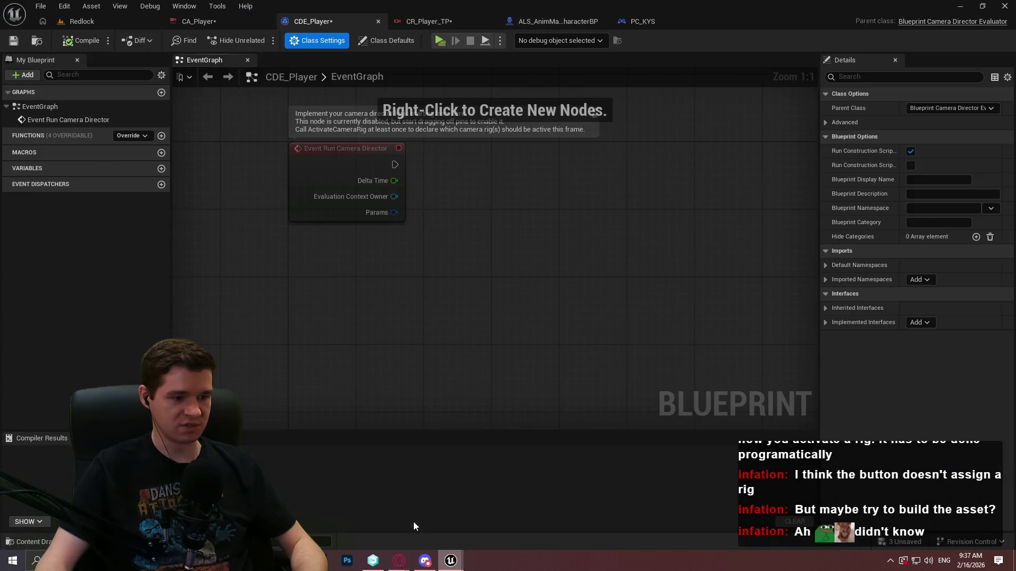
{"action": "key", "text": "ctrl+v"}
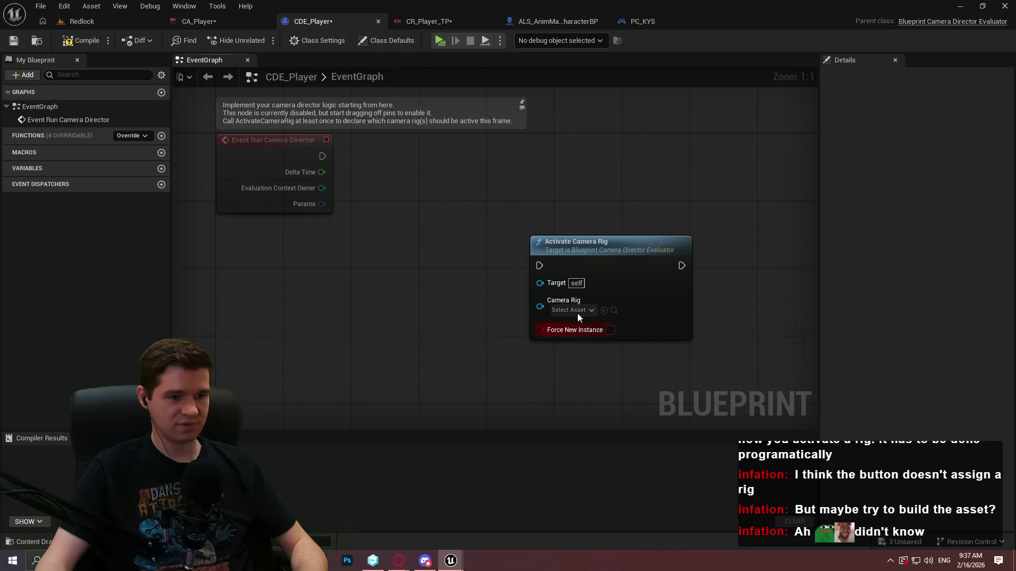
{"action": "left_click", "coordinate": [574, 310]}
{"action": "left_click", "coordinate": [569, 373]}
{"action": "mouse_move", "coordinate": [538, 266]}
{"action": "left_mouse_down"}
{"action": "mouse_move", "coordinate": [349, 186]}
{"action": "mouse_move", "coordinate": [322, 156]}
{"action": "left_mouse_up"}
Open CR_Player_TP's node graph via CA_Player, then return to the quick-start guide.
{"action": "left_click", "coordinate": [236, 22]}
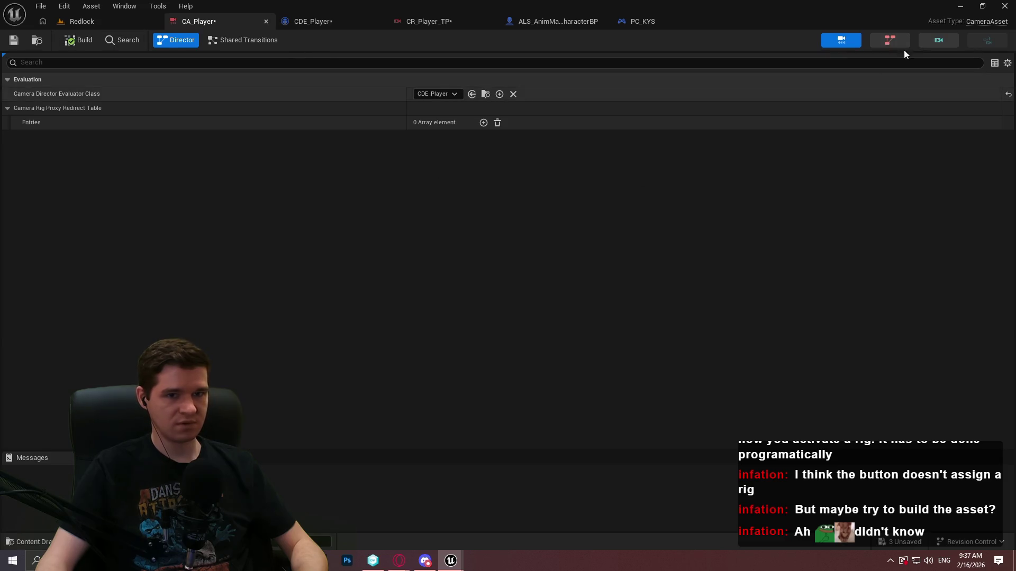
{"action": "left_click", "coordinate": [950, 46]}
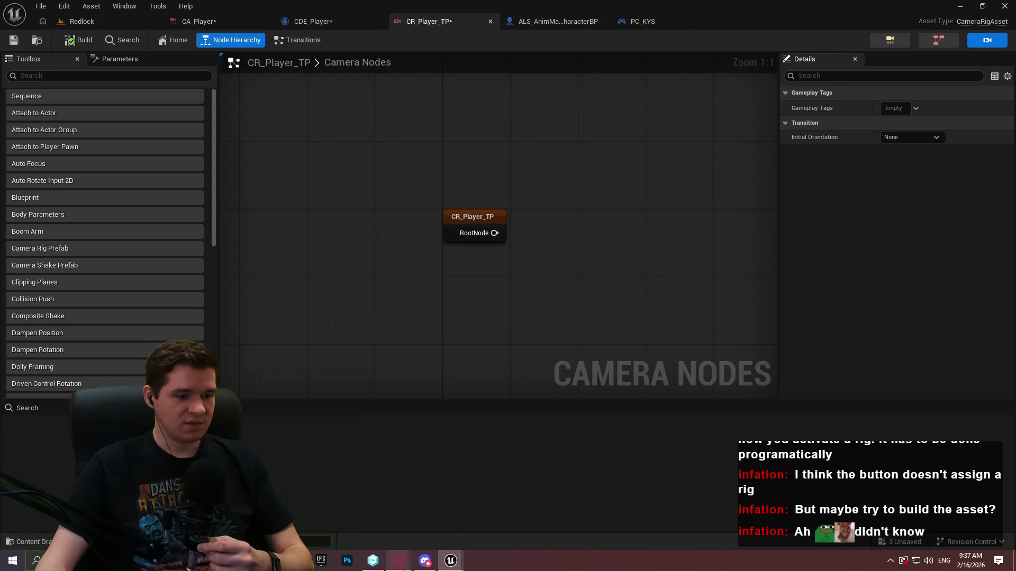
{"action": "mouse_move", "coordinate": [399, 561]}
{"action": "left_click", "coordinate": [459, 518]}
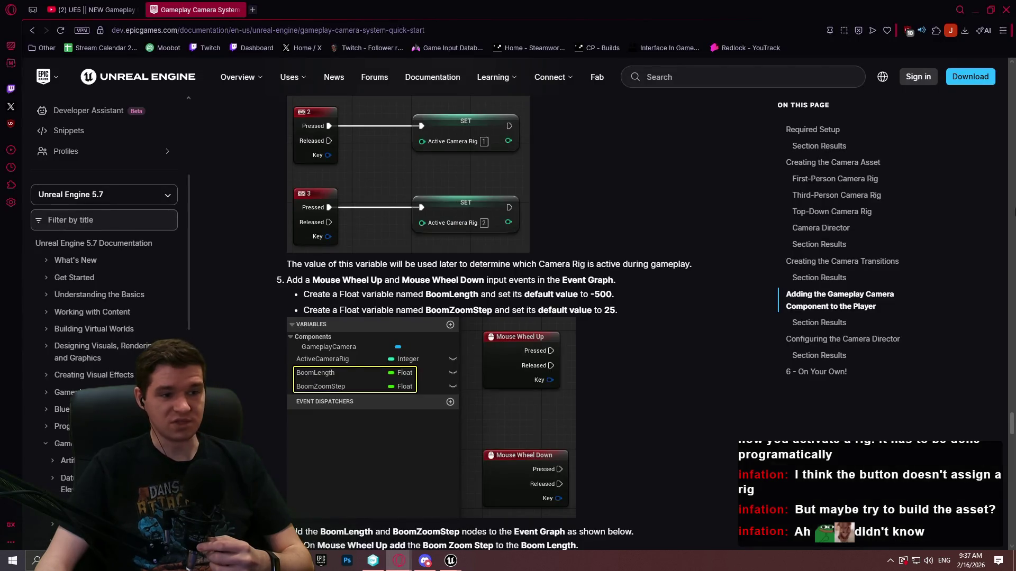
Scroll through the Quick Start's Configuring the Camera Director section.
{"action": "scroll", "coordinate": [1011, 423], "scroll_direction": "down", "scroll_amount": 15}
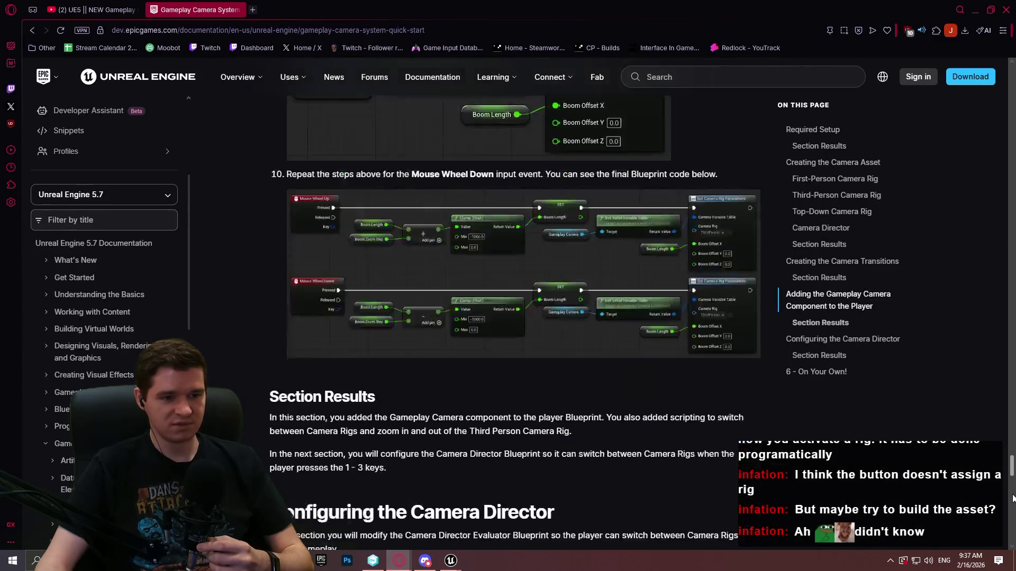
{"action": "scroll", "coordinate": [1013, 455], "scroll_direction": "up", "scroll_amount": 10}
{"action": "scroll", "coordinate": [1012, 503], "scroll_direction": "down", "scroll_amount": 8}
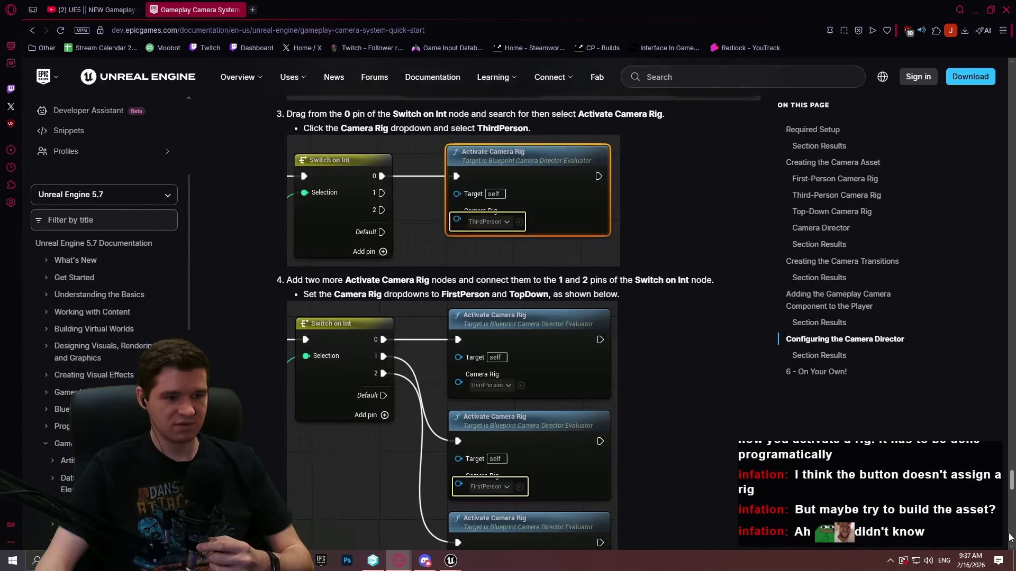
{"action": "scroll", "coordinate": [1010, 537], "scroll_direction": "down", "scroll_amount": 3}
{"action": "scroll", "coordinate": [1010, 534], "scroll_direction": "up", "scroll_amount": 4}
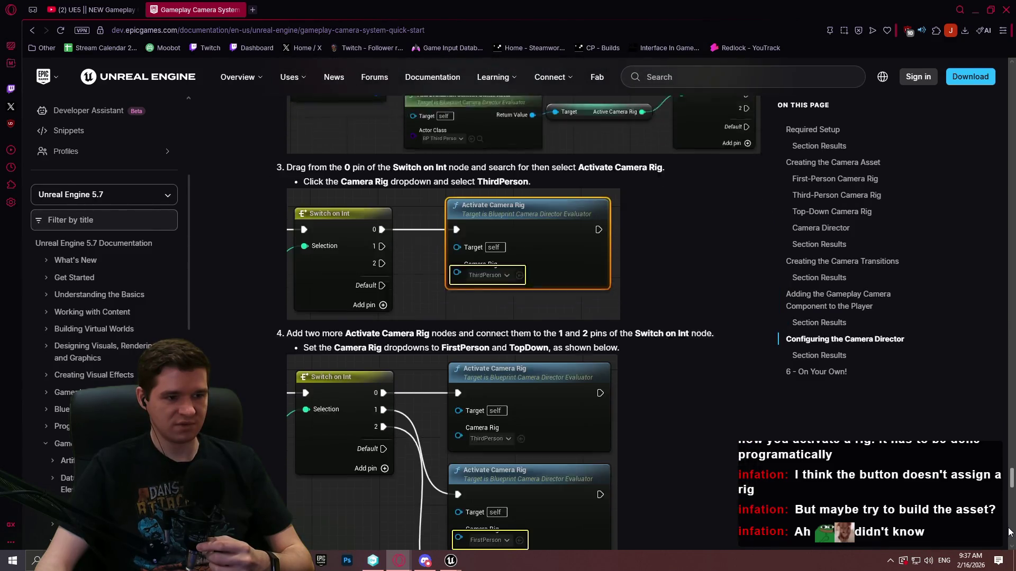
{"action": "scroll", "coordinate": [1010, 532], "scroll_direction": "down", "scroll_amount": 6}
{"action": "scroll", "coordinate": [1011, 544], "scroll_direction": "up", "scroll_amount": 5}
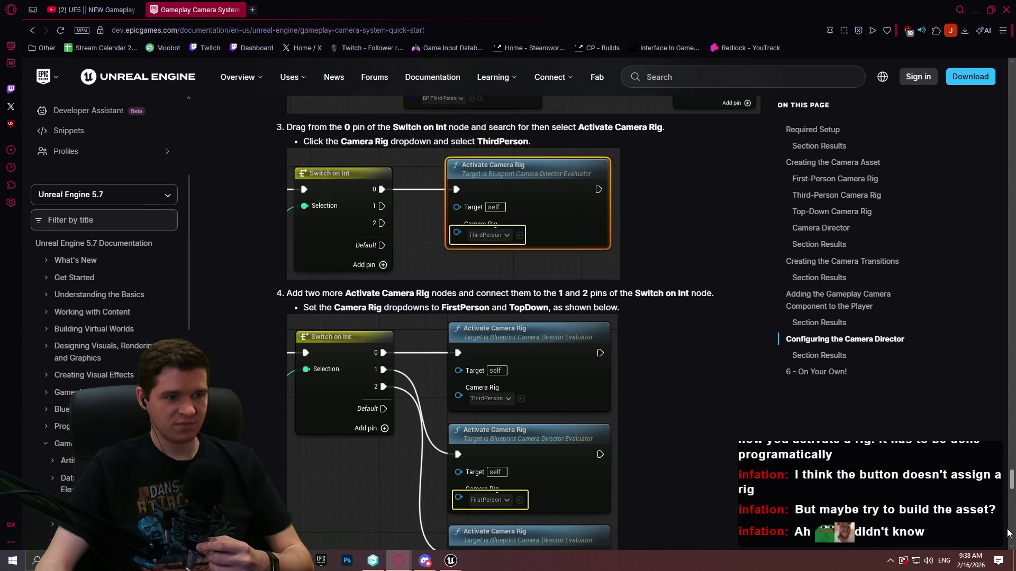
{"action": "scroll", "coordinate": [1012, 548], "scroll_direction": "down", "scroll_amount": 9}
{"action": "left_click_drag", "start_coordinate": [1013, 551], "coordinate": [1013, 386]}
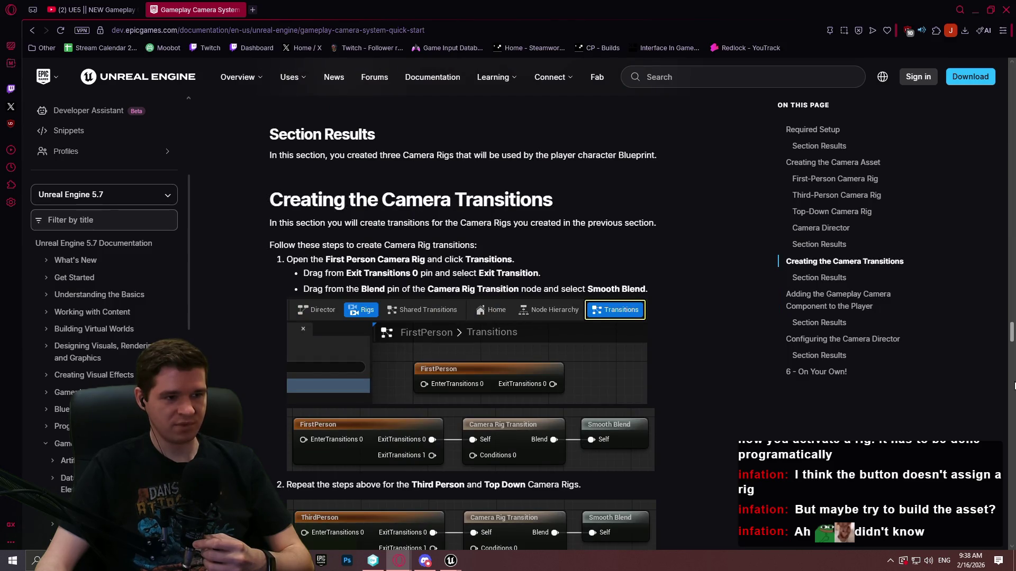
{"action": "left_click_drag", "start_coordinate": [1014, 387], "coordinate": [1014, 386]}
Review the Creating the Camera Transitions steps, then minimize the browser to return to the rig.
{"action": "scroll", "coordinate": [771, 331], "scroll_direction": "down", "scroll_amount": 4}
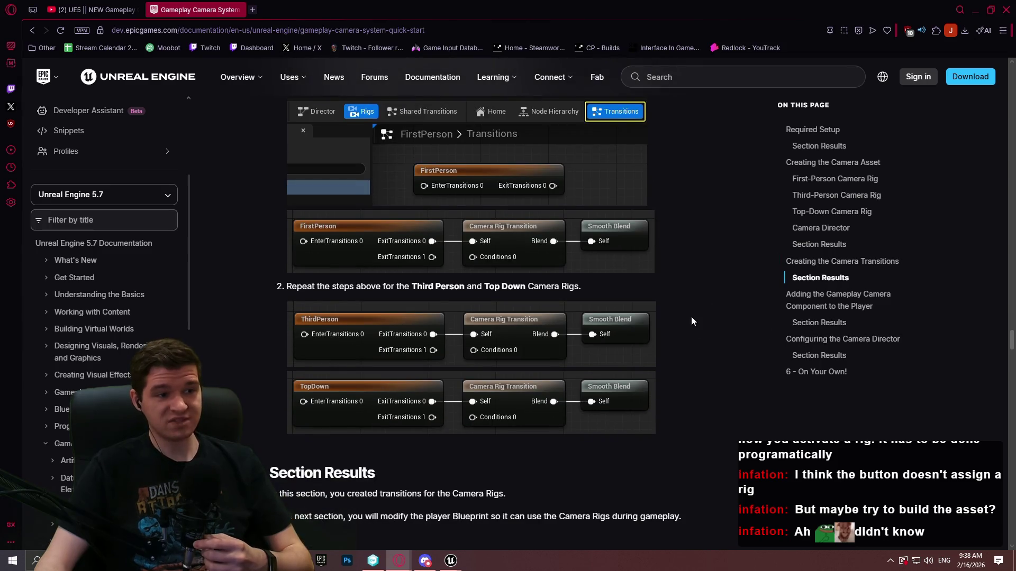
{"action": "scroll", "coordinate": [691, 317], "scroll_direction": "up", "scroll_amount": 3}
{"action": "scroll", "coordinate": [386, 293], "scroll_direction": "down", "scroll_amount": 1}
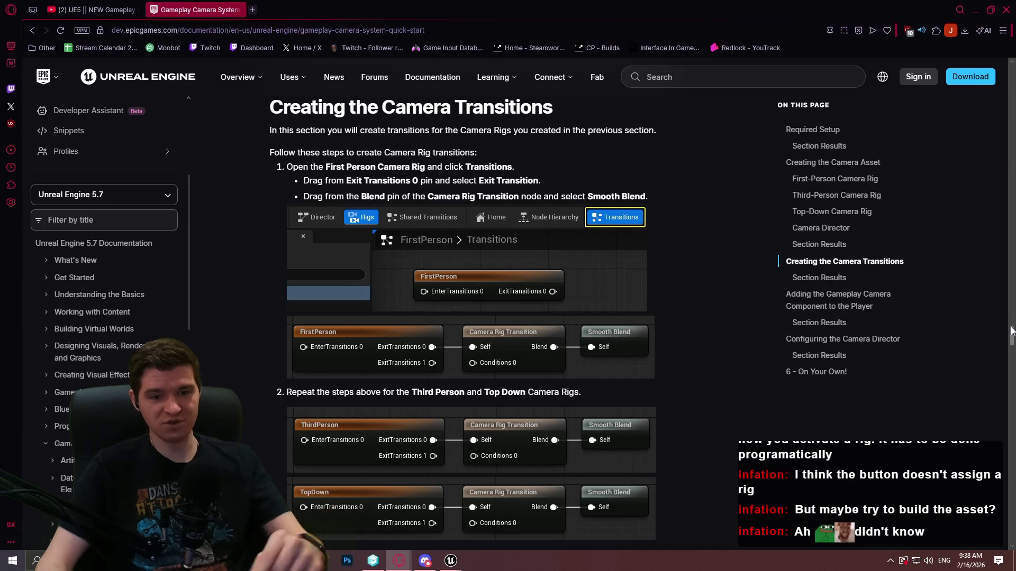
{"action": "left_click_drag", "start_coordinate": [1011, 336], "coordinate": [1011, 493]}
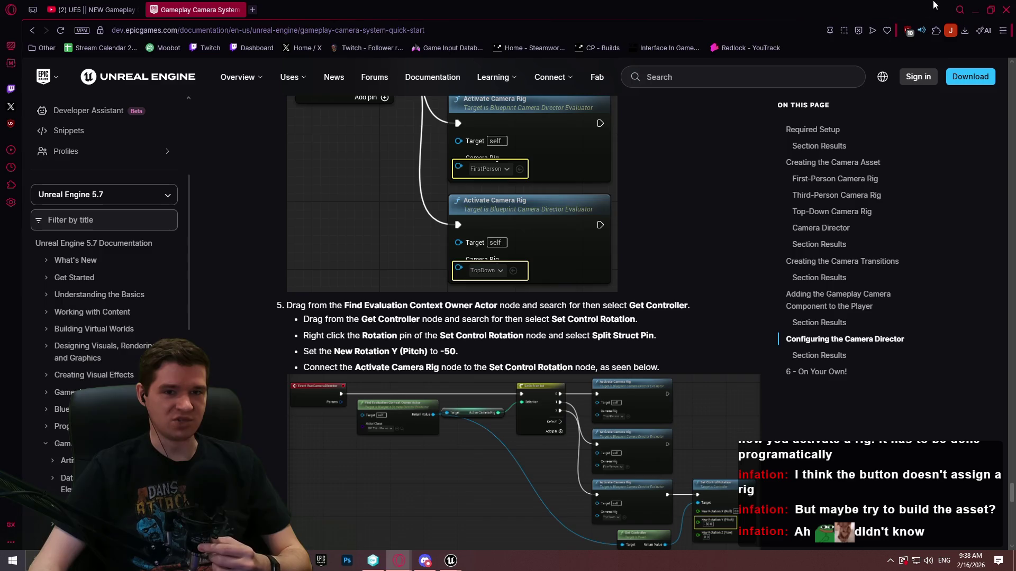
{"action": "left_click", "coordinate": [976, 12]}
Pan and zoom the CR_Player_TP camera node graph to frame its lone root node.
{"action": "left_click_drag", "start_coordinate": [716, 217], "coordinate": [528, 145]}
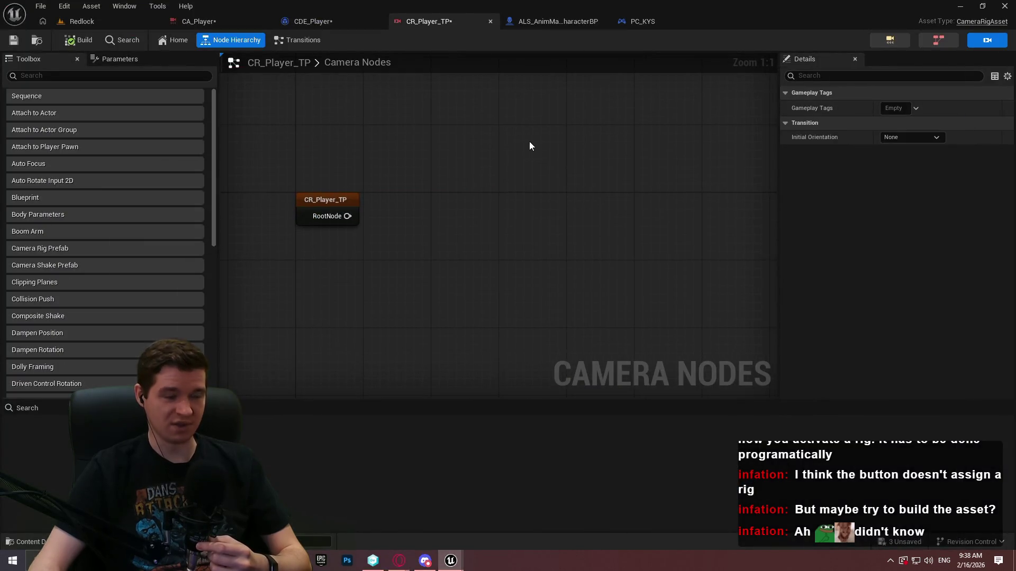
{"action": "scroll", "coordinate": [528, 145], "scroll_direction": "down", "scroll_amount": 1}
{"action": "left_click_drag", "start_coordinate": [451, 181], "coordinate": [529, 187]}
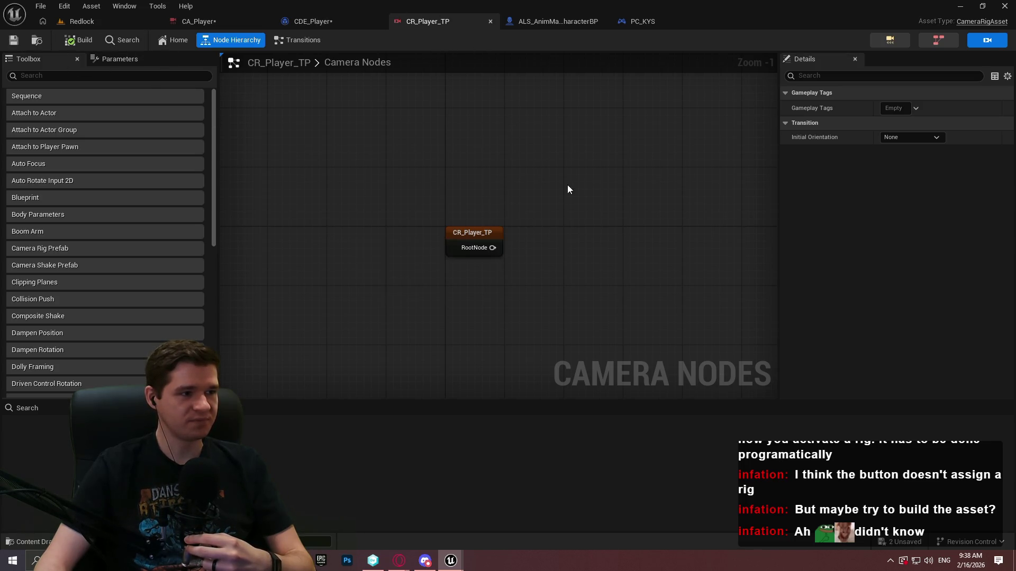
{"action": "left_click_drag", "start_coordinate": [596, 186], "coordinate": [518, 208]}
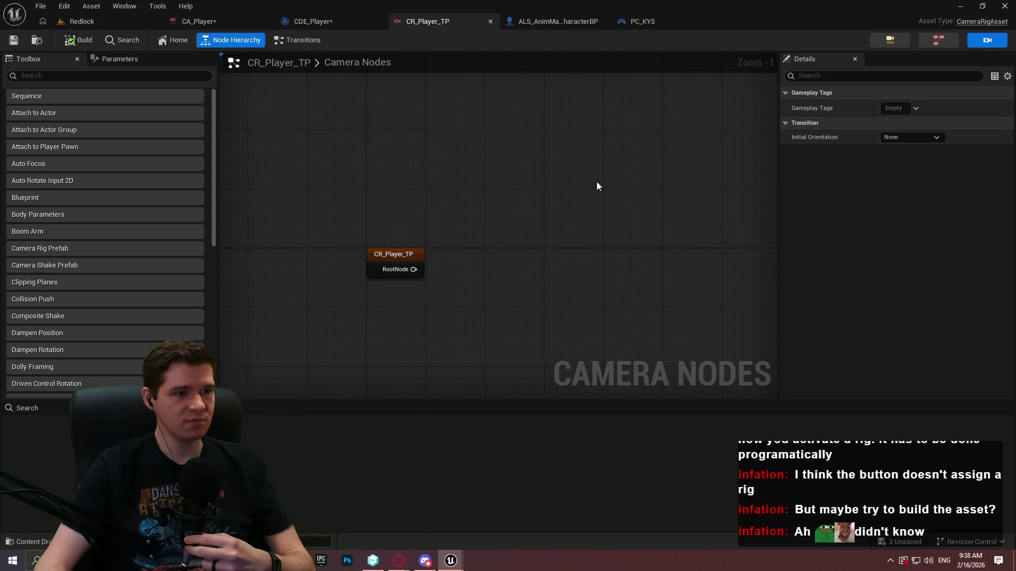
{"action": "mouse_move", "coordinate": [399, 560]}
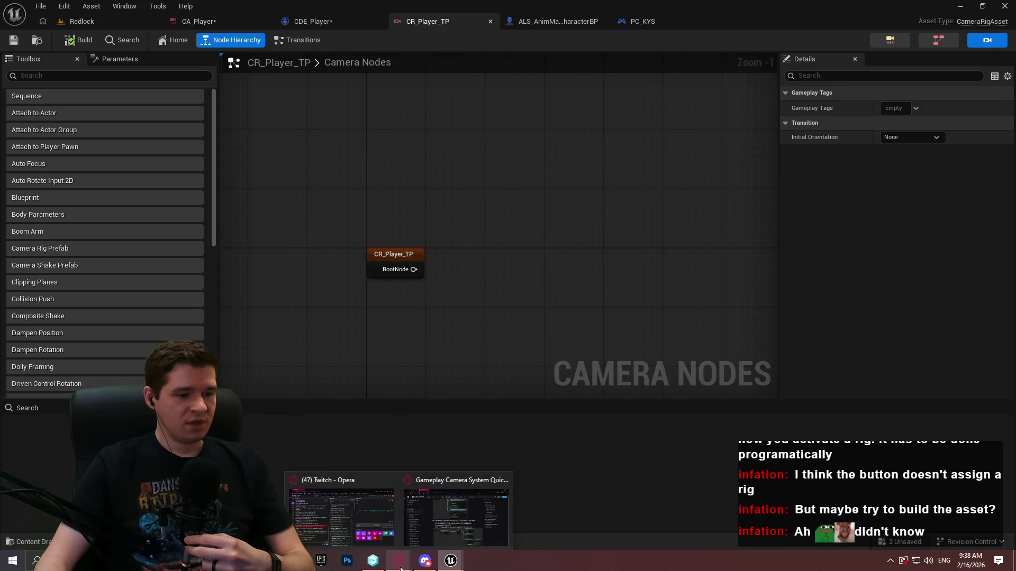
{"action": "left_click", "coordinate": [474, 504]}
Play the UE5 Gameplay Camera first-look video full screen, pausing at its empty rig graph.
{"action": "left_click", "coordinate": [48, 7]}
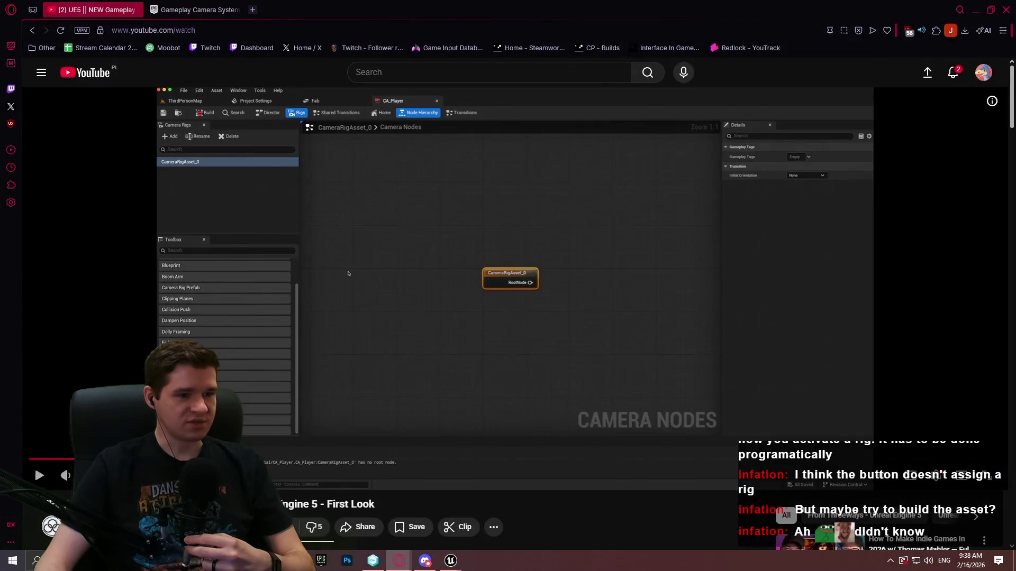
{"action": "mouse_move", "coordinate": [296, 560]}
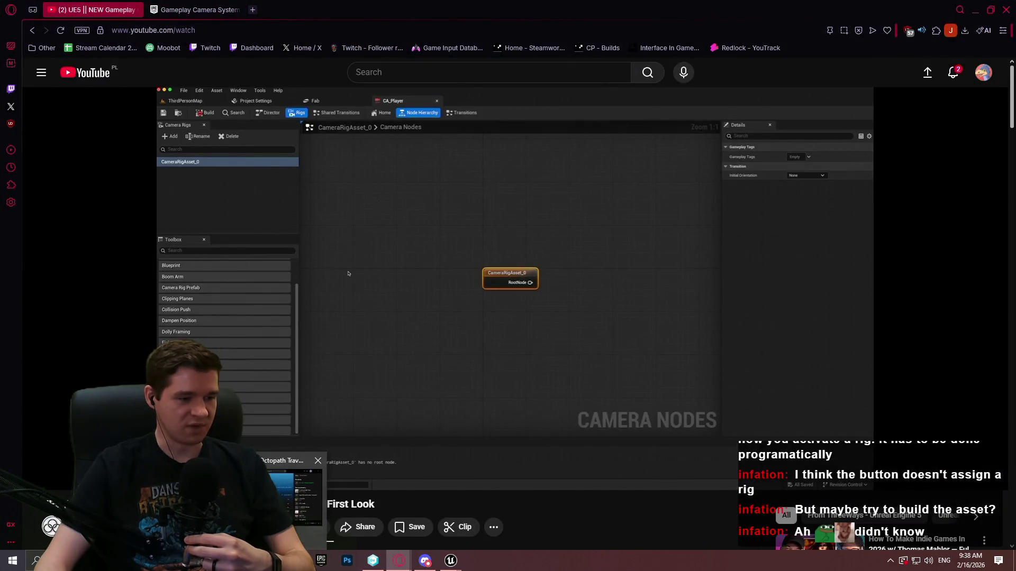
{"action": "left_click", "coordinate": [453, 424]}
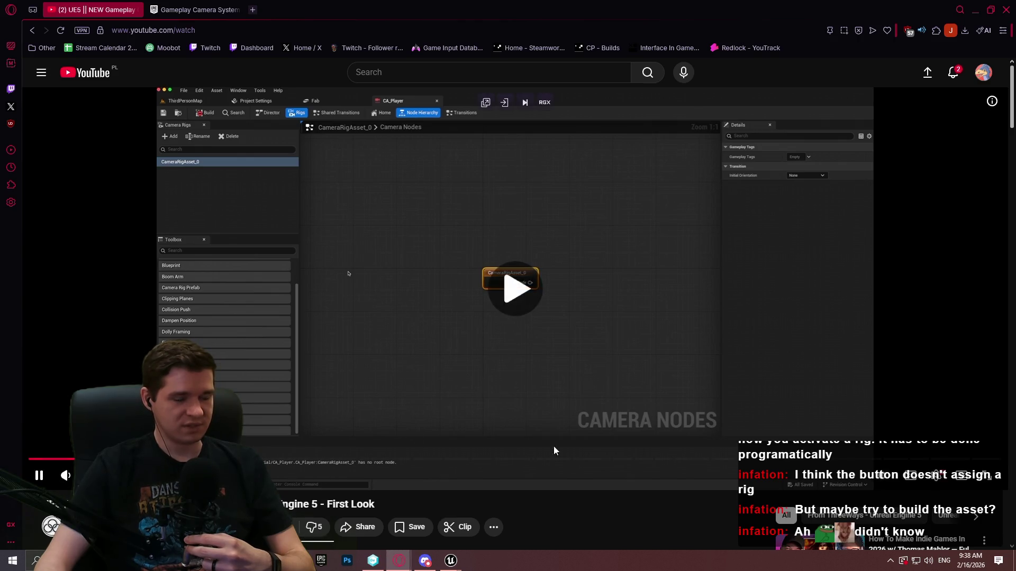
{"action": "left_click", "coordinate": [990, 479]}
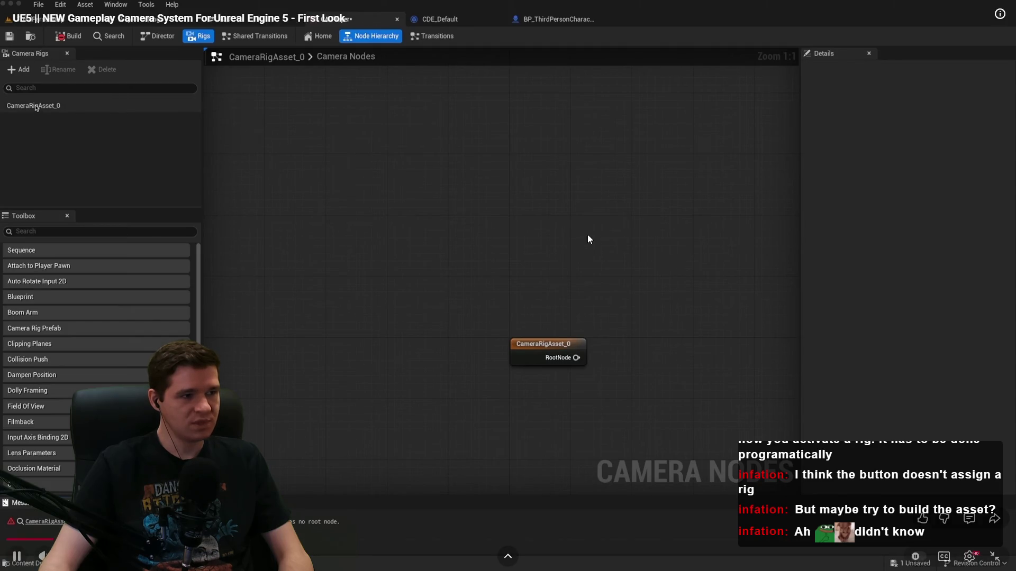
{"action": "key", "text": "space"}
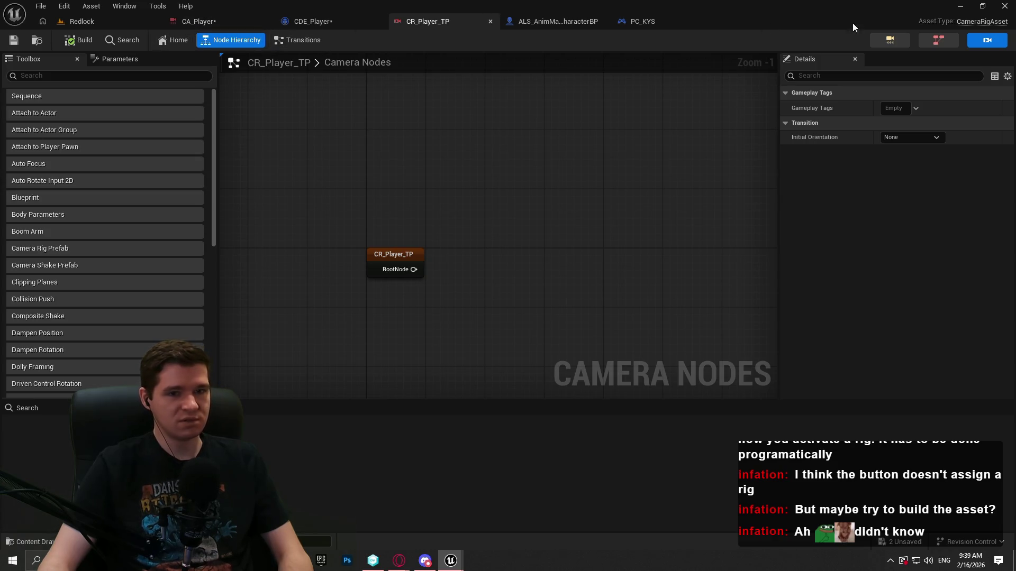
Look over CA_Player and the CR_Player_TP rig's parameters, node list and transitions.
{"action": "left_click", "coordinate": [238, 21]}
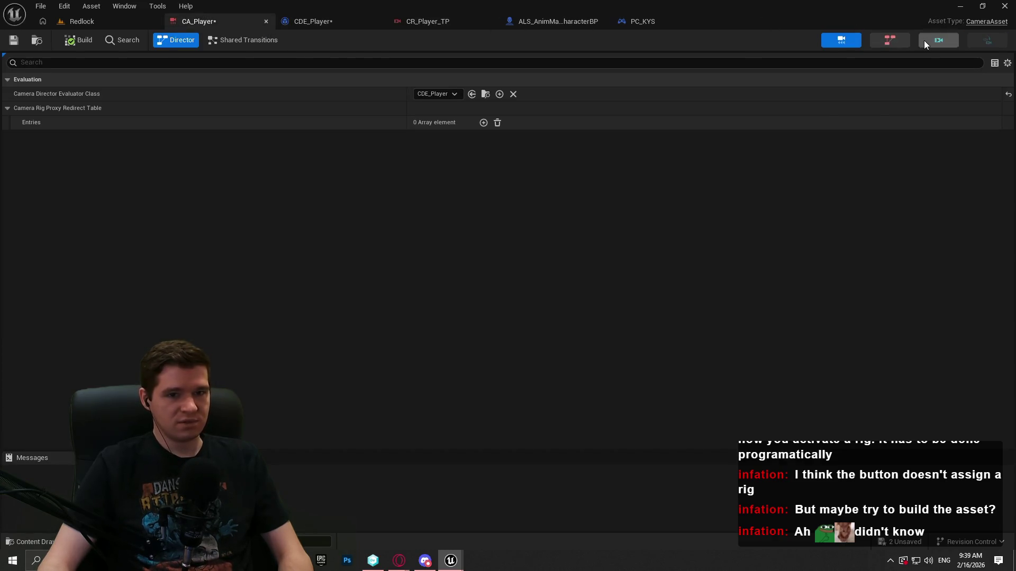
{"action": "left_click", "coordinate": [923, 40]}
{"action": "left_click", "coordinate": [113, 57]}
{"action": "left_click", "coordinate": [30, 60]}
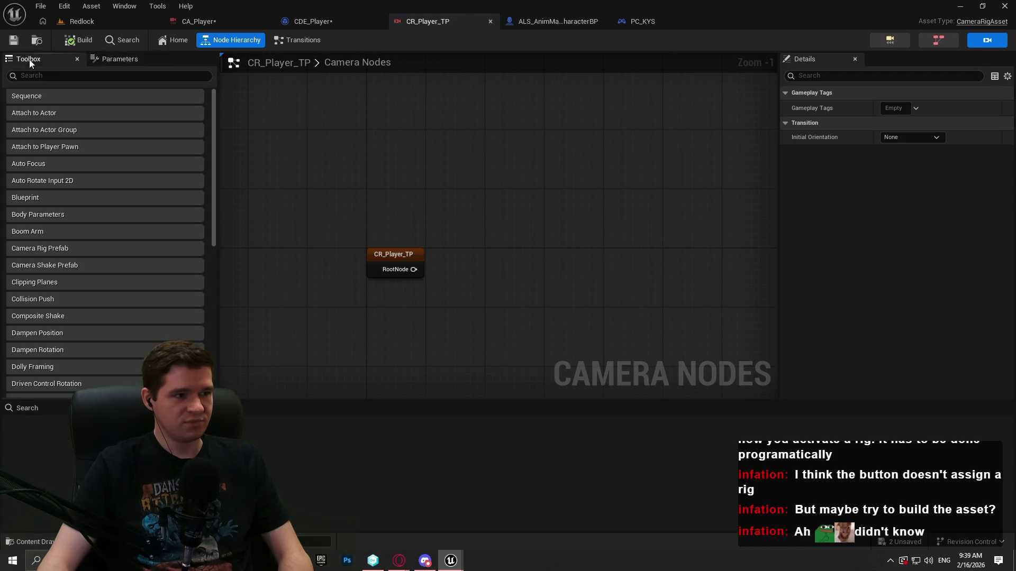
{"action": "scroll", "coordinate": [106, 153], "scroll_direction": "down", "scroll_amount": 2}
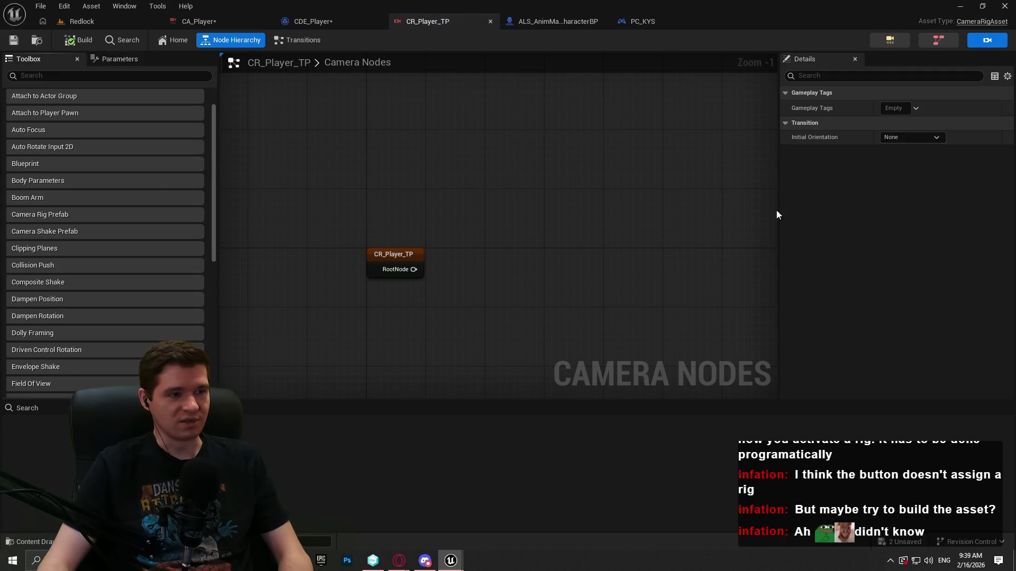
{"action": "left_click", "coordinate": [298, 40]}
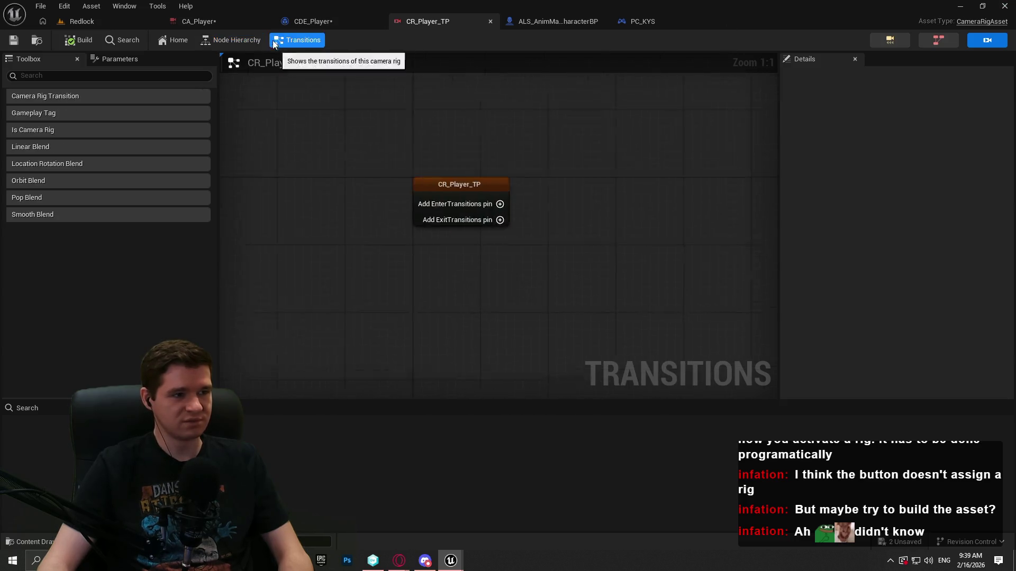
{"action": "left_click", "coordinate": [237, 42]}
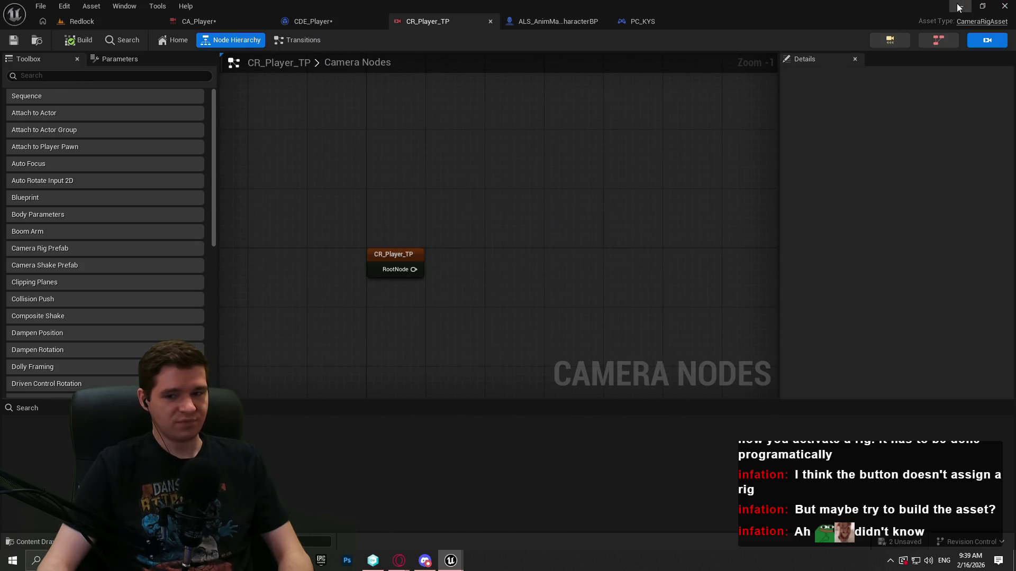
Exit the tutorial's full screen and bring back the Redlock Unreal Editor on the ALS character blueprint.
{"action": "left_click", "coordinate": [959, 8]}
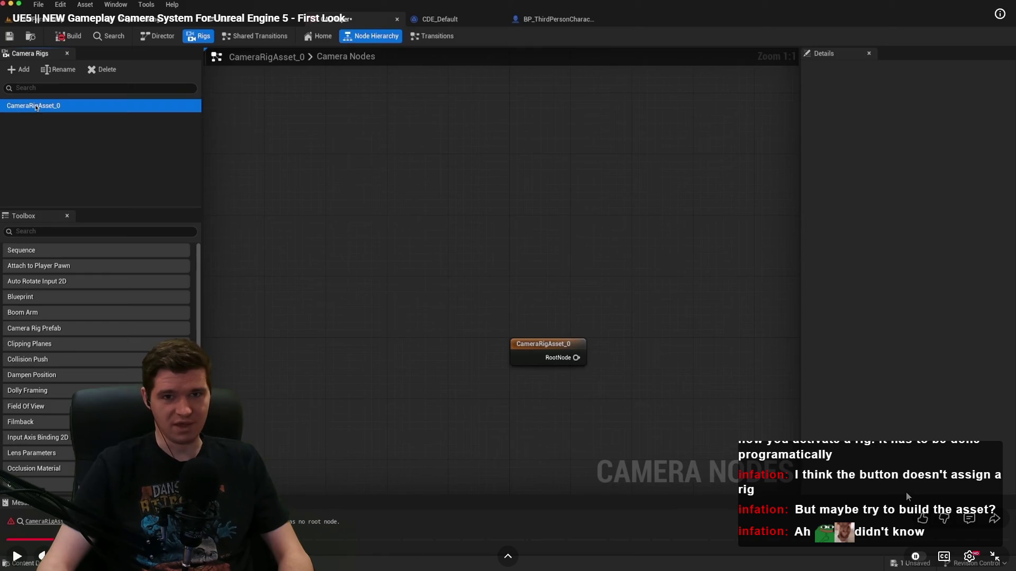
{"action": "left_click", "coordinate": [1000, 555]}
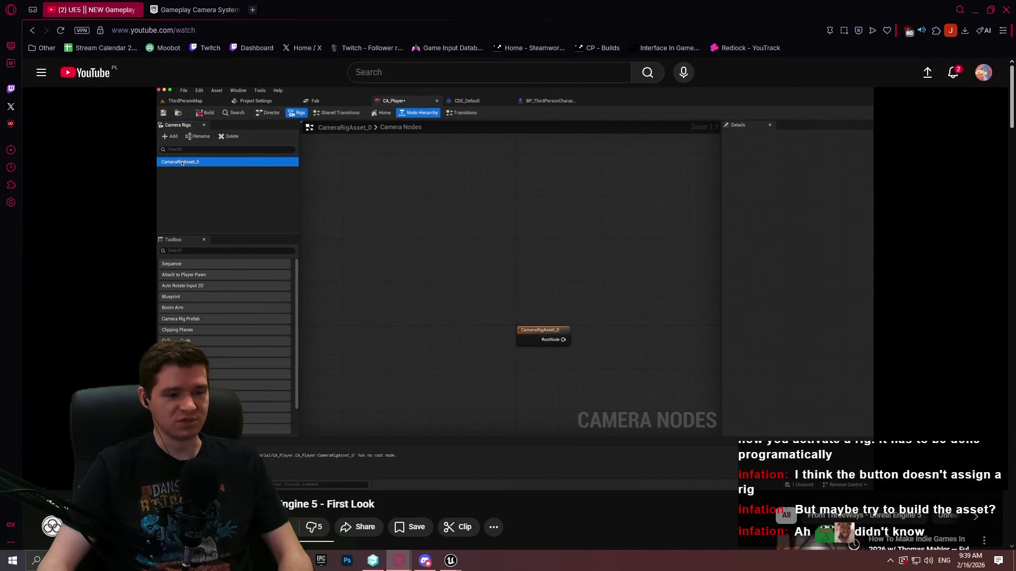
{"action": "mouse_move", "coordinate": [453, 562]}
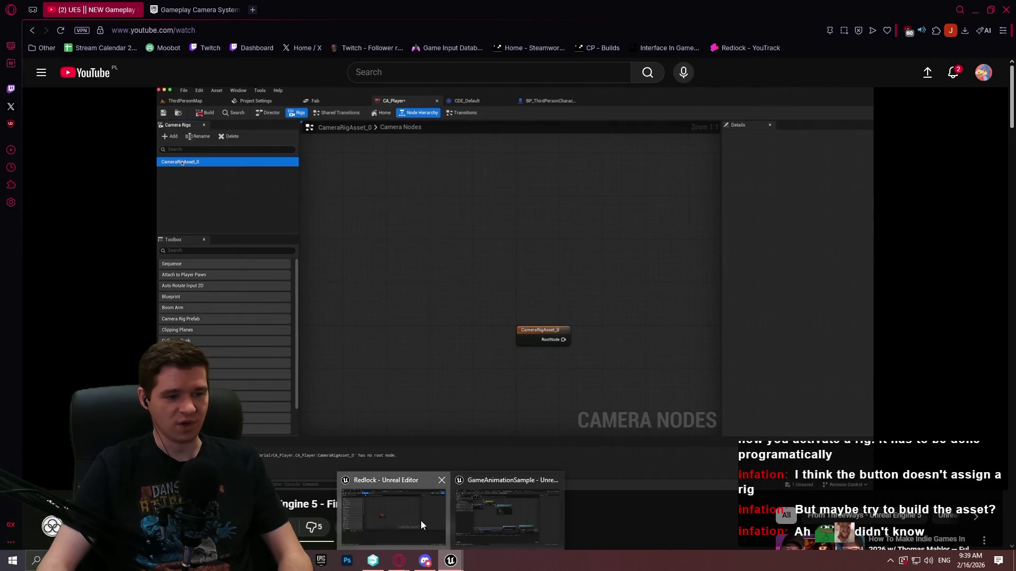
{"action": "left_click", "coordinate": [391, 521]}
{"action": "left_click", "coordinate": [525, 21]}
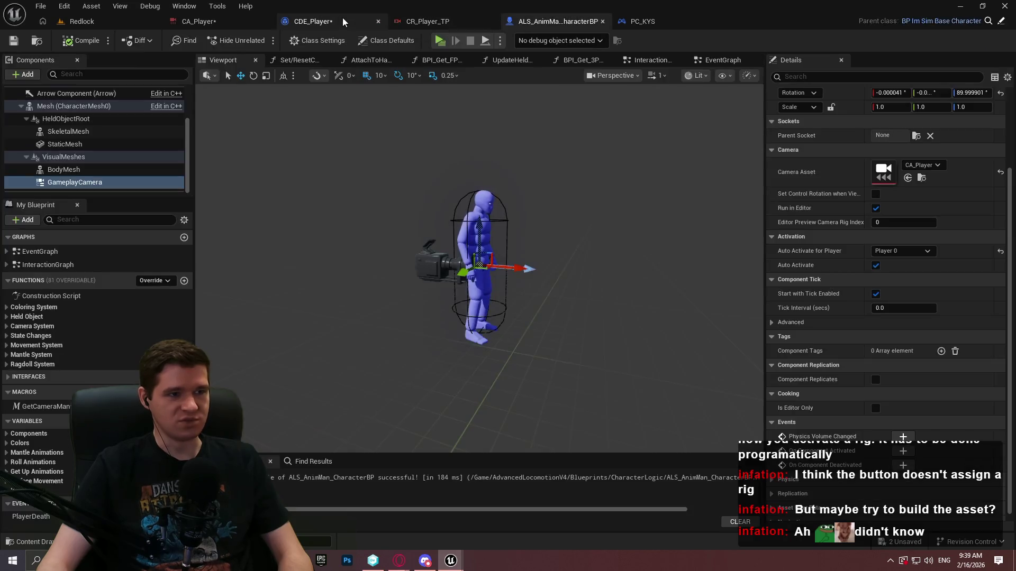
Delete the Activate Camera Rig node from CDE_Player's event graph and save the blueprint.
{"action": "left_click", "coordinate": [341, 21]}
{"action": "mouse_move", "coordinate": [621, 140]}
{"action": "left_mouse_down"}
{"action": "mouse_move", "coordinate": [551, 341]}
{"action": "mouse_move", "coordinate": [527, 347]}
{"action": "left_mouse_up"}
{"action": "key", "text": "Delete"}
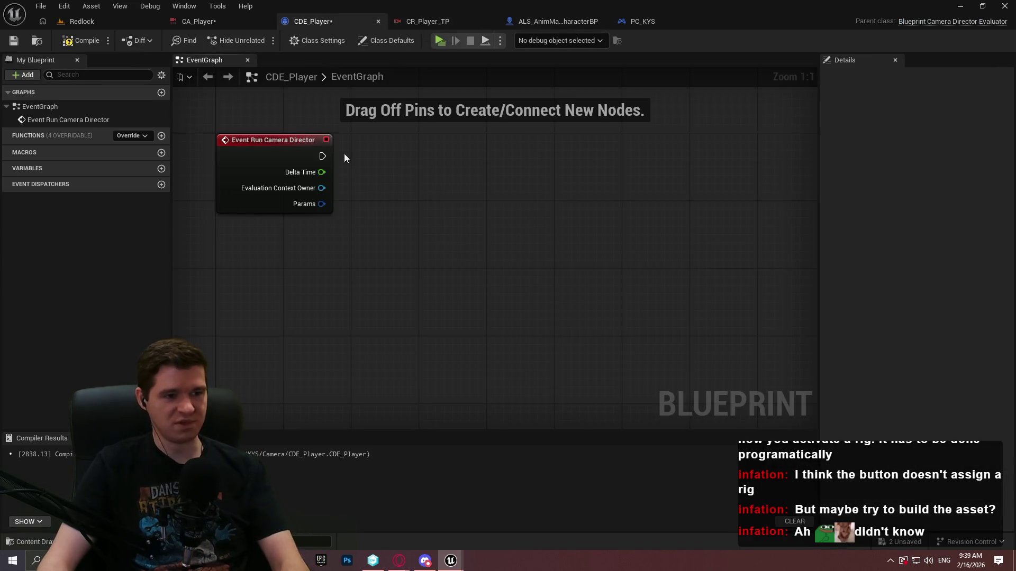
{"action": "left_click", "coordinate": [13, 41]}
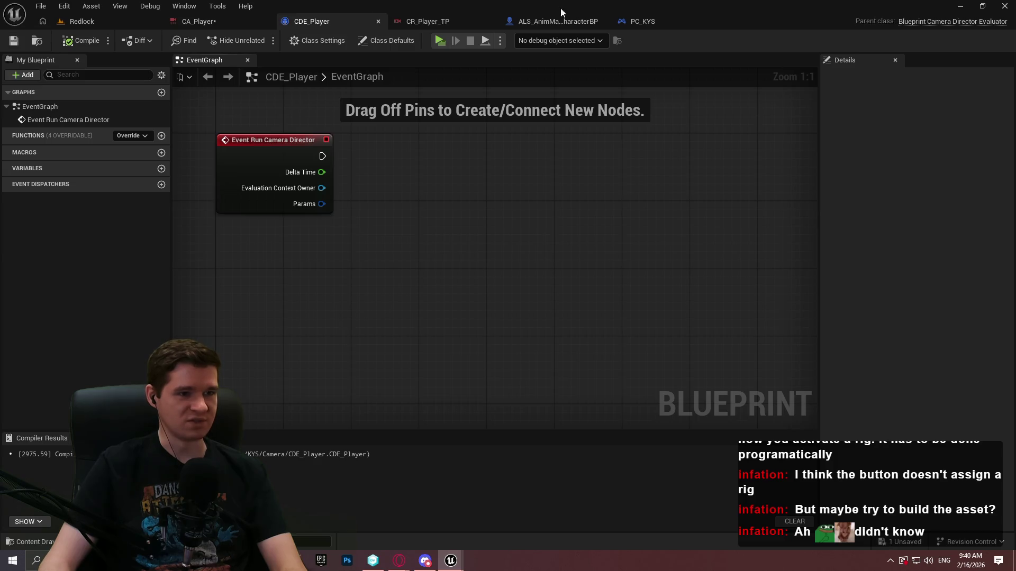
Review CA_Player's director settings and transitions and the CR_Player_TP rig, then return to CDE_Player.
{"action": "left_click", "coordinate": [245, 22]}
{"action": "left_click", "coordinate": [954, 37]}
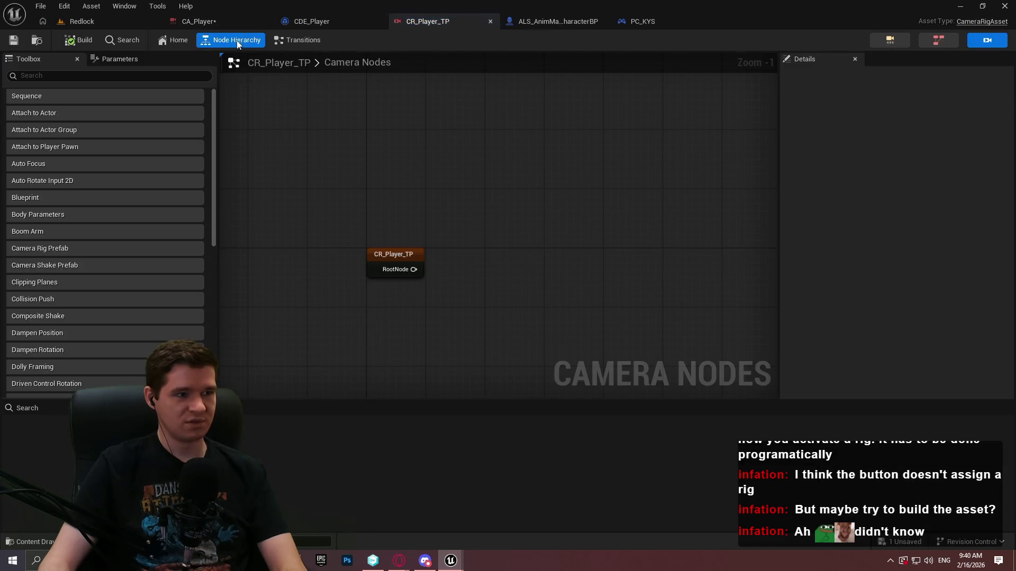
{"action": "left_click", "coordinate": [179, 26]}
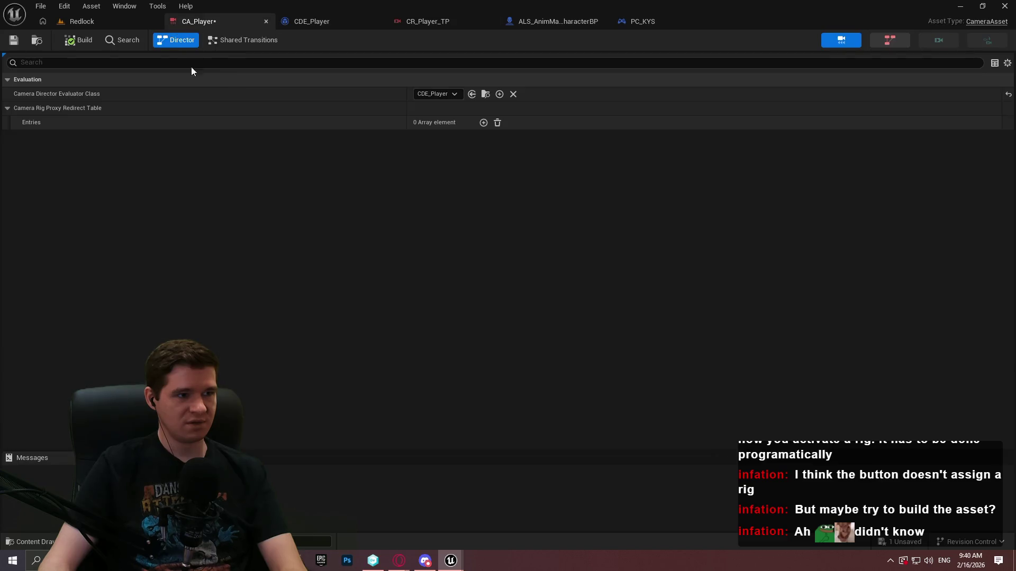
{"action": "left_click", "coordinate": [244, 39]}
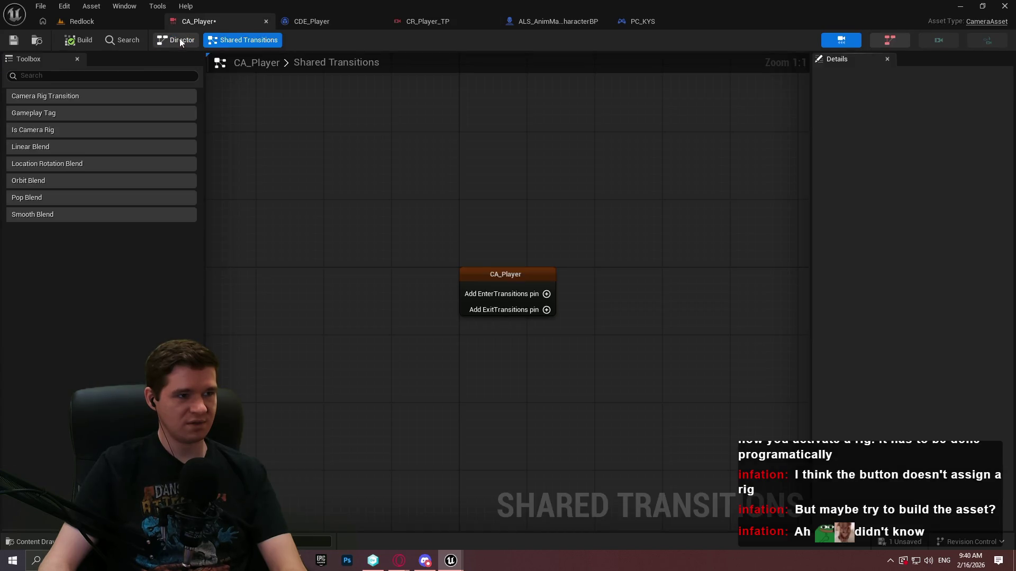
{"action": "left_click", "coordinate": [179, 38]}
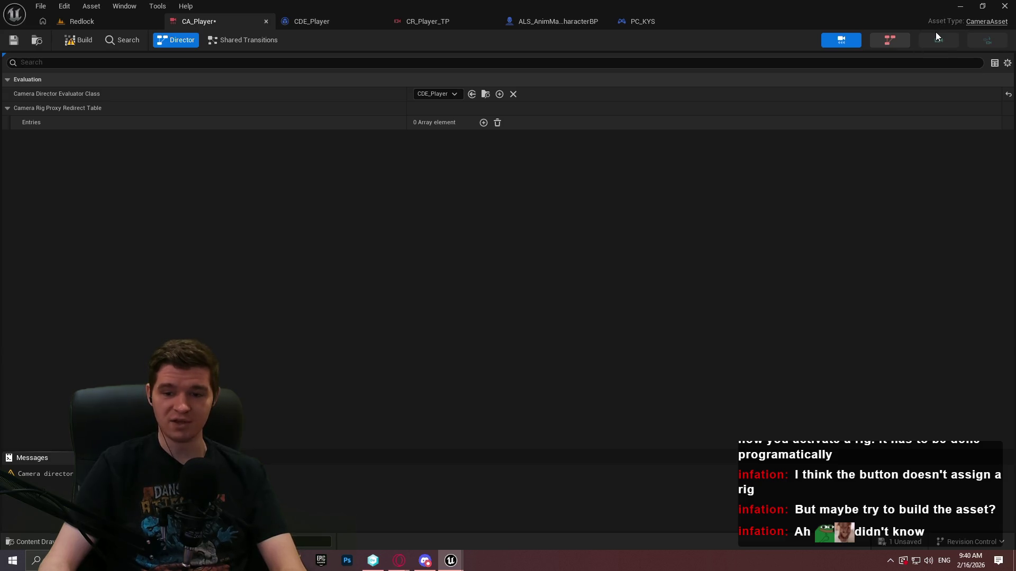
{"action": "left_click", "coordinate": [561, 24]}
{"action": "left_click", "coordinate": [306, 22]}
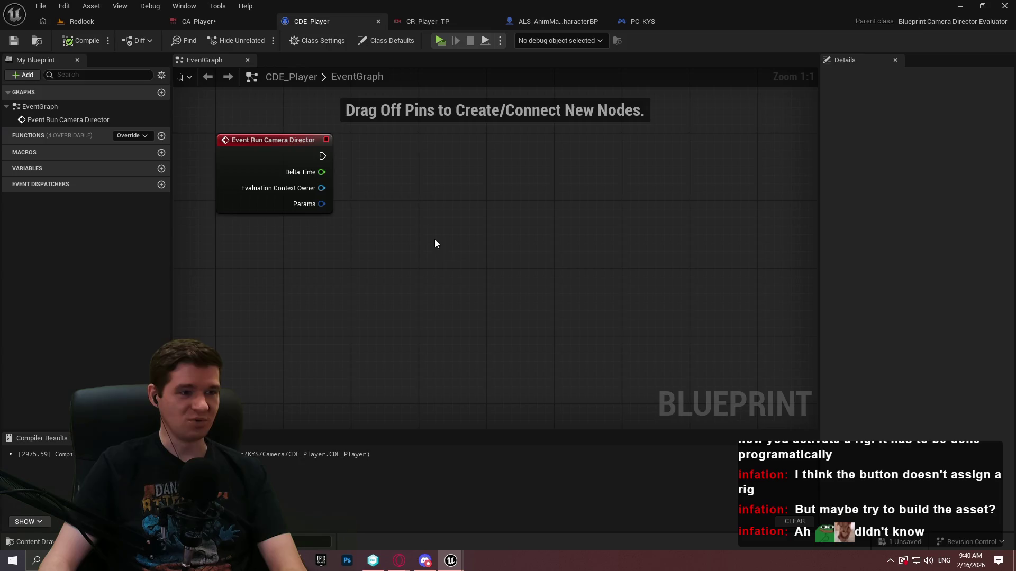
Paste back the Activate Camera Rig node targeting CR_Player_TP, then compile and save CDE_Player.
{"action": "key", "text": "ctrl+v"}
{"action": "left_click", "coordinate": [497, 319]}
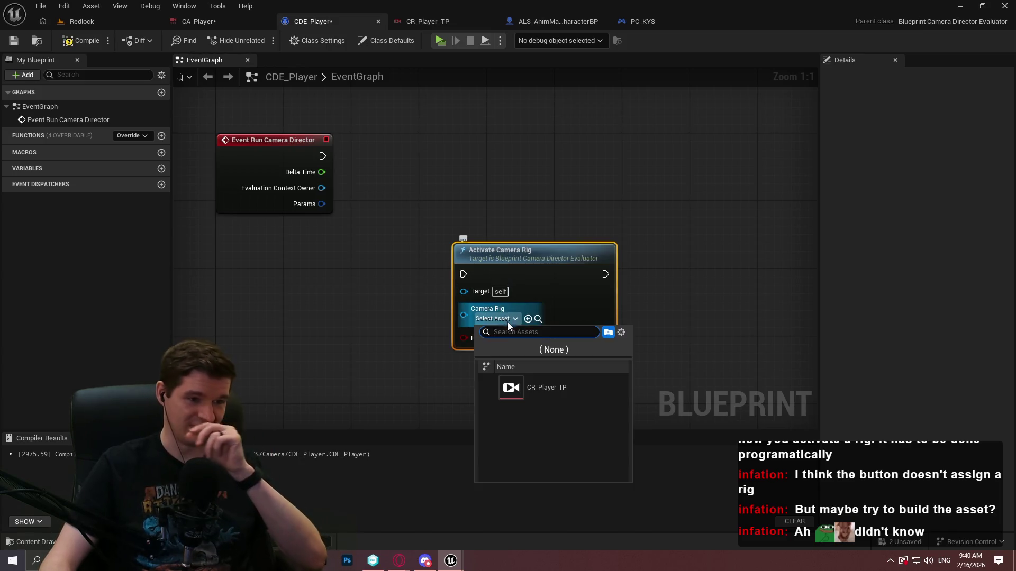
{"action": "left_click", "coordinate": [538, 389]}
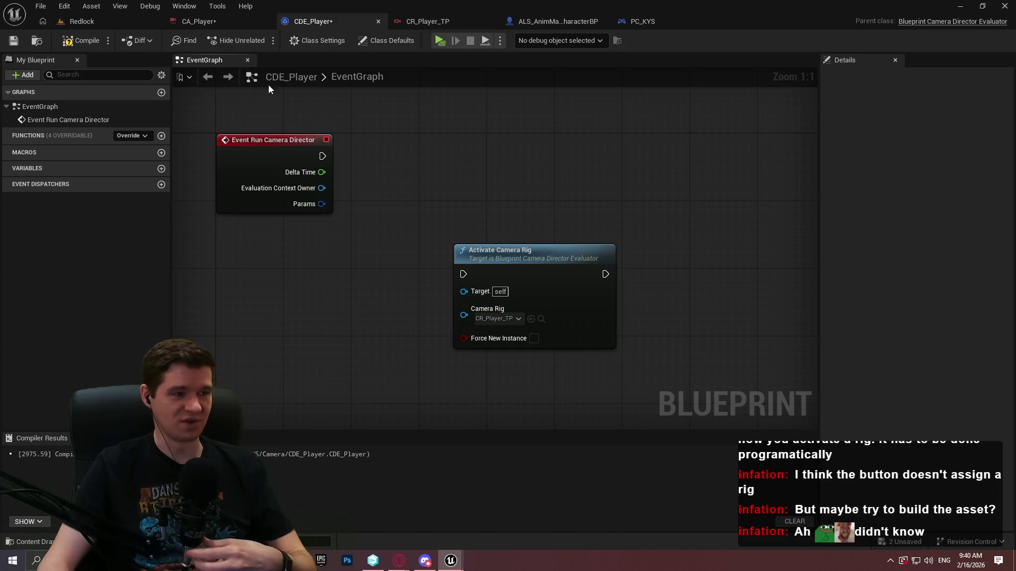
{"action": "left_click", "coordinate": [87, 41]}
{"action": "left_click", "coordinate": [13, 40]}
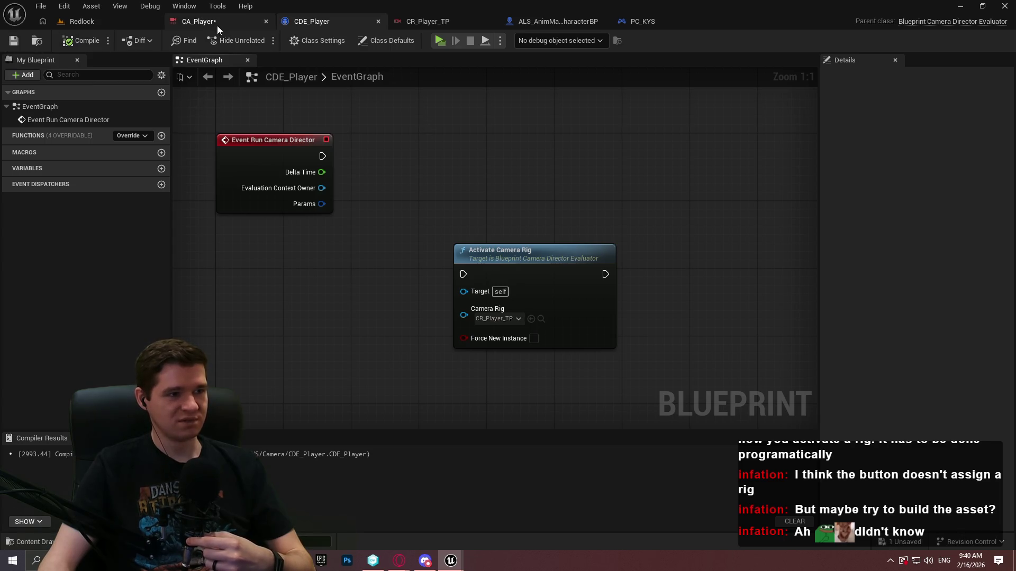
Rebuild the CA_Player camera asset and return to the CR_Player_TP rig.
{"action": "left_click", "coordinate": [198, 22]}
{"action": "left_click", "coordinate": [84, 45]}
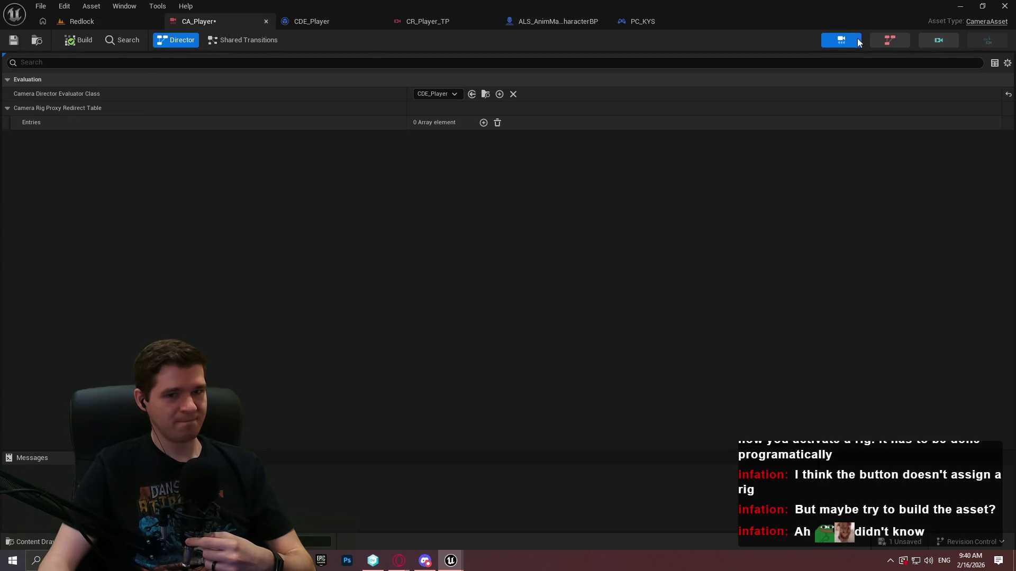
{"action": "left_click", "coordinate": [944, 43]}
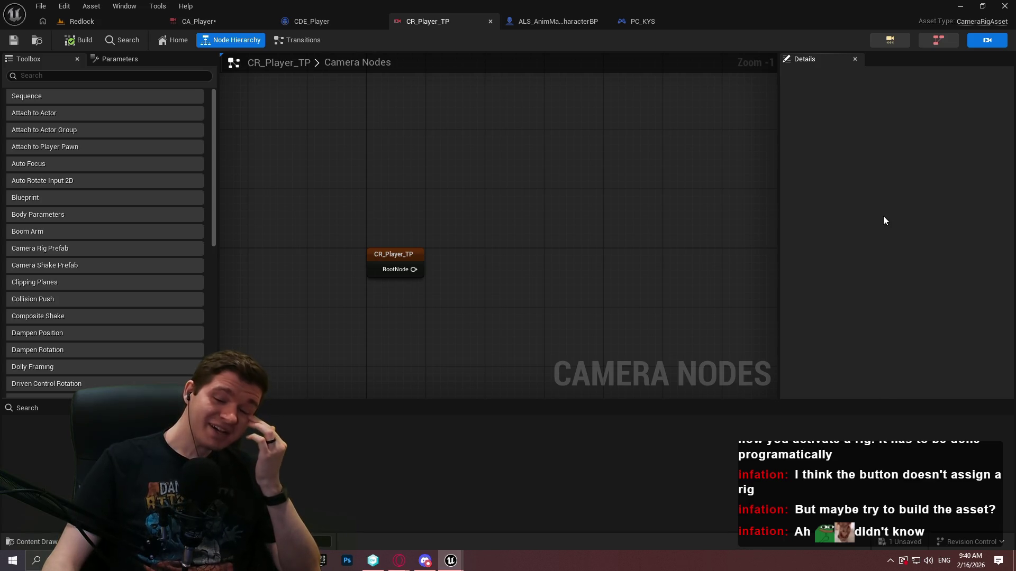
Return to the YouTube gameplay camera tutorial and play it full screen.
{"action": "mouse_move", "coordinate": [396, 566]}
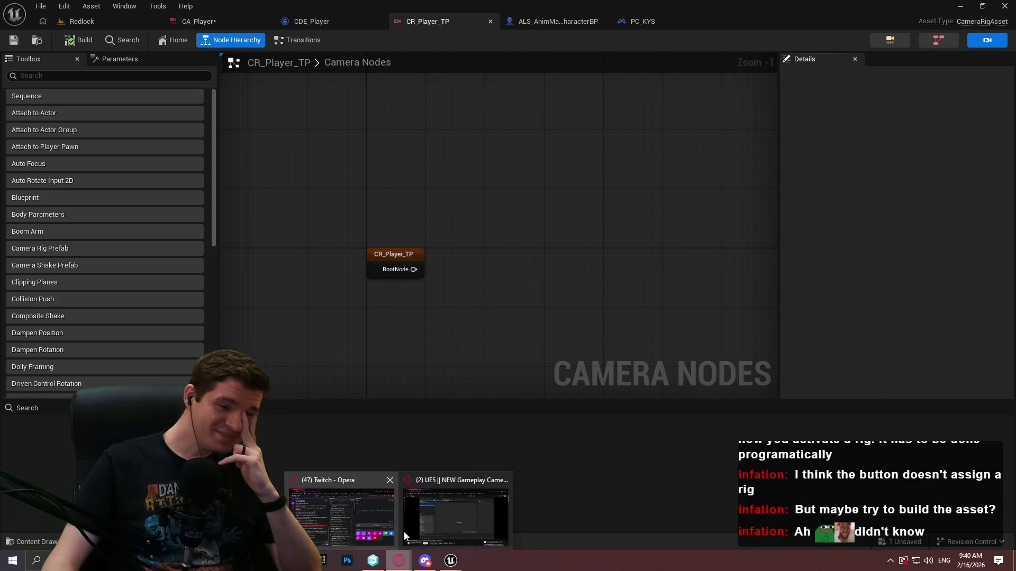
{"action": "left_click", "coordinate": [458, 515]}
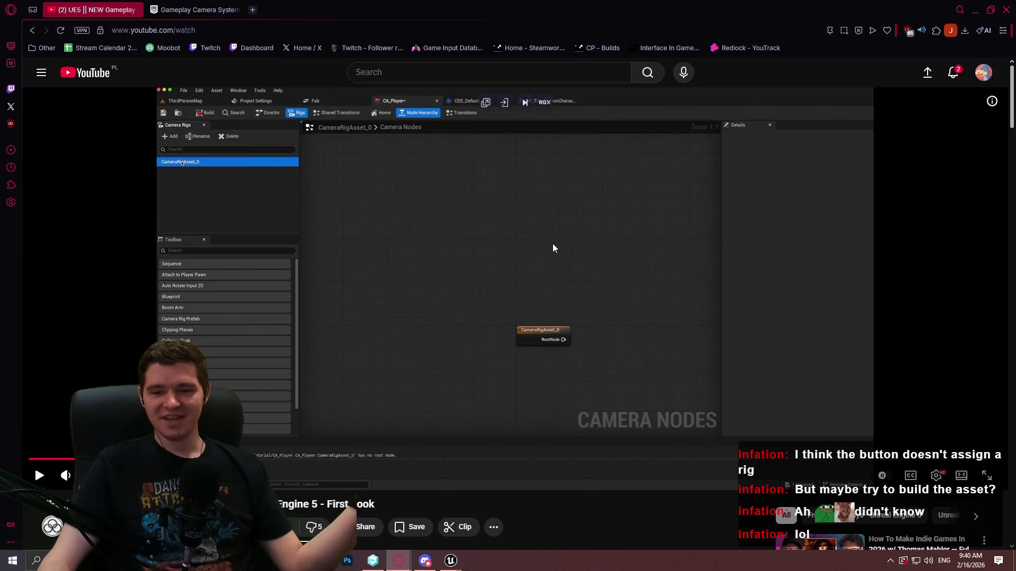
{"action": "double_click", "coordinate": [660, 333]}
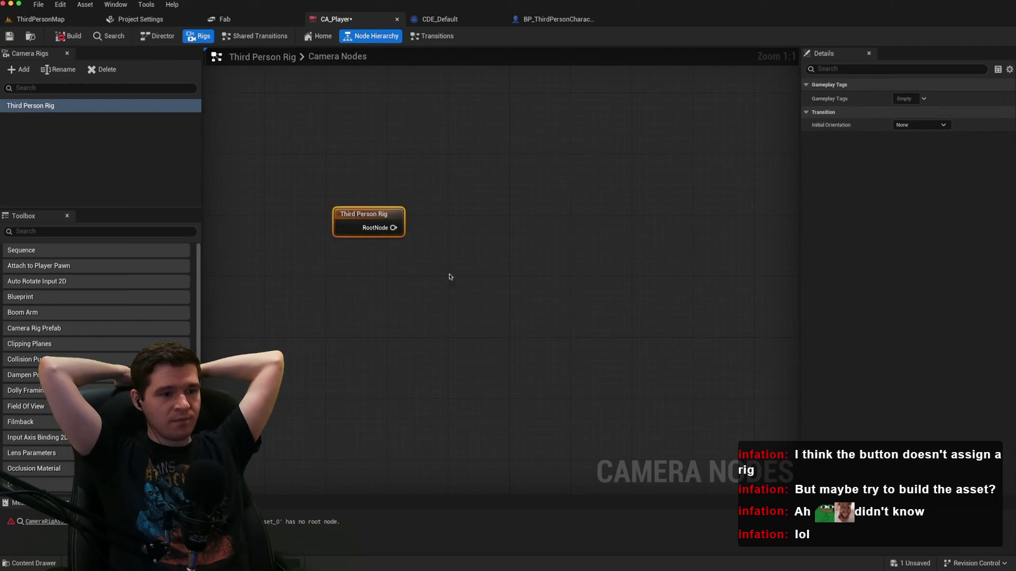
Play the tutorial through its 'seq' node search, pausing and resuming along the way.
{"action": "double_click", "coordinate": [368, 214]}
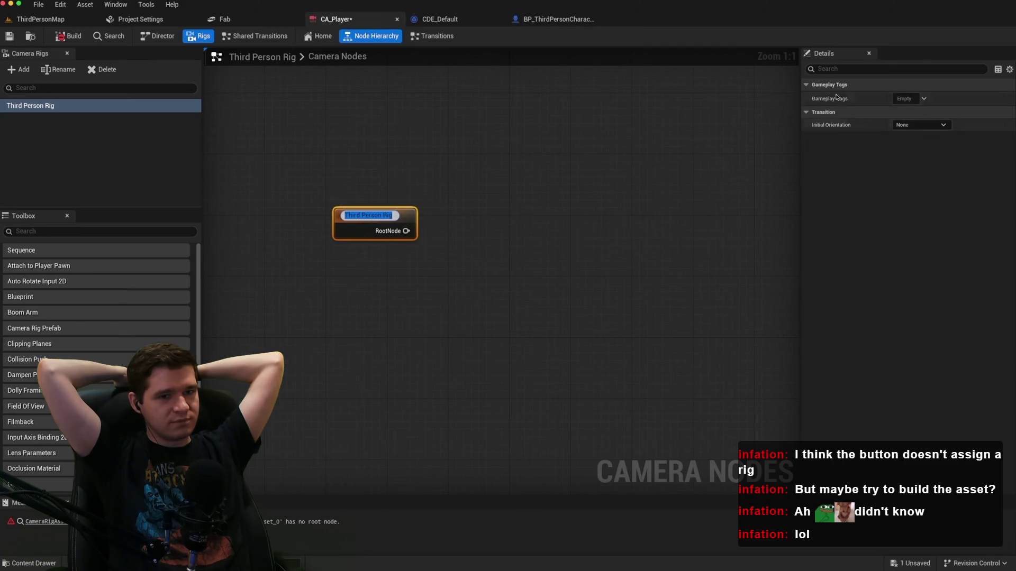
{"action": "left_click", "coordinate": [438, 274]}
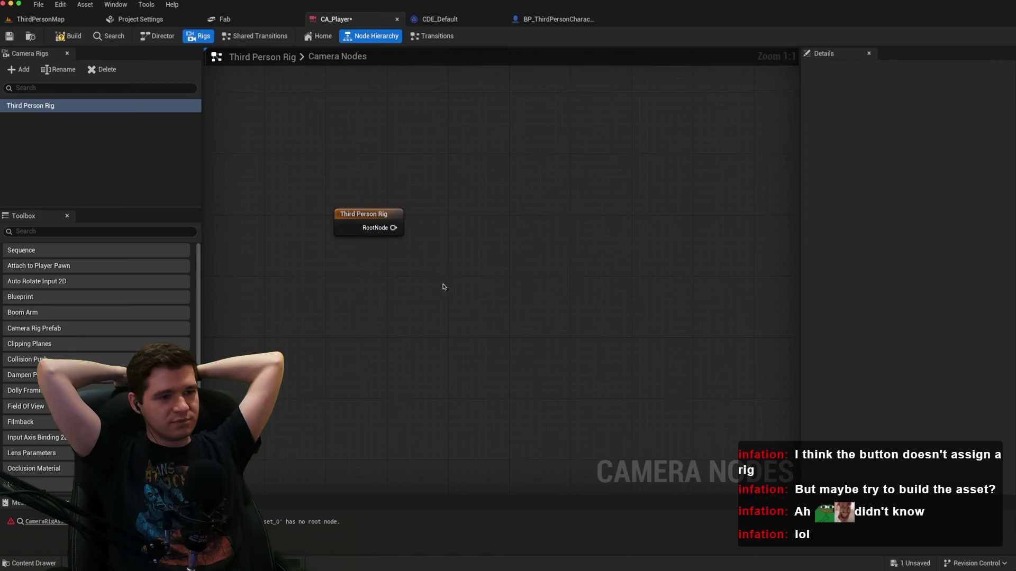
{"action": "left_click_drag", "start_coordinate": [442, 286], "coordinate": [384, 281]}
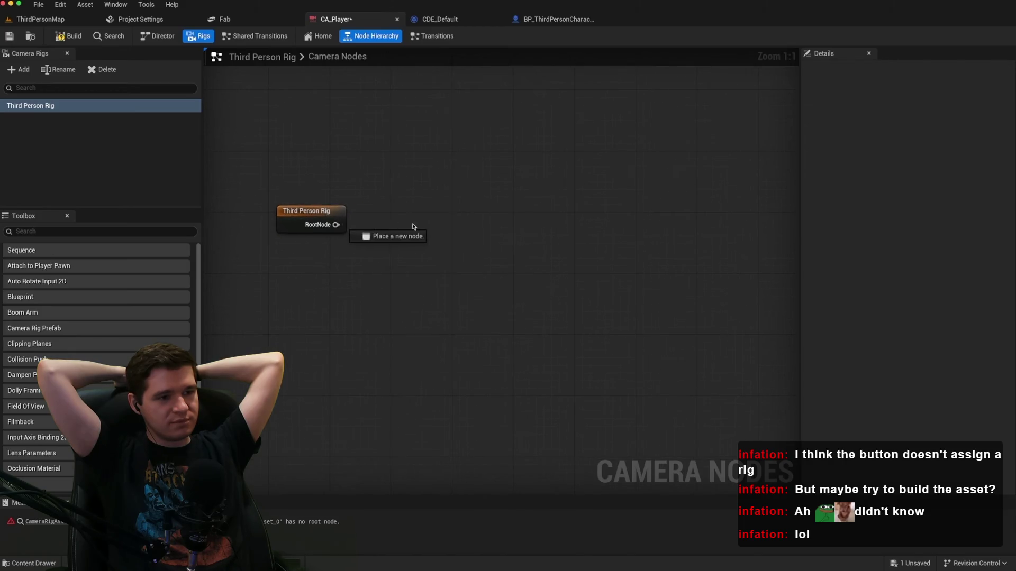
{"action": "left_click_drag", "start_coordinate": [413, 227], "coordinate": [413, 227]}
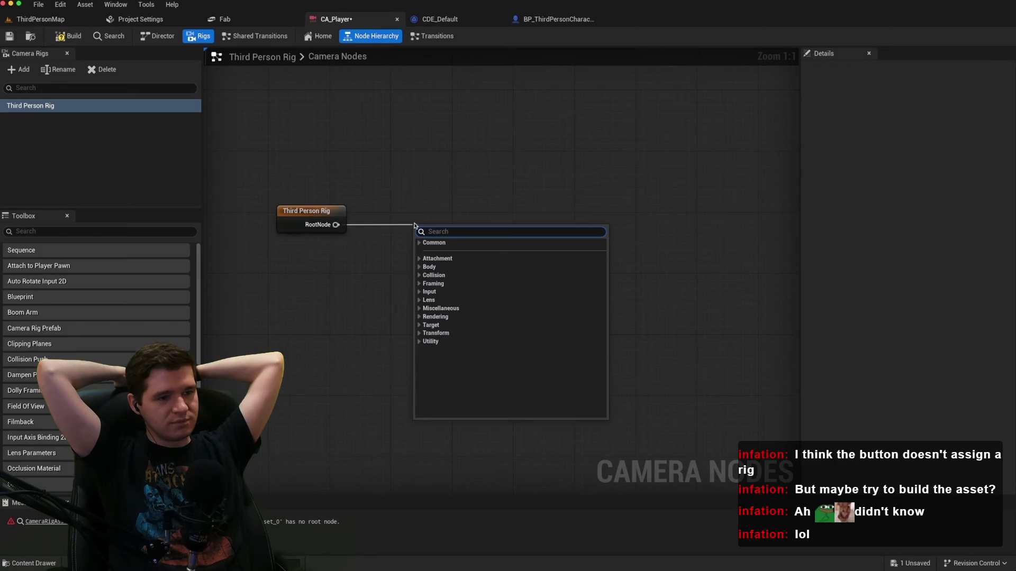
{"action": "type", "text": "seq"}
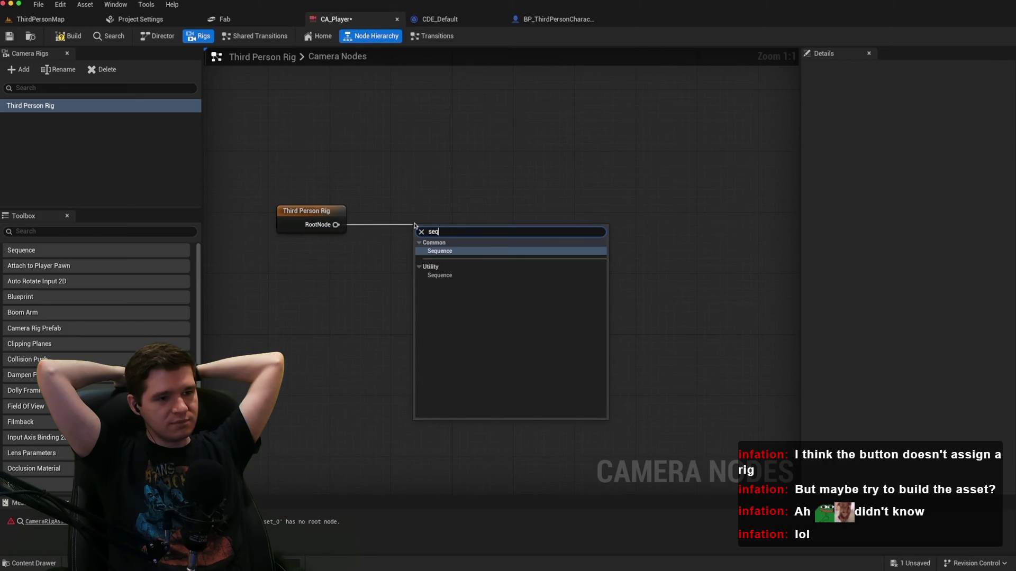
{"action": "left_click", "coordinate": [429, 253]}
{"action": "left_click", "coordinate": [430, 222]}
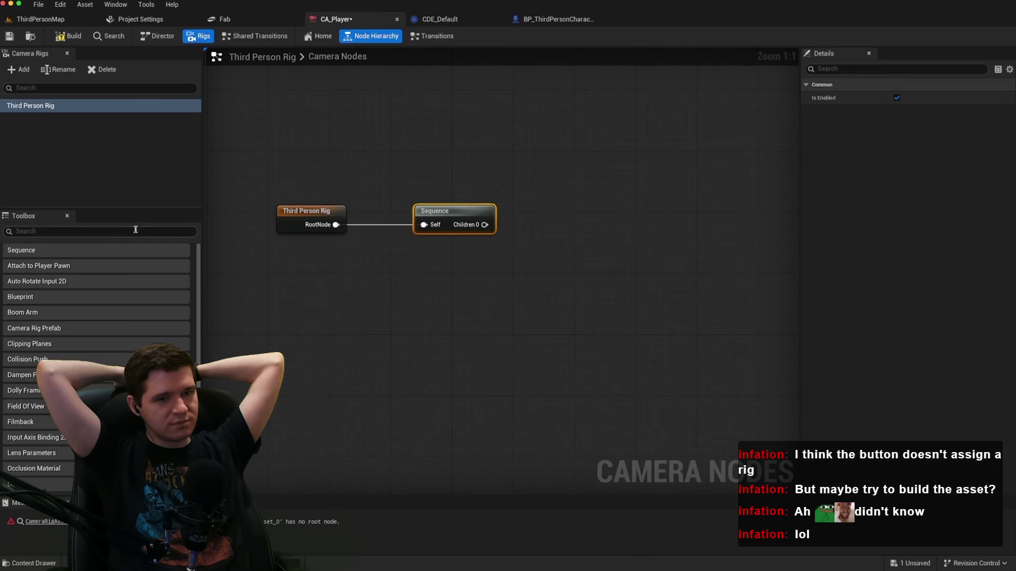
{"action": "scroll", "coordinate": [37, 306], "scroll_direction": "down", "scroll_amount": 2}
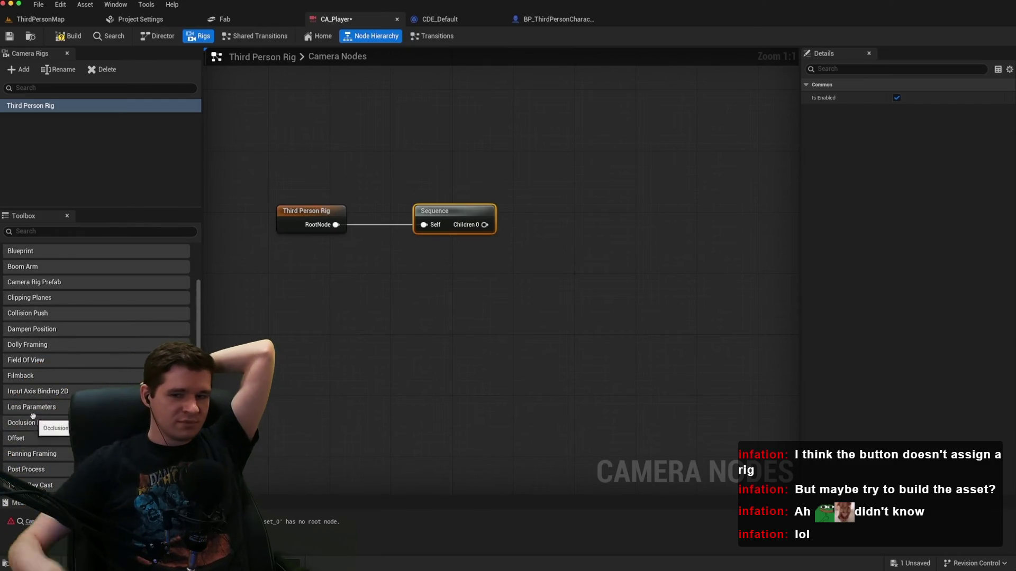
{"action": "left_click", "coordinate": [531, 247]}
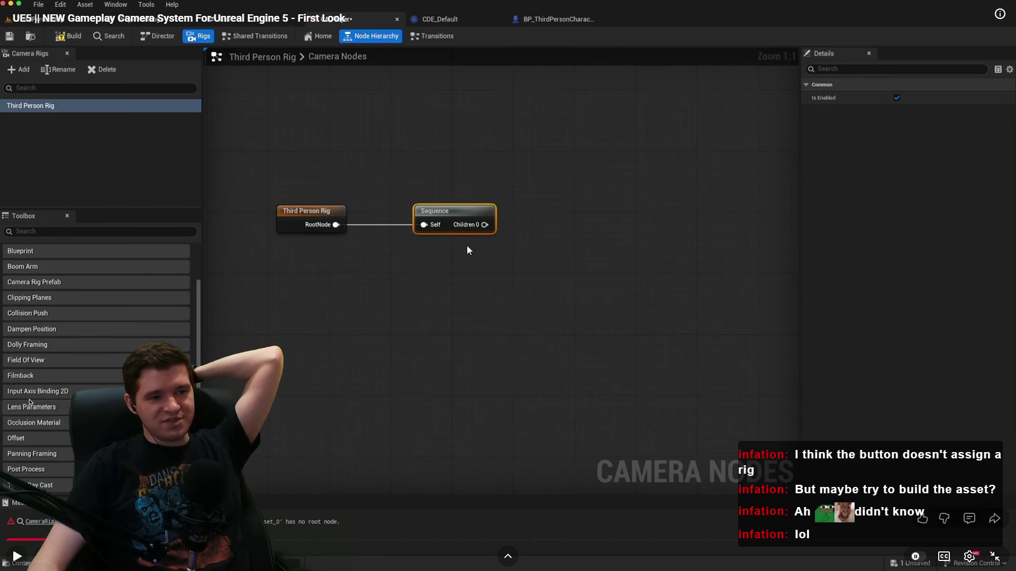
{"action": "left_click", "coordinate": [576, 315]}
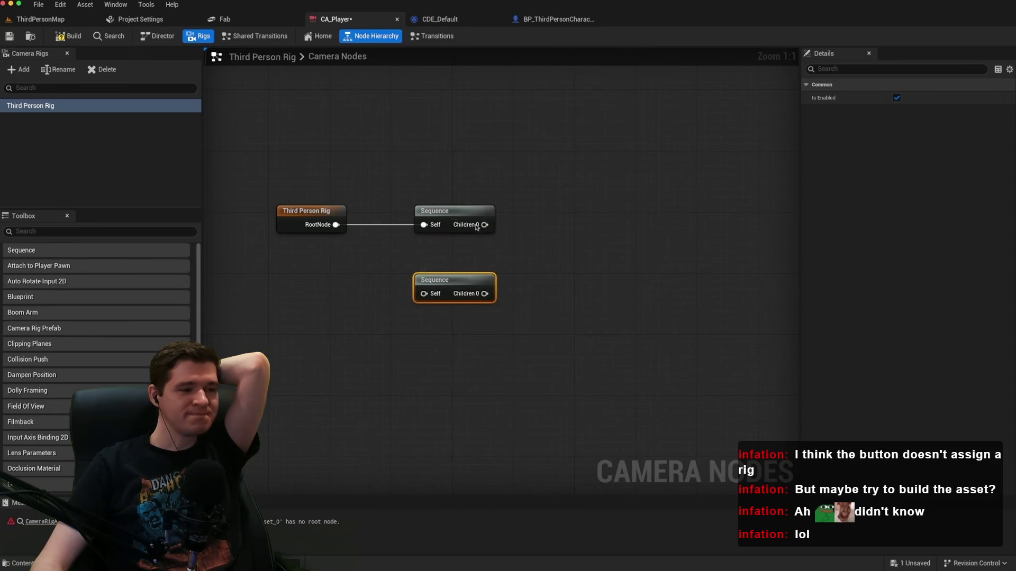
Continue the tutorial until its Sequence node is wired to the Third Person Rig root.
{"action": "left_click", "coordinate": [469, 212]}
{"action": "left_click_drag", "start_coordinate": [458, 280], "coordinate": [442, 311]}
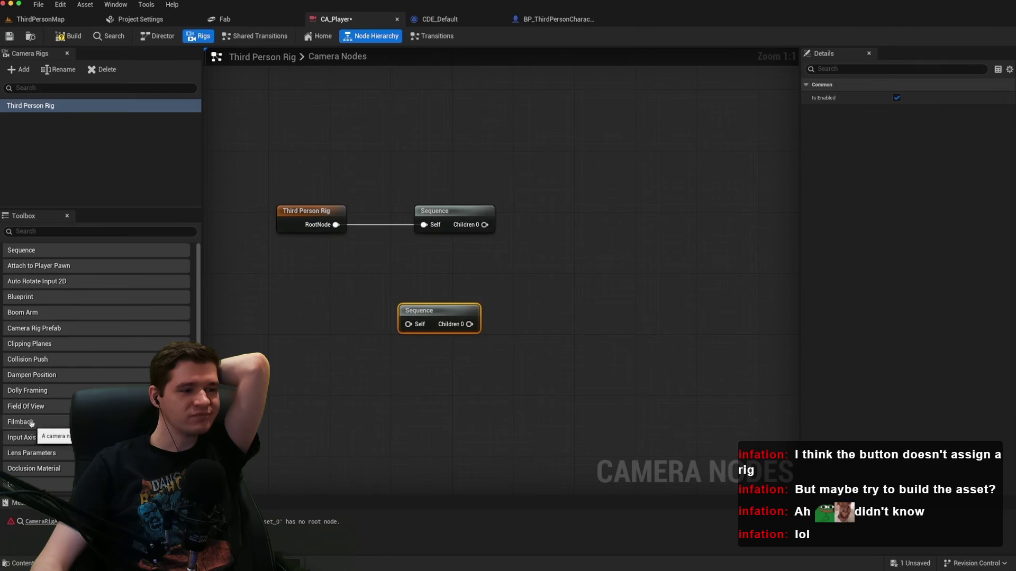
{"action": "left_click", "coordinate": [394, 153]}
{"action": "left_click", "coordinate": [570, 233]}
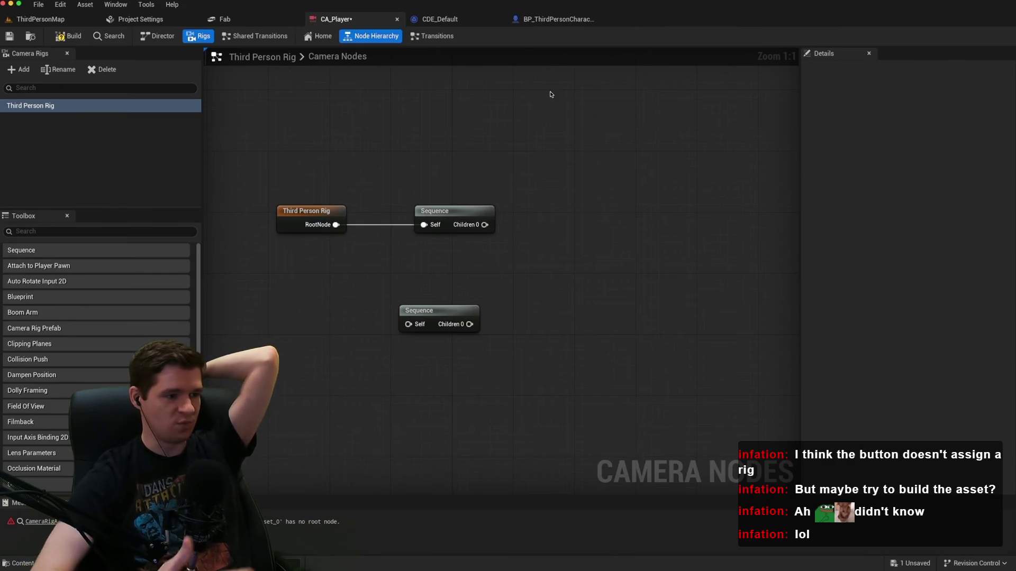
{"action": "mouse_move", "coordinate": [27, 322]}
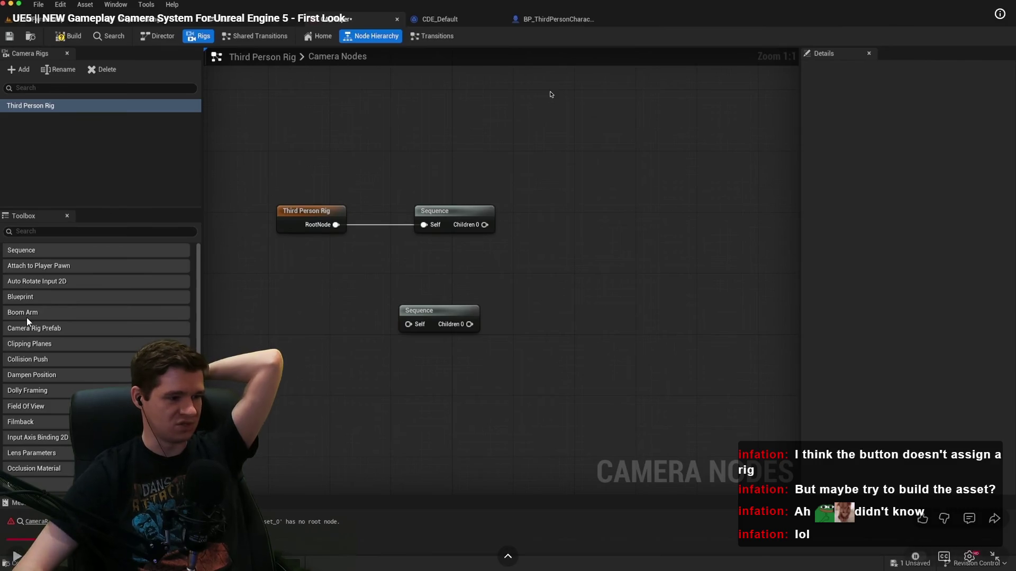
{"action": "left_click", "coordinate": [484, 331]}
{"action": "left_click", "coordinate": [548, 22]}
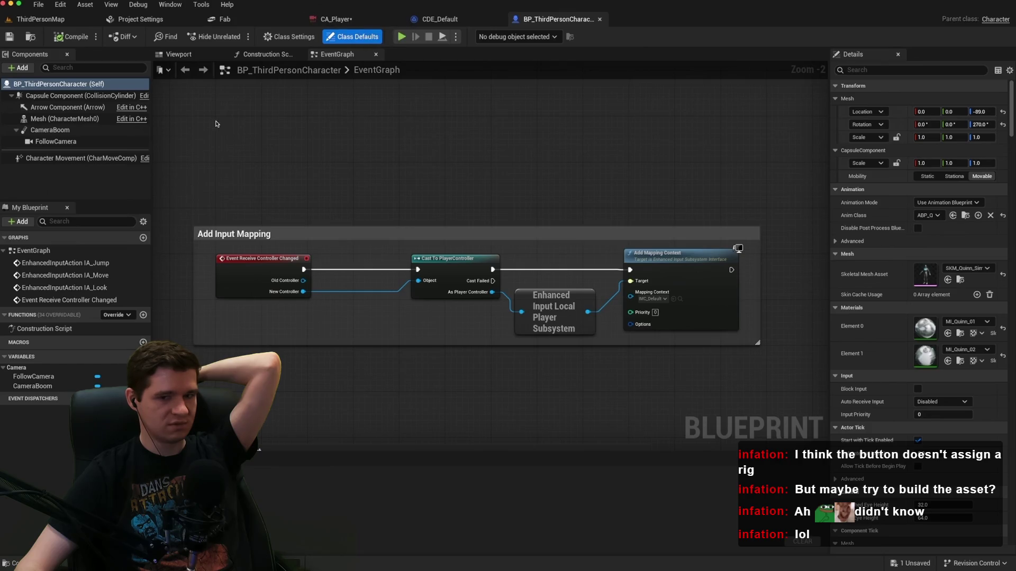
{"action": "left_click", "coordinate": [364, 22]}
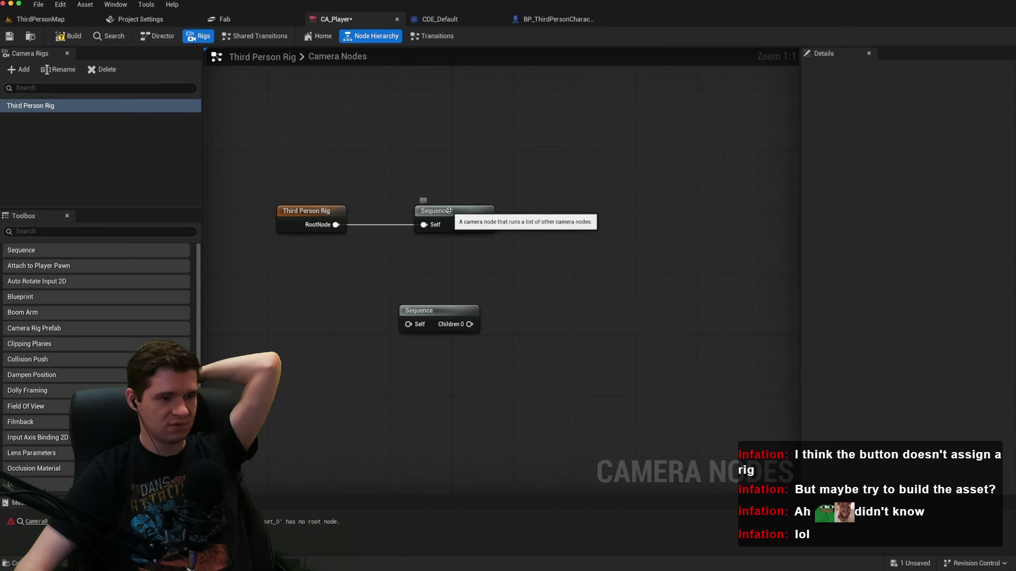
{"action": "left_click", "coordinate": [457, 230]}
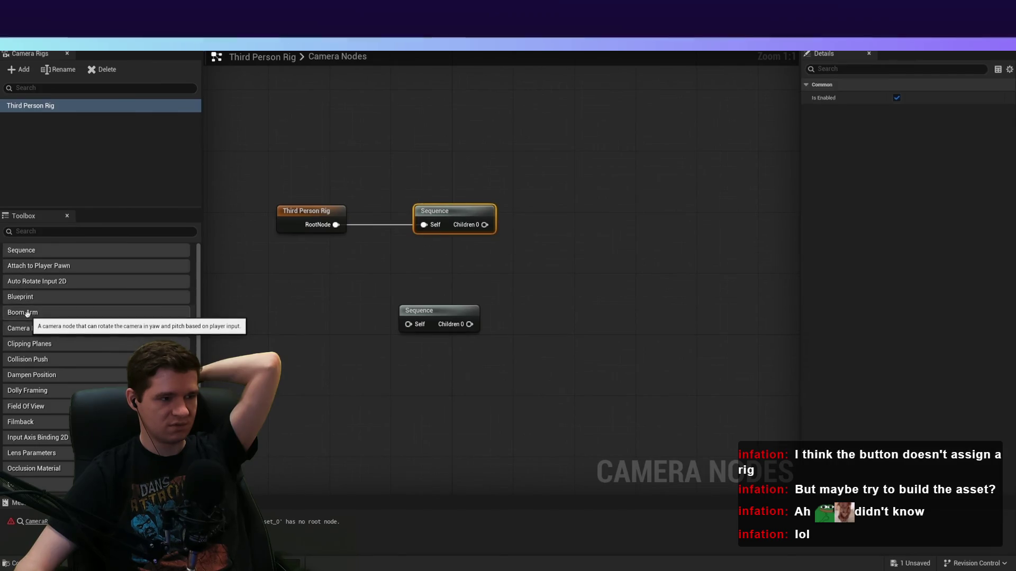
{"action": "mouse_move", "coordinate": [32, 314]}
{"action": "left_mouse_down"}
{"action": "mouse_move", "coordinate": [492, 251]}
{"action": "mouse_move", "coordinate": [573, 176]}
{"action": "left_mouse_up"}
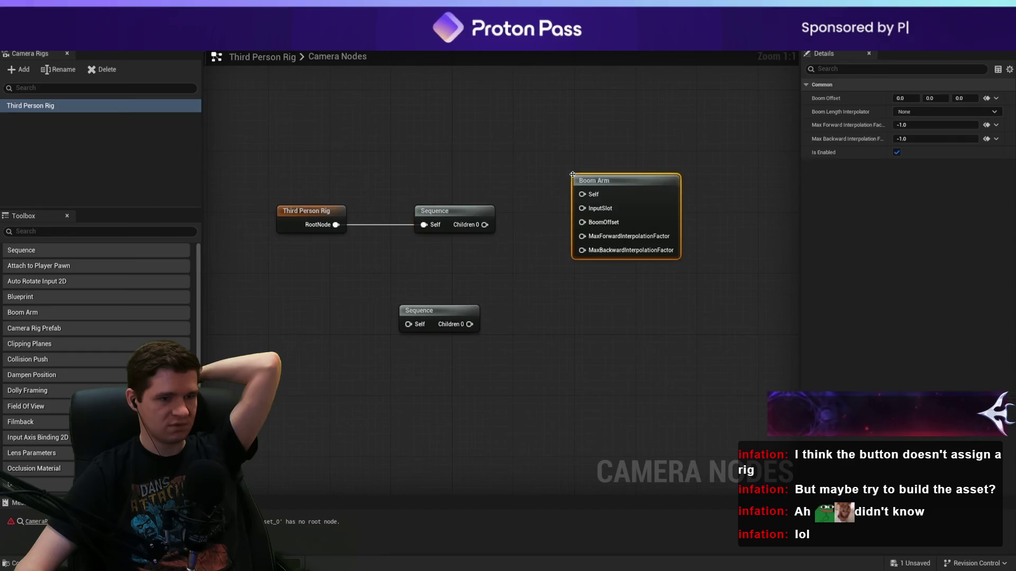
Watch the Boom Arm get wired under the Sequence with Boom Offset -500, then pause.
{"action": "left_click_drag", "start_coordinate": [485, 224], "coordinate": [581, 196]}
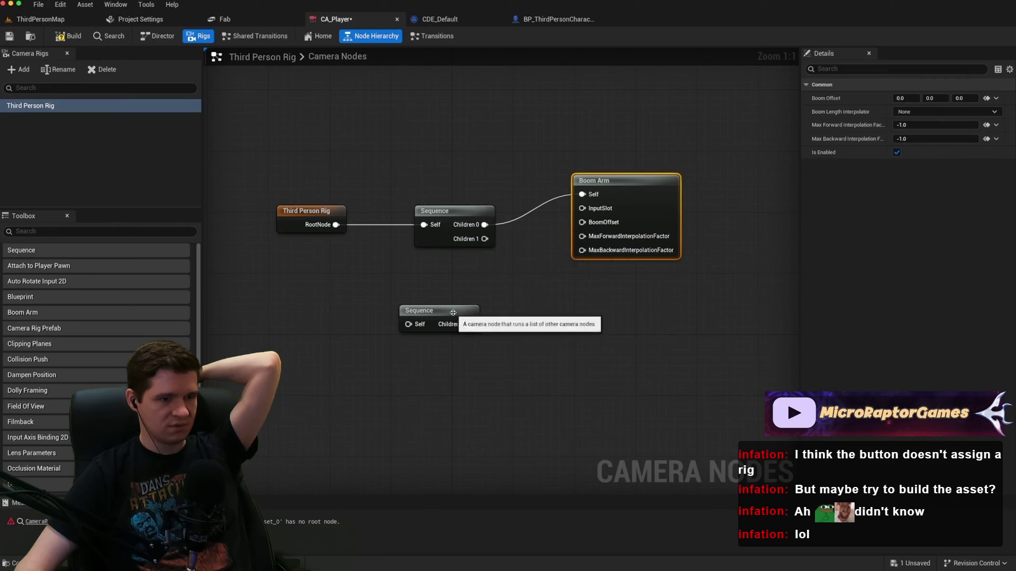
{"action": "left_click_drag", "start_coordinate": [453, 315], "coordinate": [390, 346]}
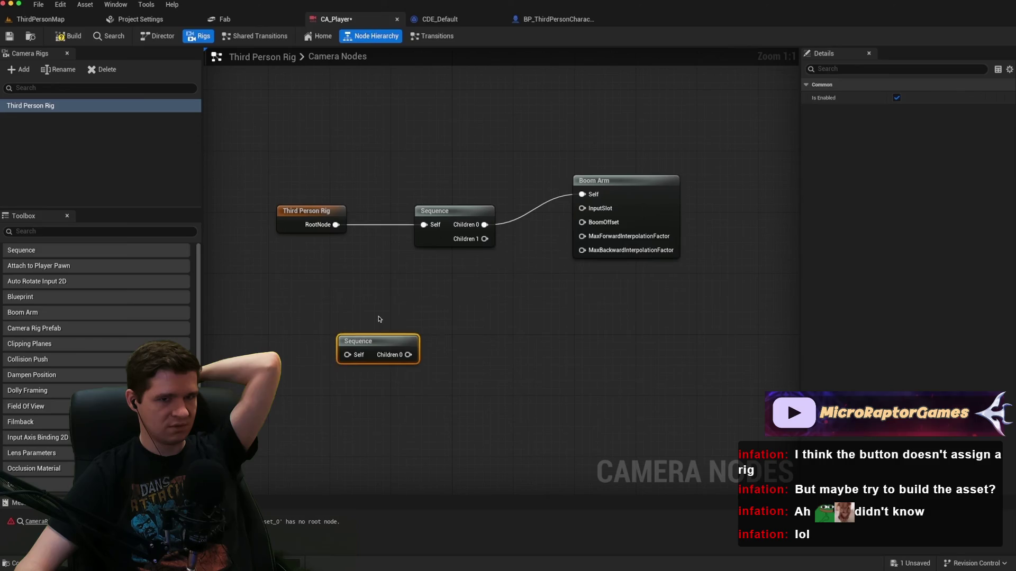
{"action": "key", "text": "Delete"}
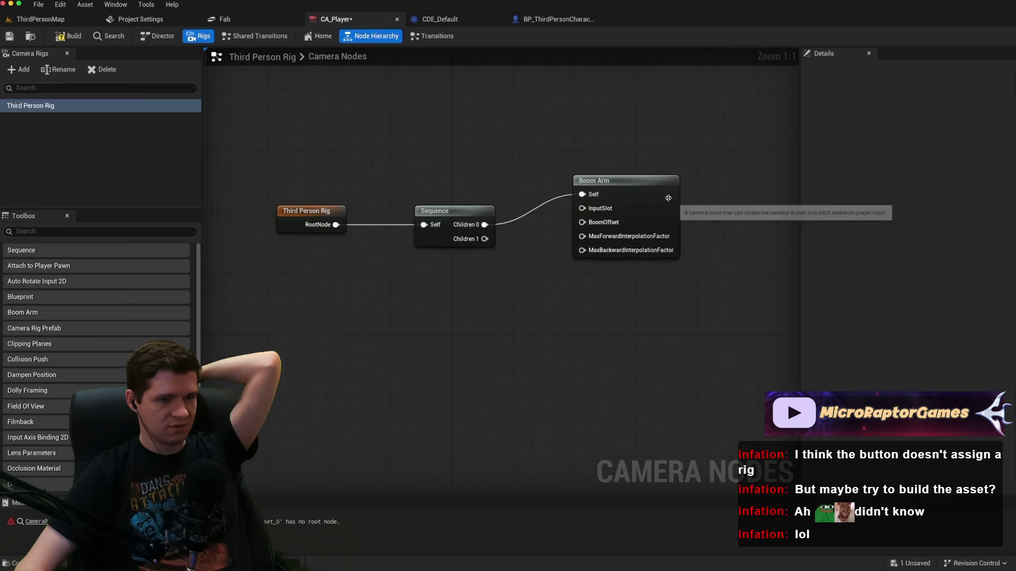
{"action": "left_click_drag", "start_coordinate": [645, 185], "coordinate": [630, 208]}
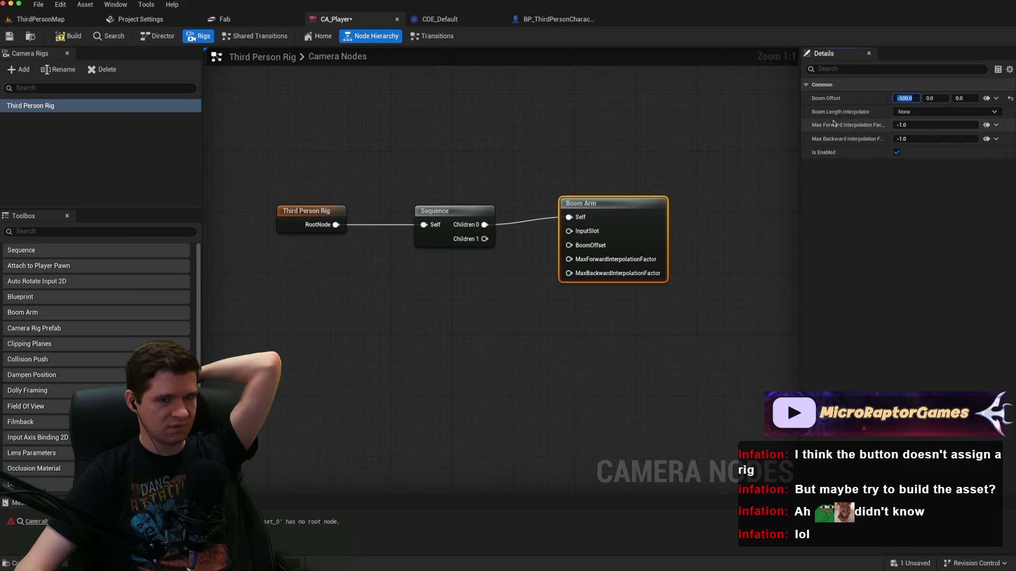
{"action": "key", "text": "Return"}
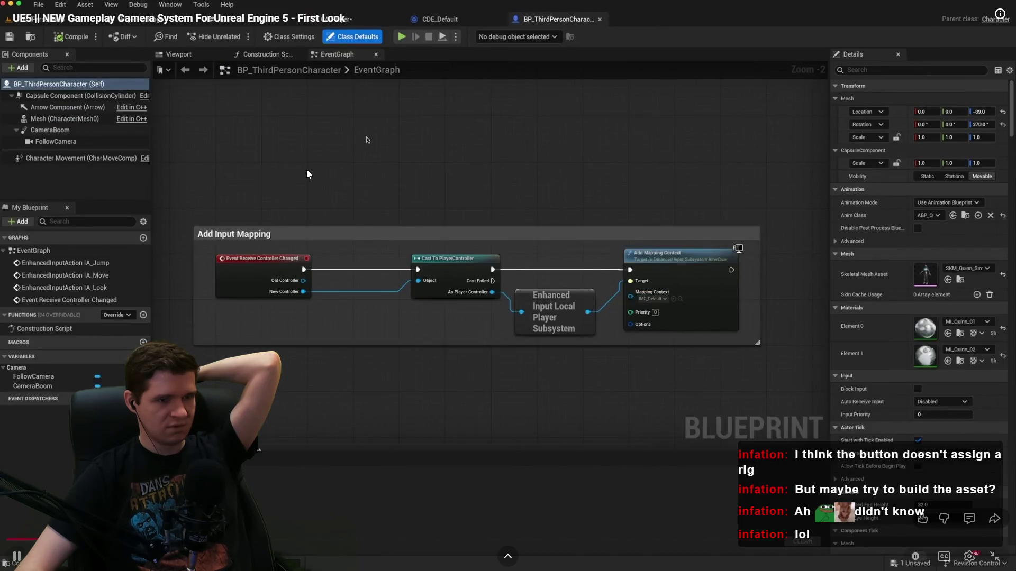
{"action": "left_click", "coordinate": [308, 174]}
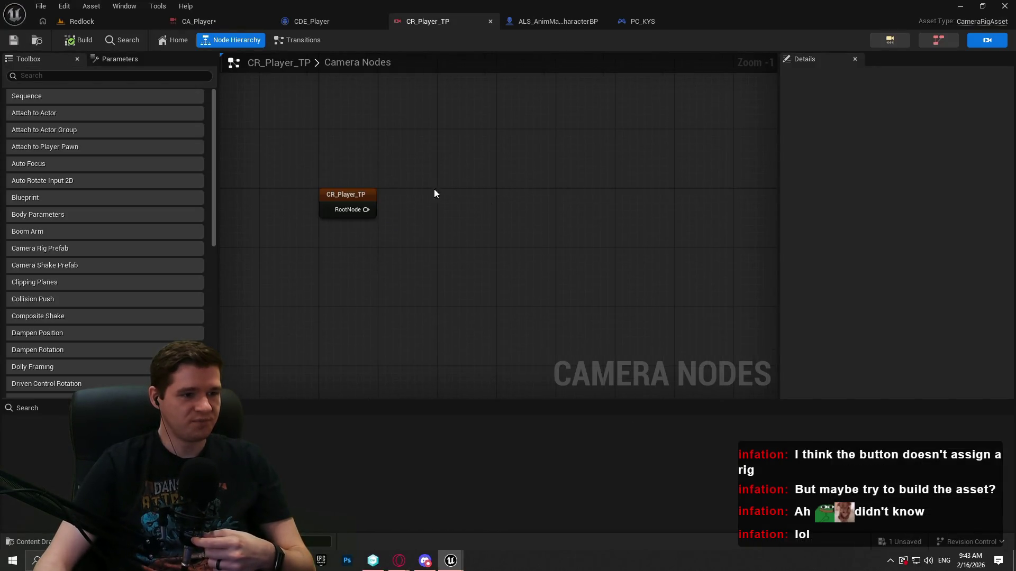
Add a Sequence node under CR_Player_TP's RootNode via a 'seq' search.
{"action": "scroll", "coordinate": [434, 193], "scroll_direction": "up", "scroll_amount": 1}
{"action": "left_click_drag", "start_coordinate": [350, 212], "coordinate": [399, 190]}
{"action": "type", "text": "seq"}
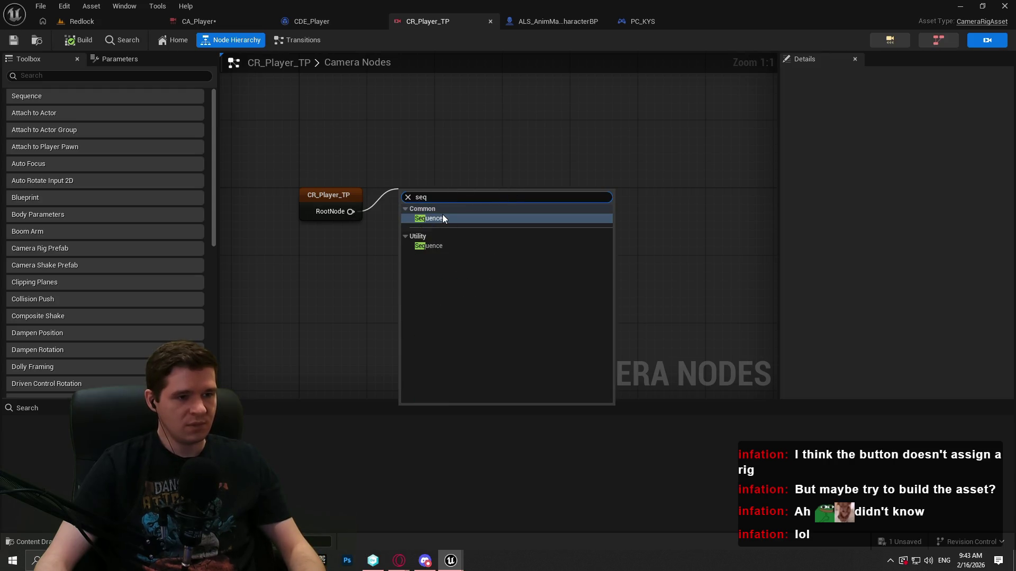
{"action": "left_click", "coordinate": [443, 218]}
{"action": "left_click", "coordinate": [460, 197]}
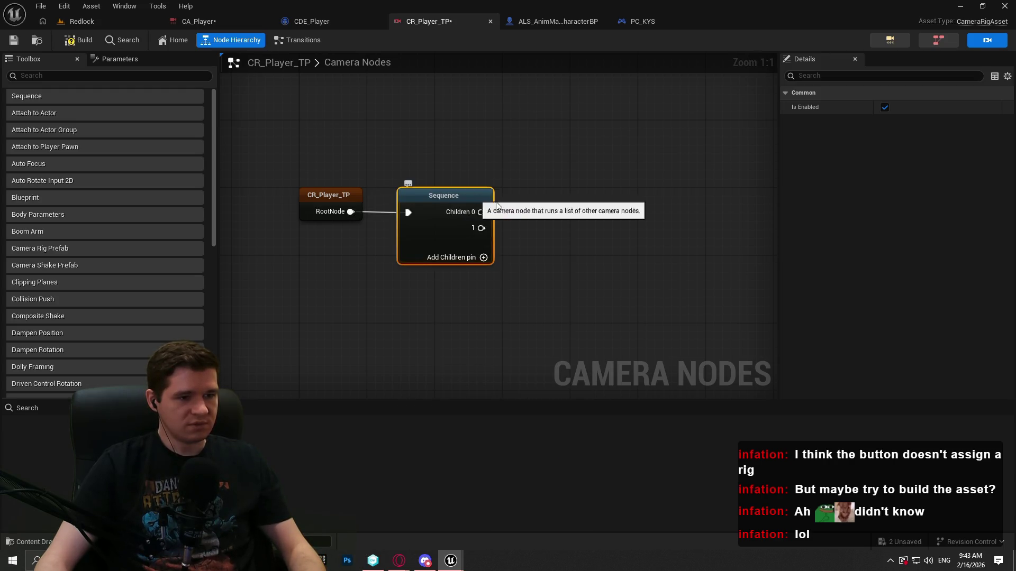
{"action": "left_click", "coordinate": [535, 202]}
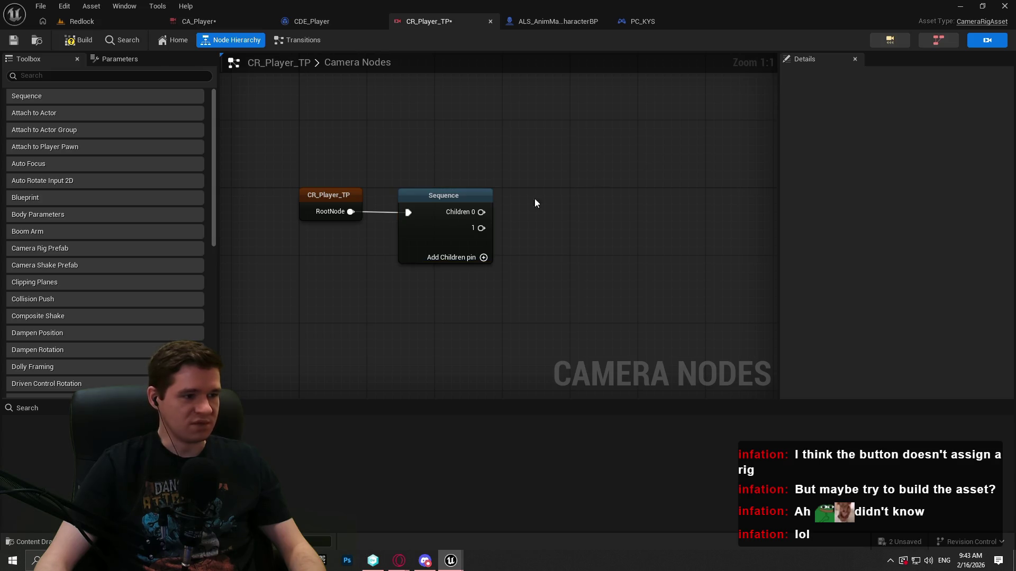
Add a Boom Arm beside the Sequence with Boom Offset X -500, then build the rig.
{"action": "left_click_drag", "start_coordinate": [37, 230], "coordinate": [556, 200]}
{"action": "mouse_move", "coordinate": [604, 161]}
{"action": "left_mouse_down"}
{"action": "mouse_move", "coordinate": [514, 205]}
{"action": "mouse_move", "coordinate": [622, 179]}
{"action": "mouse_move", "coordinate": [498, 216]}
{"action": "mouse_move", "coordinate": [468, 213]}
{"action": "left_mouse_up"}
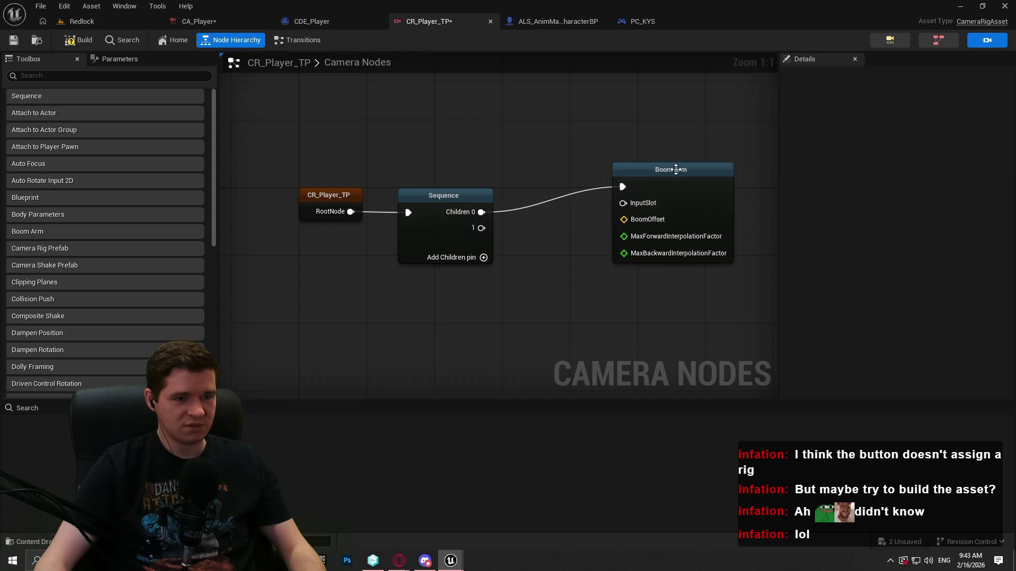
{"action": "mouse_move", "coordinate": [696, 189]}
{"action": "left_mouse_down"}
{"action": "mouse_move", "coordinate": [664, 207]}
{"action": "mouse_move", "coordinate": [630, 195]}
{"action": "left_mouse_up"}
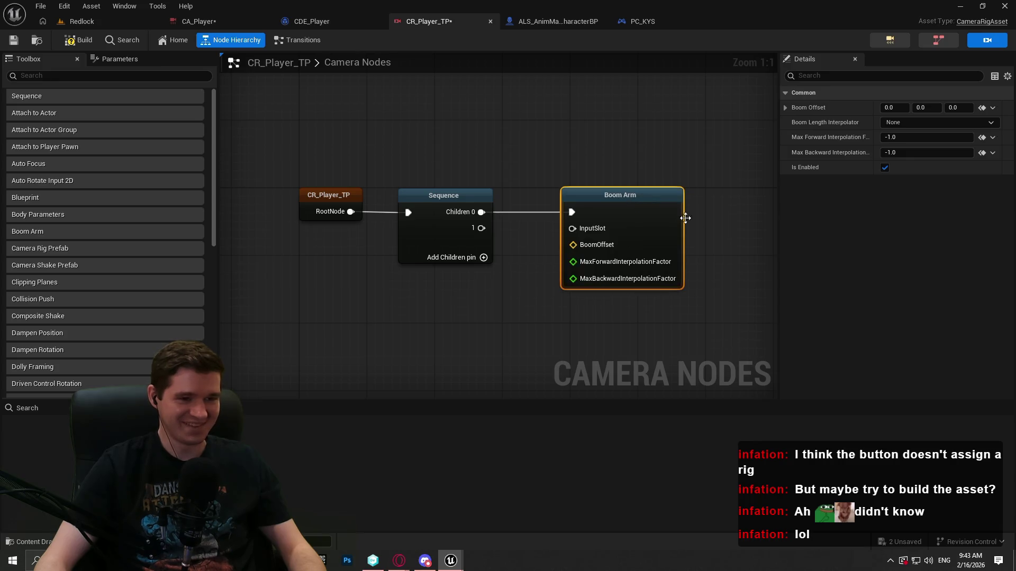
{"action": "left_click_drag", "start_coordinate": [721, 220], "coordinate": [657, 204]}
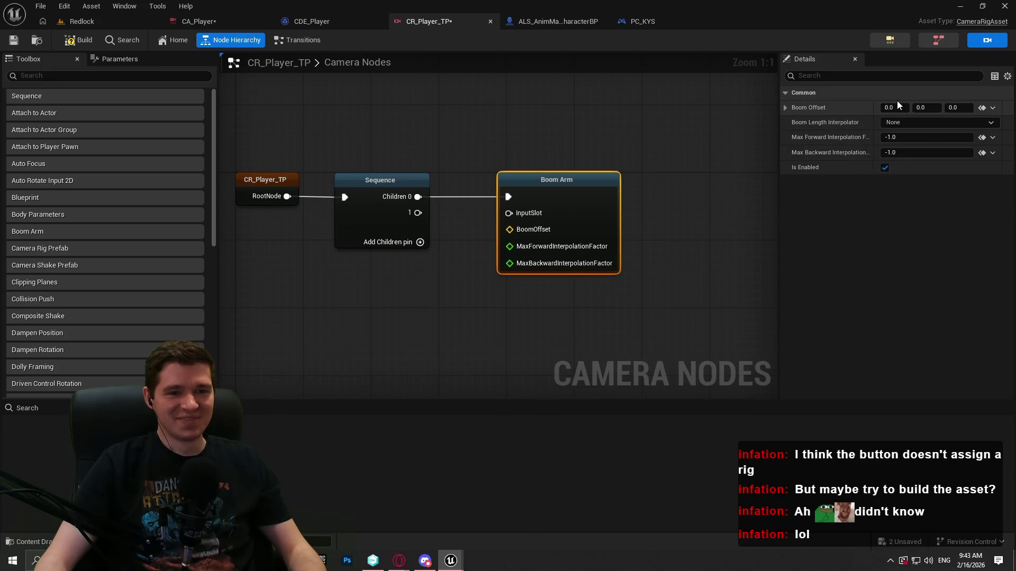
{"action": "left_click", "coordinate": [522, 25]}
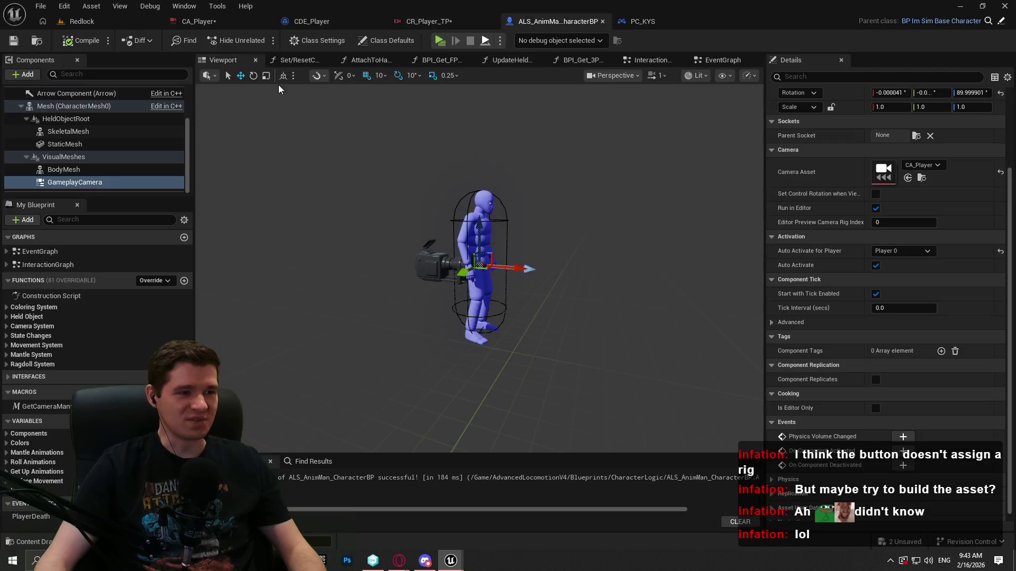
{"action": "scroll", "coordinate": [97, 159], "scroll_direction": "up", "scroll_amount": 5}
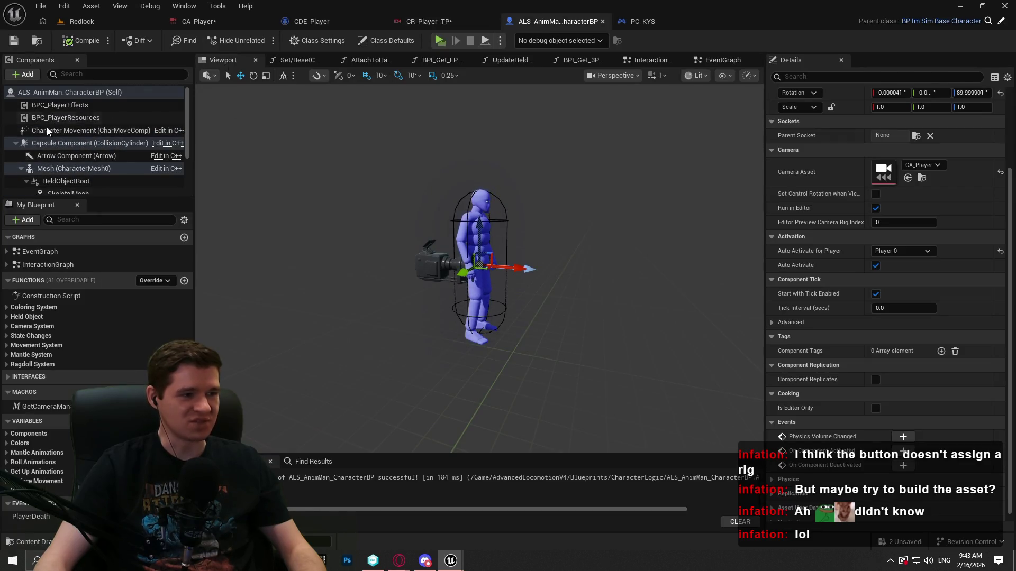
{"action": "left_click", "coordinate": [449, 20]}
{"action": "type", "text": "-500"}
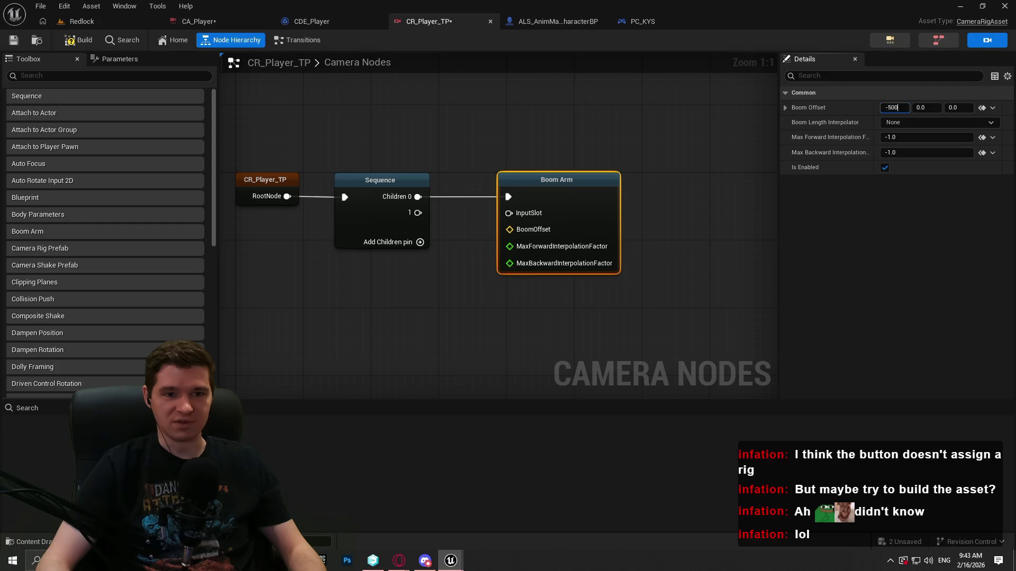
{"action": "left_click", "coordinate": [730, 117]}
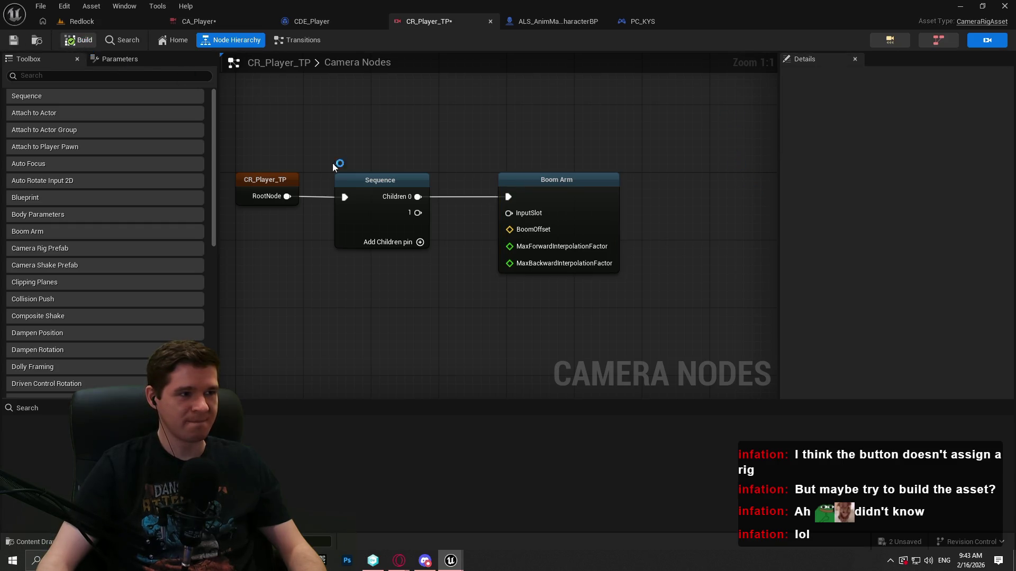
Skip the tutorial ahead past adding a GameplayCamera component using CA_Player.
{"action": "mouse_move", "coordinate": [450, 560]}
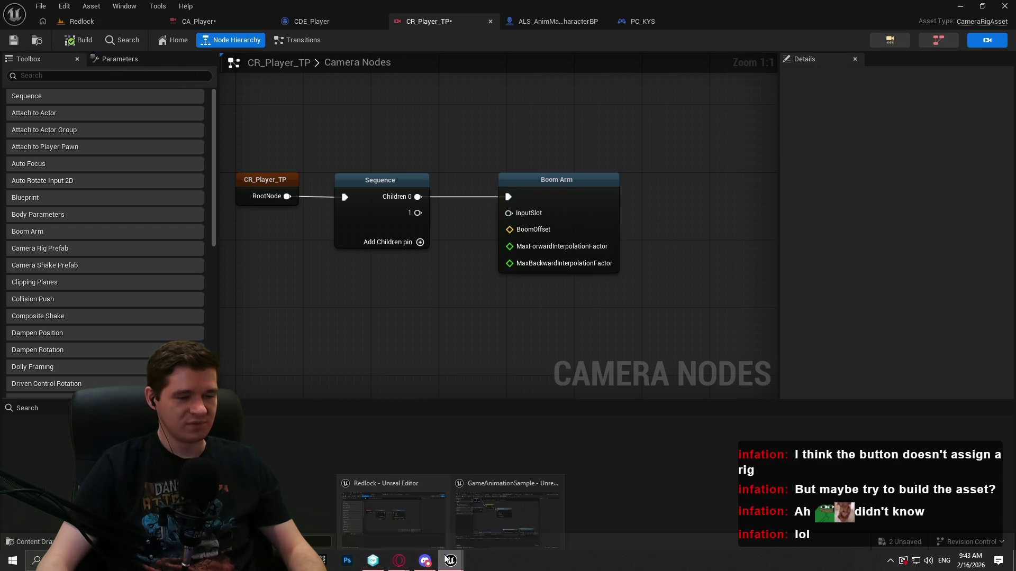
{"action": "mouse_move", "coordinate": [398, 562]}
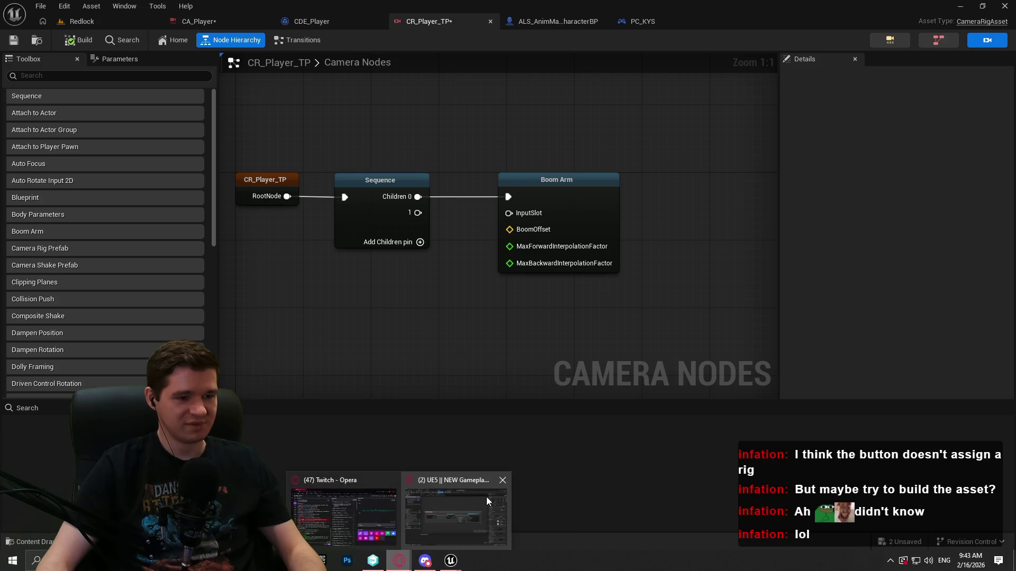
{"action": "left_click", "coordinate": [486, 497]}
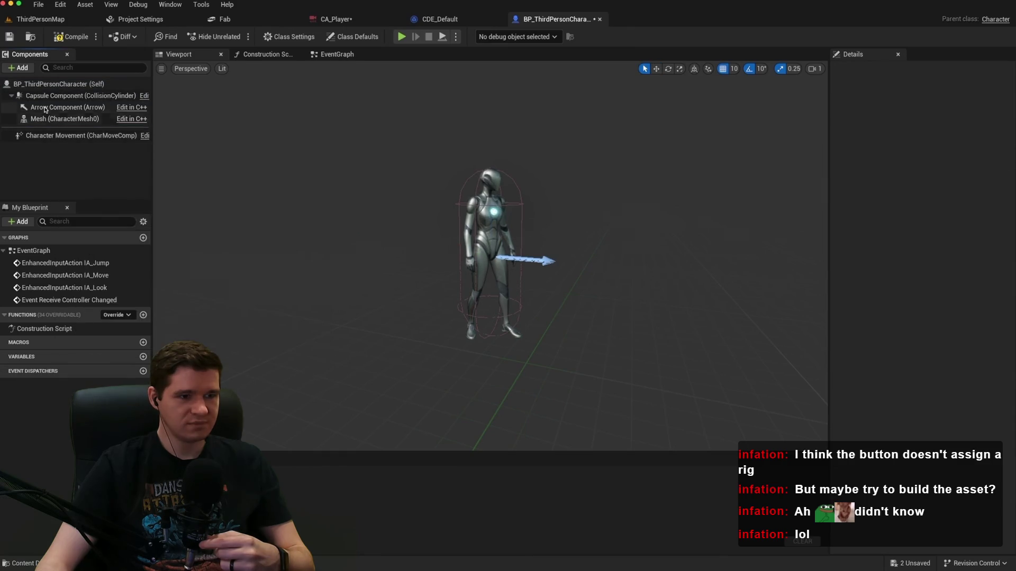
{"action": "left_click", "coordinate": [30, 86]}
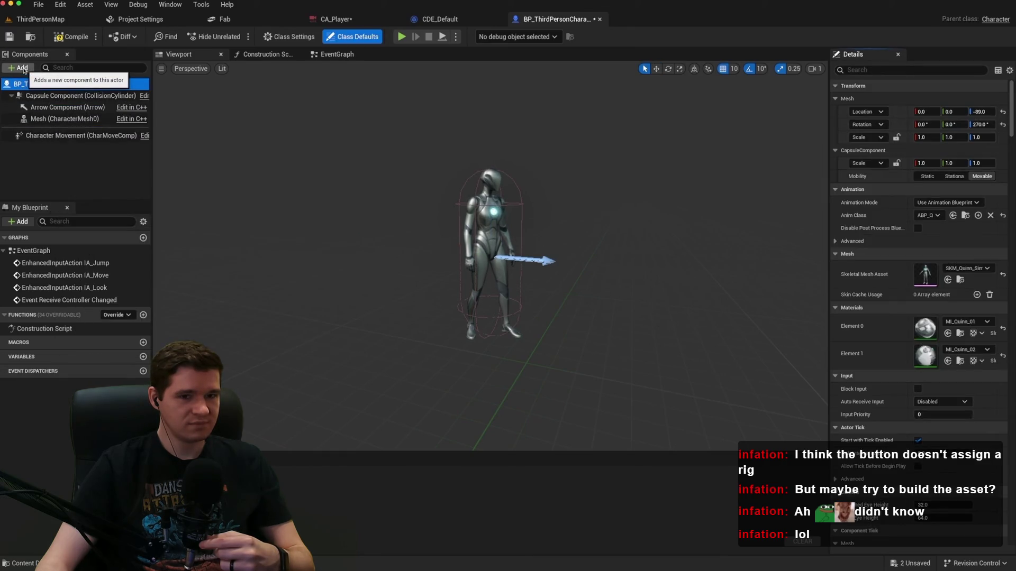
{"action": "left_click", "coordinate": [497, 405]}
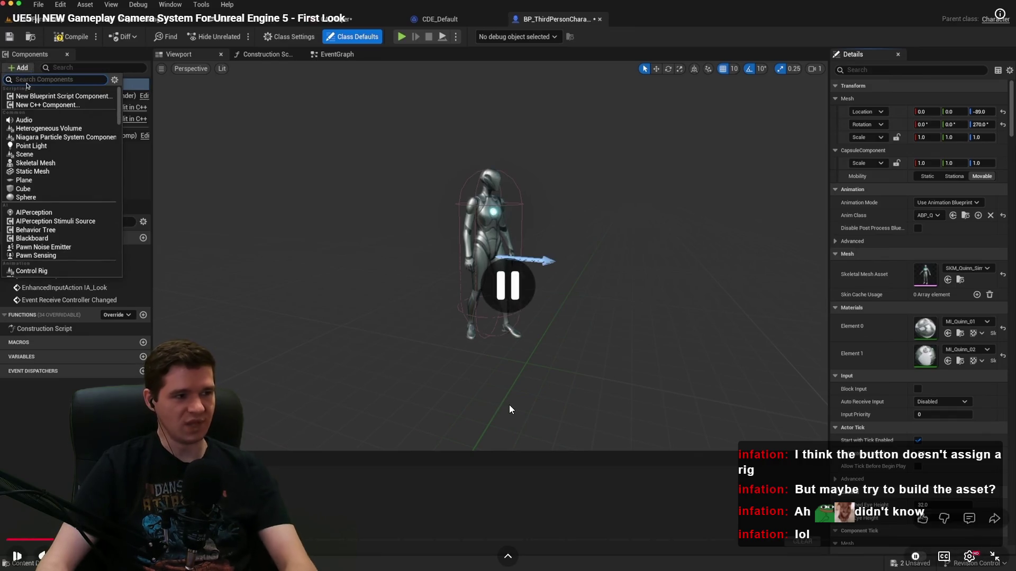
{"action": "left_click", "coordinate": [516, 406]}
{"action": "key", "text": "Right"}
{"action": "key", "text": "Right"}
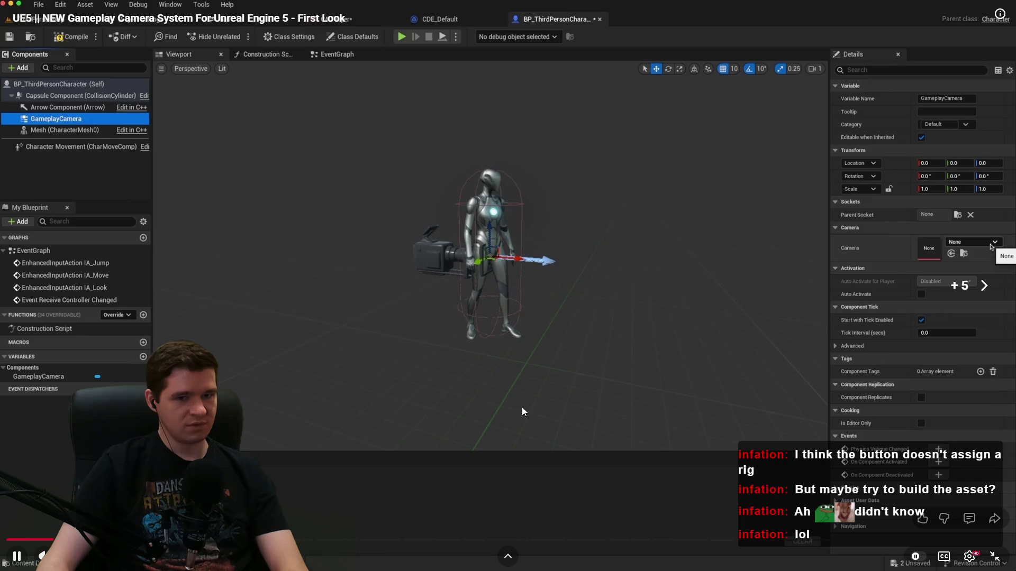
{"action": "key", "text": "Right"}
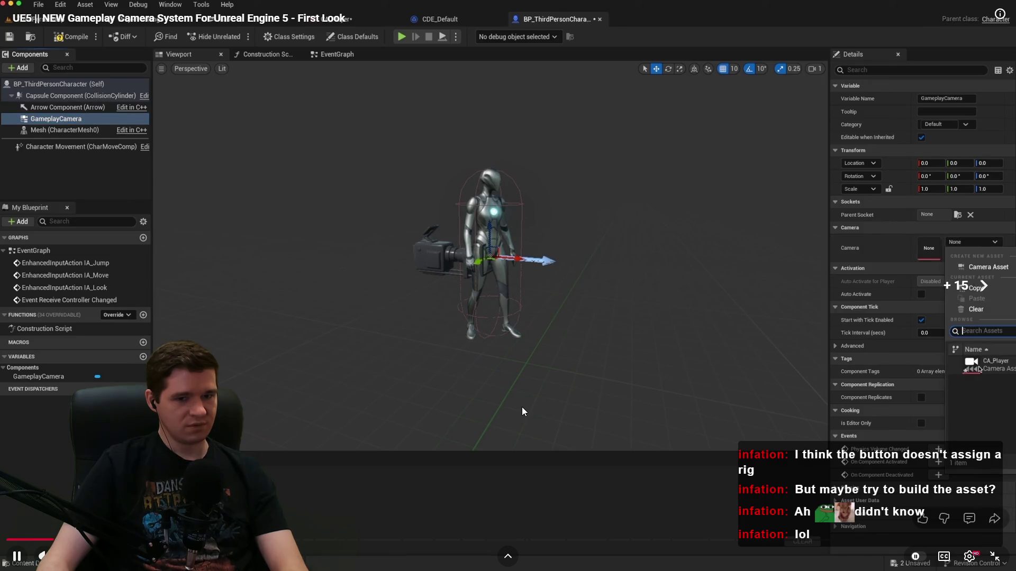
{"action": "key", "text": "Right"}
{"action": "key", "text": "Right"}
{"action": "key", "text": "Right"}
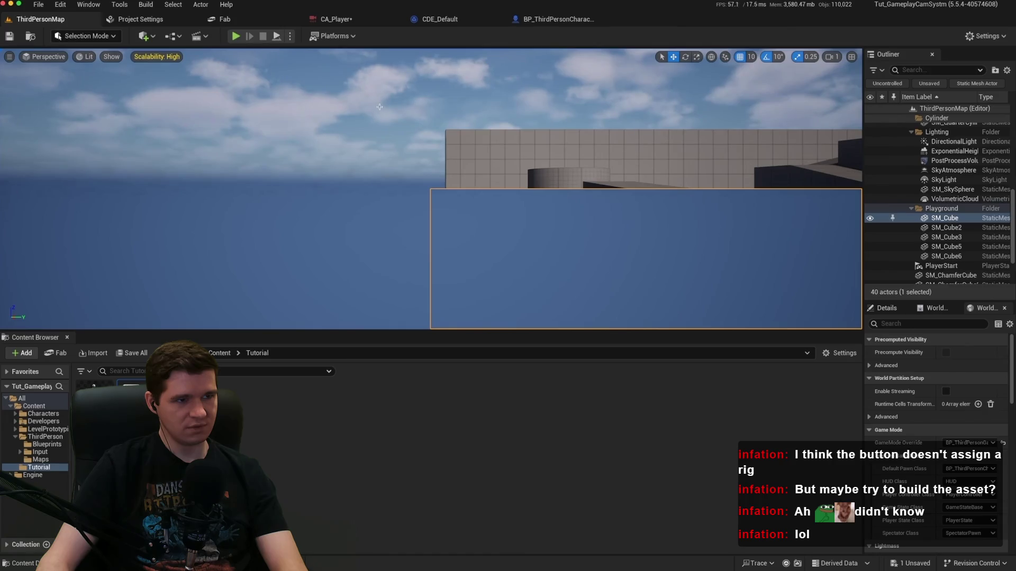
In CDE_Player, wire the camera director event into Activate Camera Rig and compile.
{"action": "left_click", "coordinate": [444, 20]}
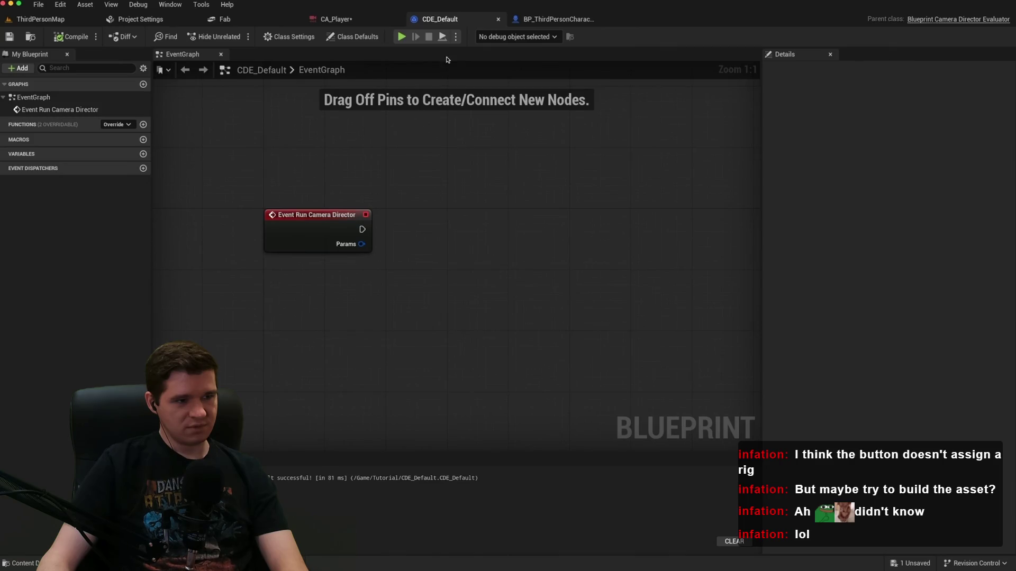
{"action": "left_click_drag", "start_coordinate": [412, 218], "coordinate": [340, 194]}
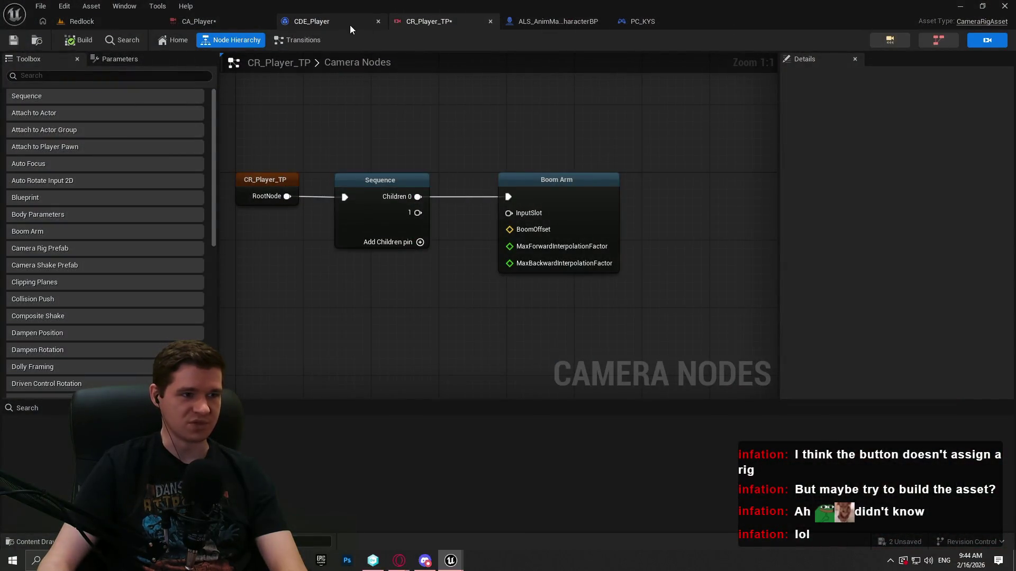
{"action": "left_click", "coordinate": [350, 24]}
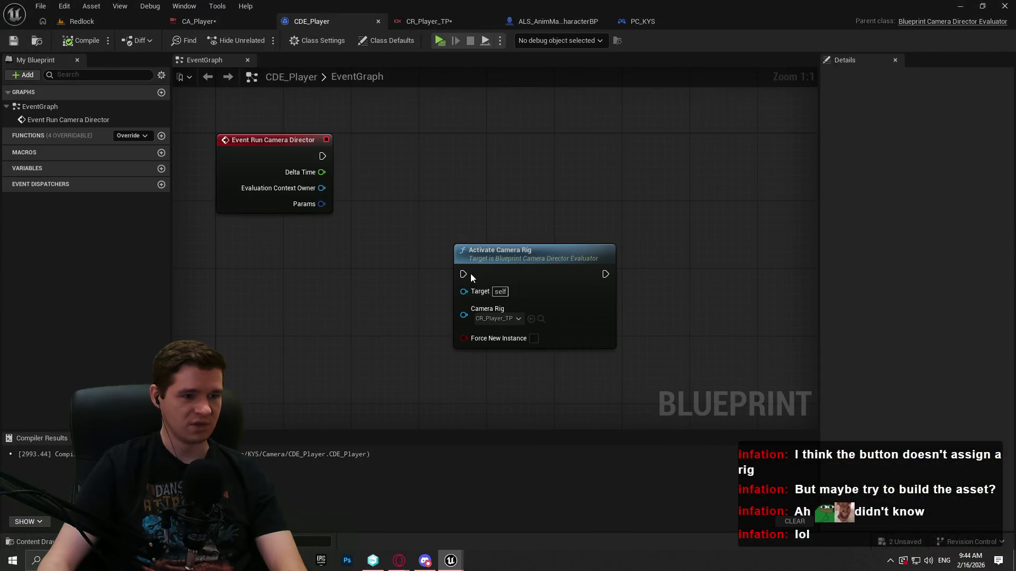
{"action": "mouse_move", "coordinate": [468, 275]}
{"action": "left_mouse_down"}
{"action": "mouse_move", "coordinate": [355, 170]}
{"action": "mouse_move", "coordinate": [322, 157]}
{"action": "left_mouse_up"}
{"action": "left_click_drag", "start_coordinate": [494, 251], "coordinate": [495, 147]}
{"action": "left_click", "coordinate": [475, 364]}
{"action": "left_click", "coordinate": [74, 40]}
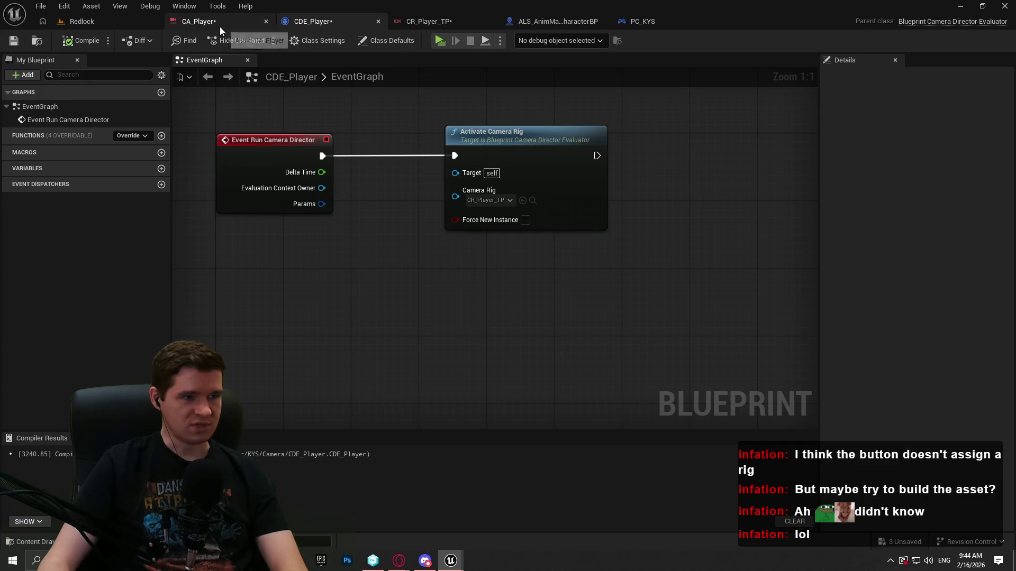
Set PC_KYS's Player Camera Manager Class to None, recompile, and start a play test.
{"action": "left_click", "coordinate": [561, 22]}
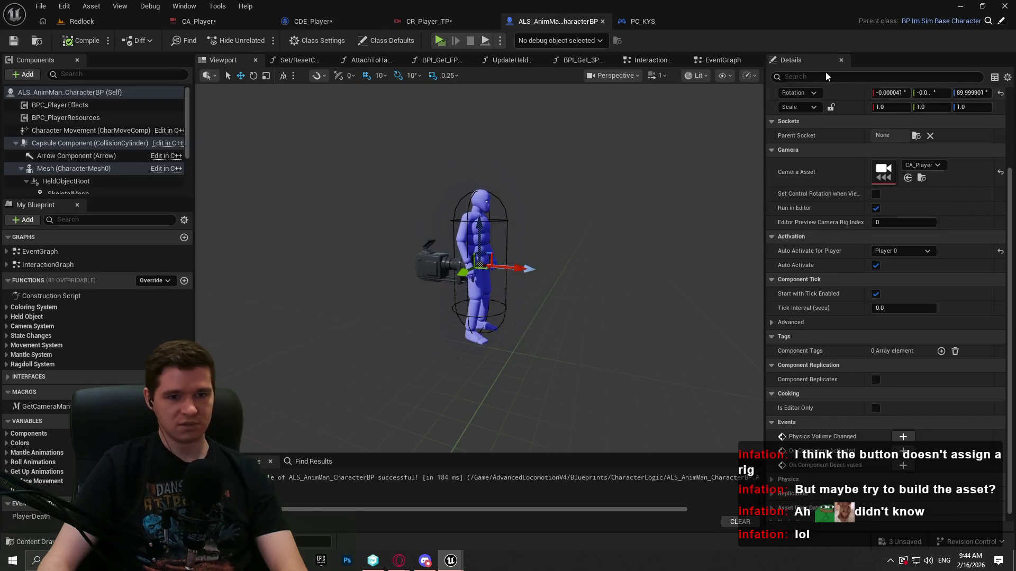
{"action": "left_click", "coordinate": [635, 21]}
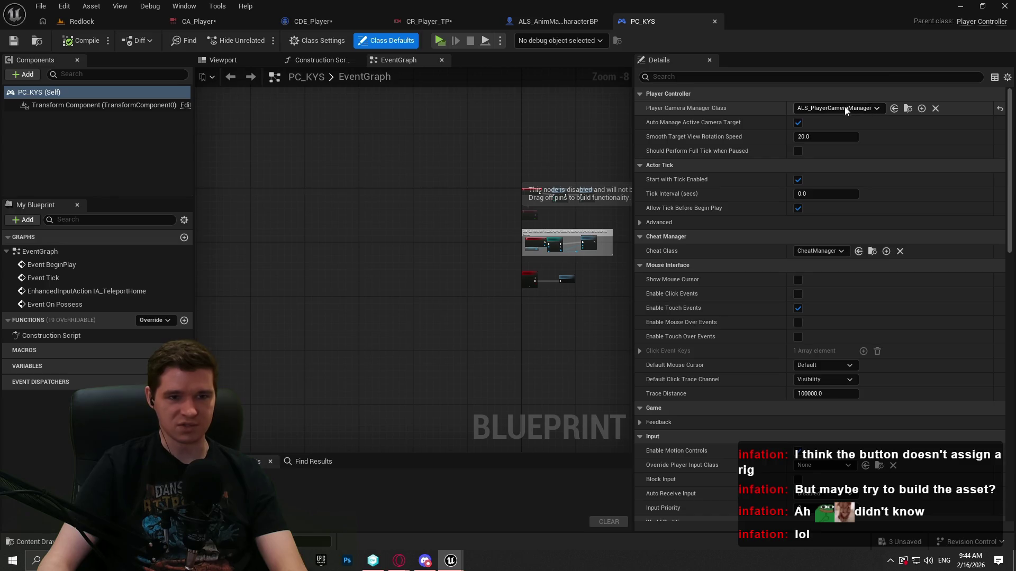
{"action": "left_click", "coordinate": [820, 109]}
{"action": "left_click", "coordinate": [809, 132]}
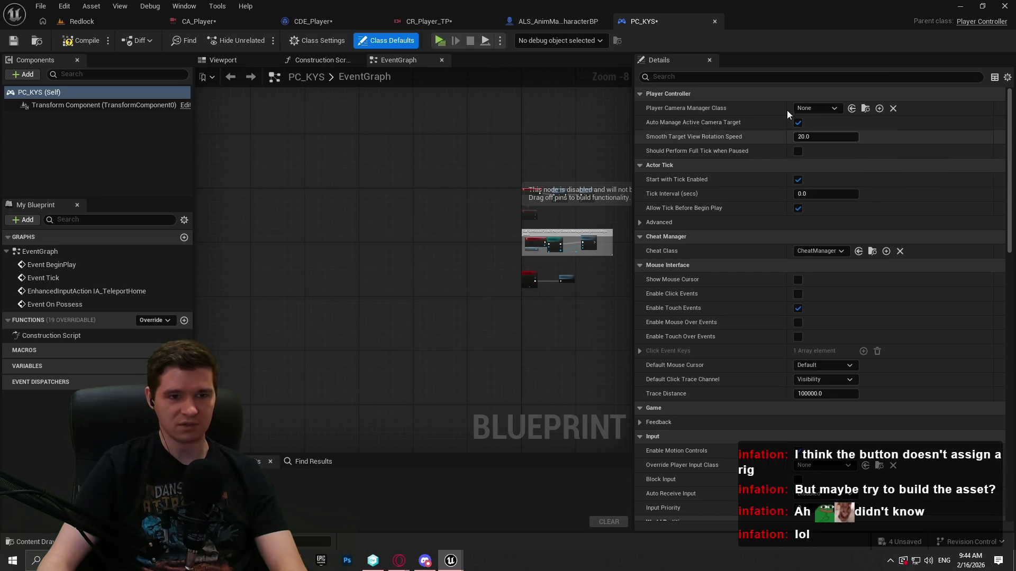
{"action": "left_click", "coordinate": [76, 41]}
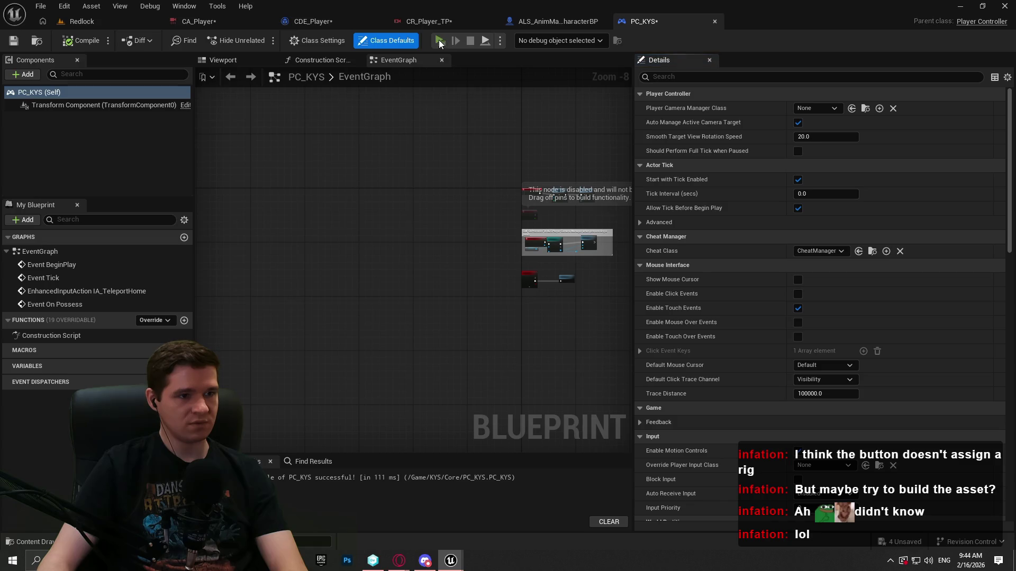
{"action": "key", "text": "alt+p"}
{"action": "left_click", "coordinate": [540, 450]}
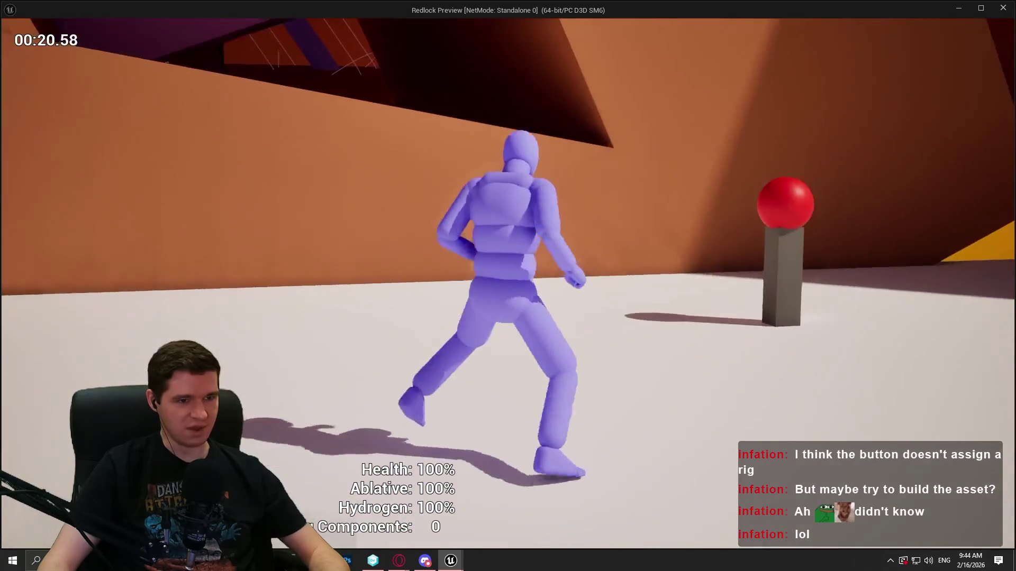
{"action": "key", "text": "Escape"}
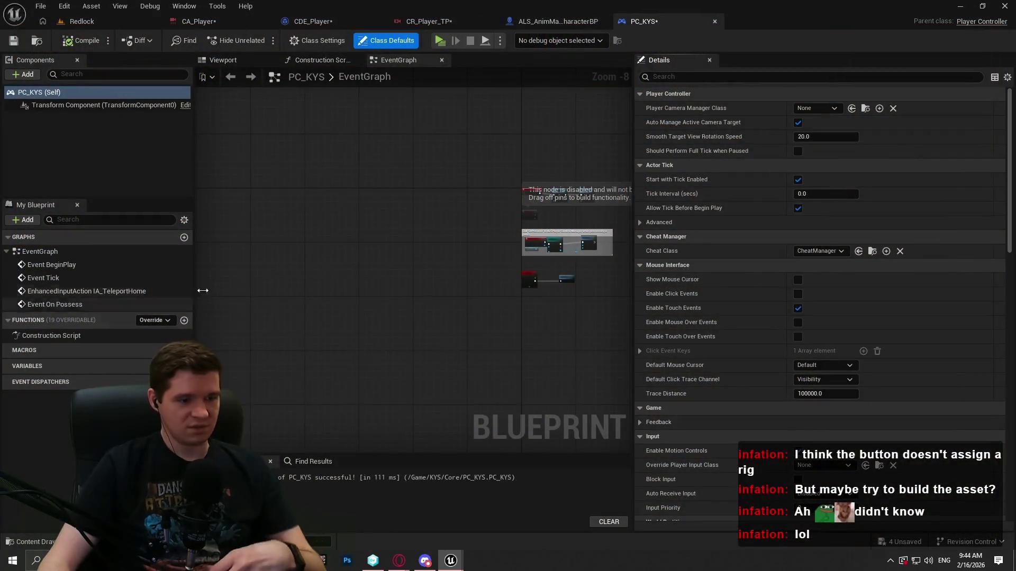
Bring up the YouTube camera tutorial, play it, skip ahead five seconds and pause.
{"action": "mouse_move", "coordinate": [426, 558]}
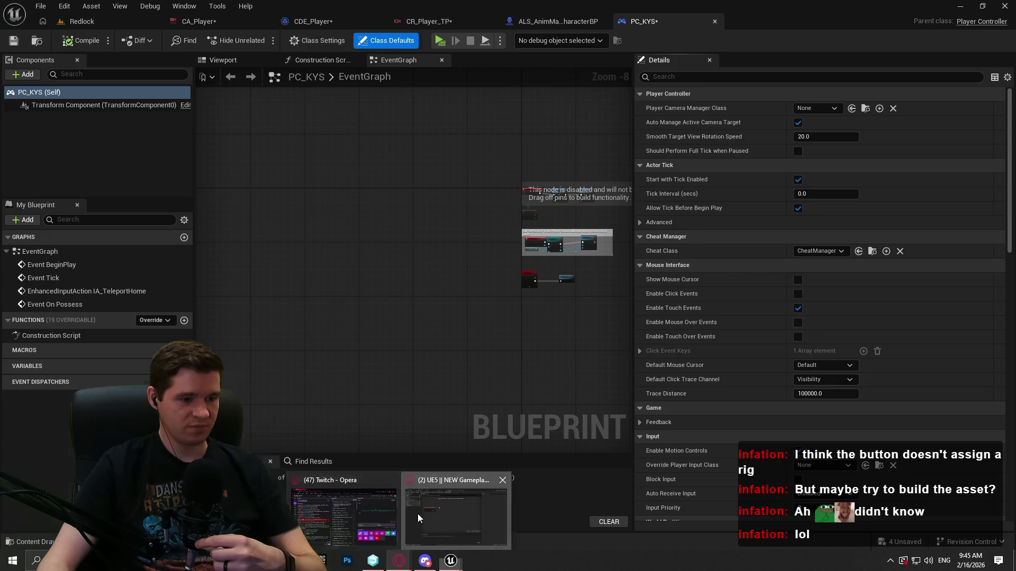
{"action": "left_click", "coordinate": [418, 513]}
{"action": "left_click", "coordinate": [515, 324]}
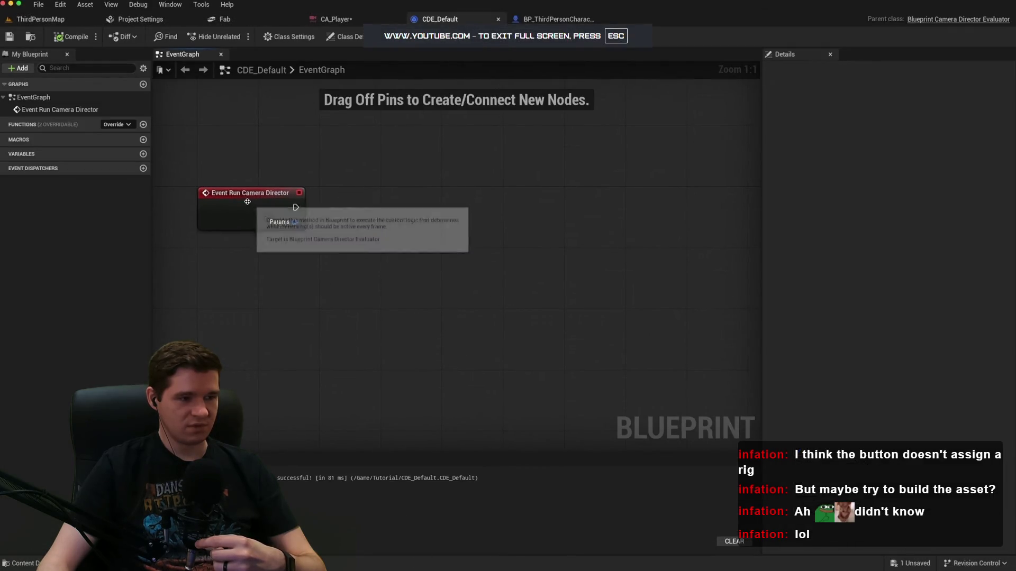
{"action": "left_click", "coordinate": [608, 285]}
{"action": "left_click", "coordinate": [754, 263]}
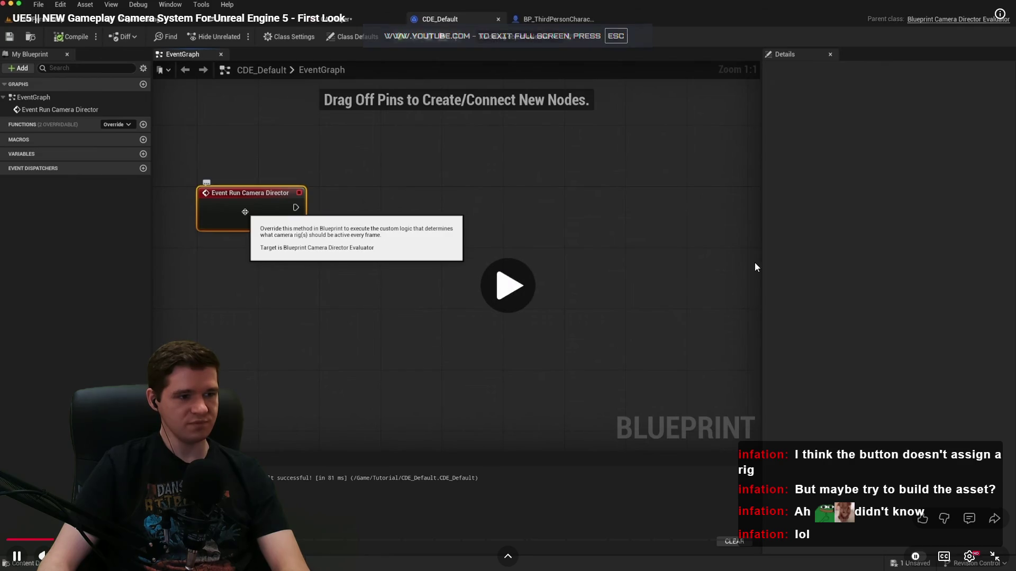
{"action": "key", "text": "Right"}
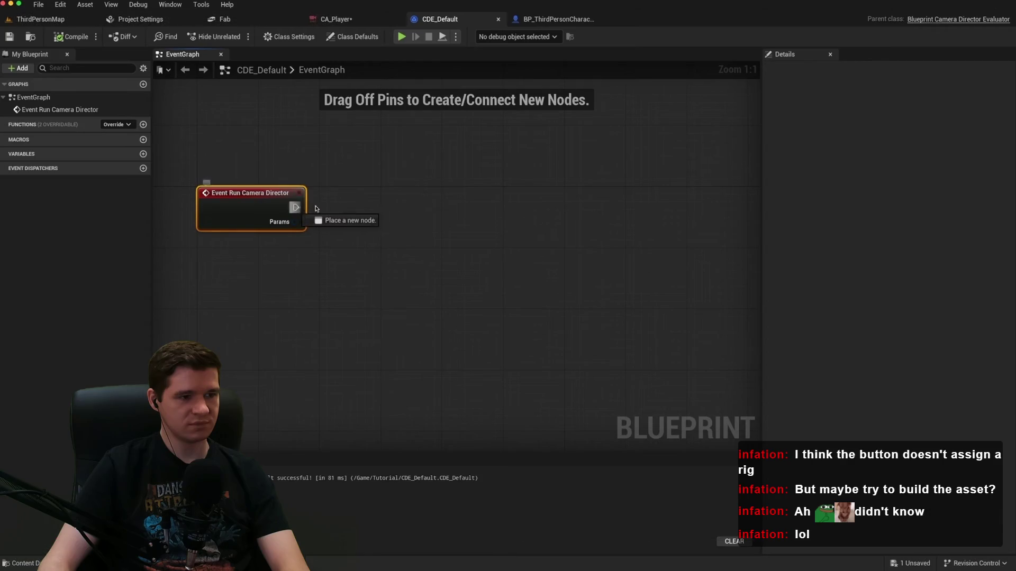
{"action": "left_click", "coordinate": [580, 287]}
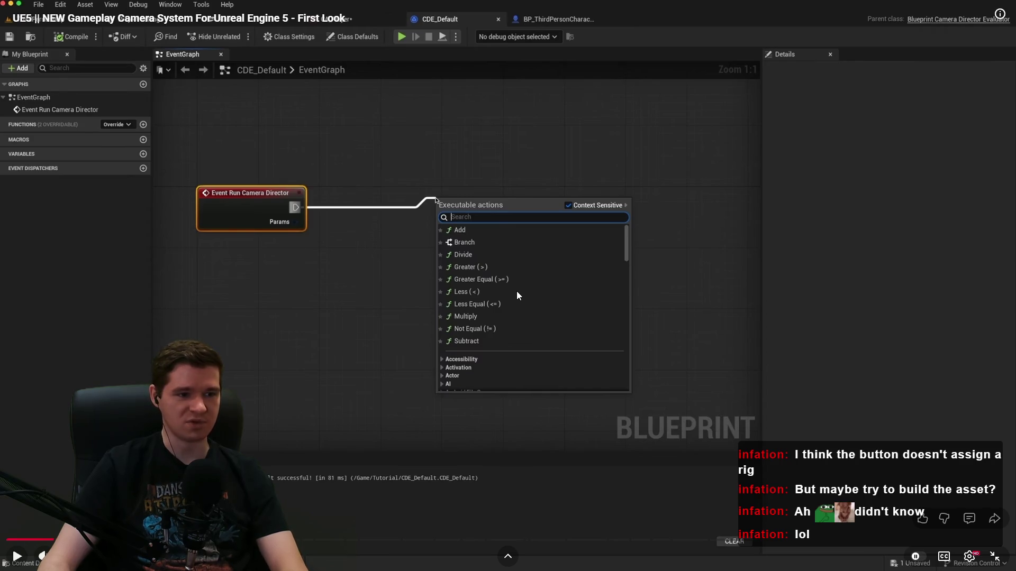
Search 'act cam r' to add an Activate Camera Rig node and place it.
{"action": "type", "text": "a"}
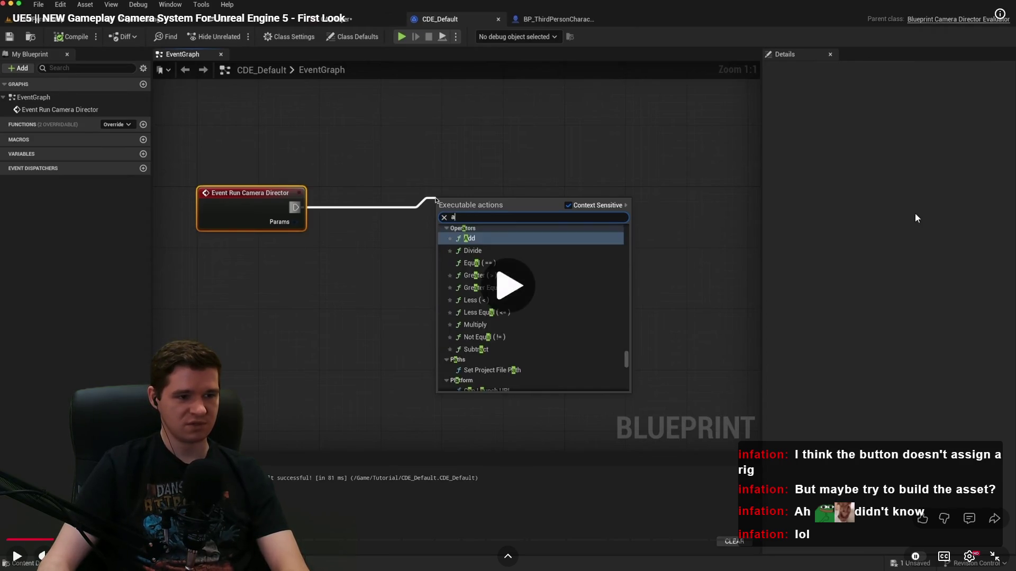
{"action": "type", "text": "ct cam r"}
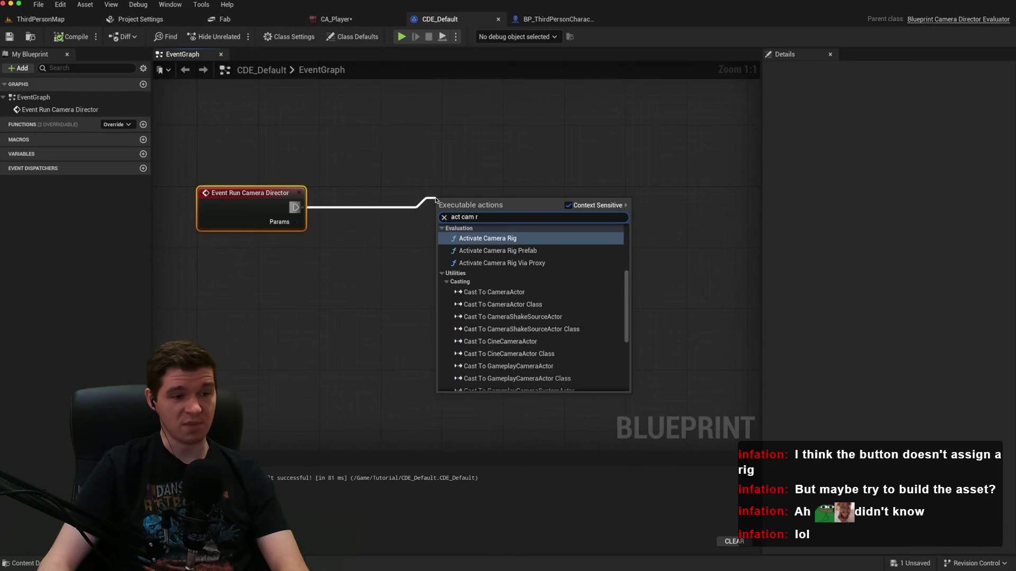
{"action": "left_click", "coordinate": [481, 239]}
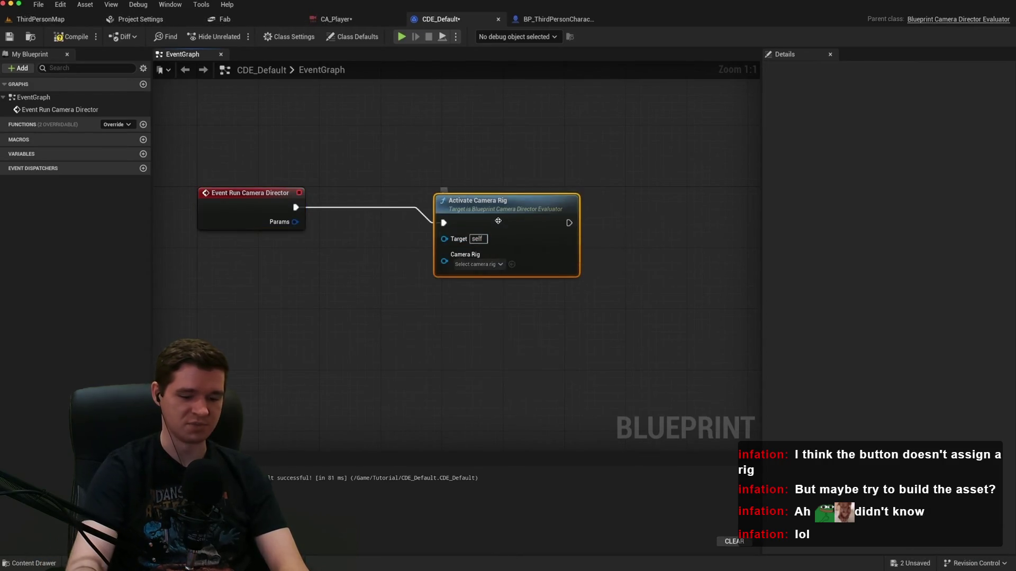
{"action": "left_click", "coordinate": [482, 256]}
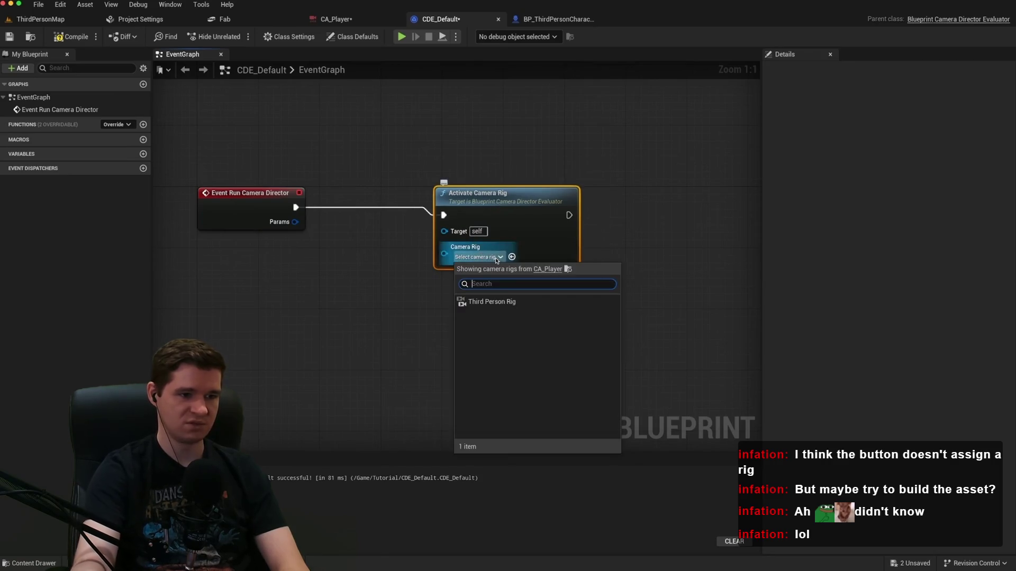
{"action": "left_click", "coordinate": [474, 303]}
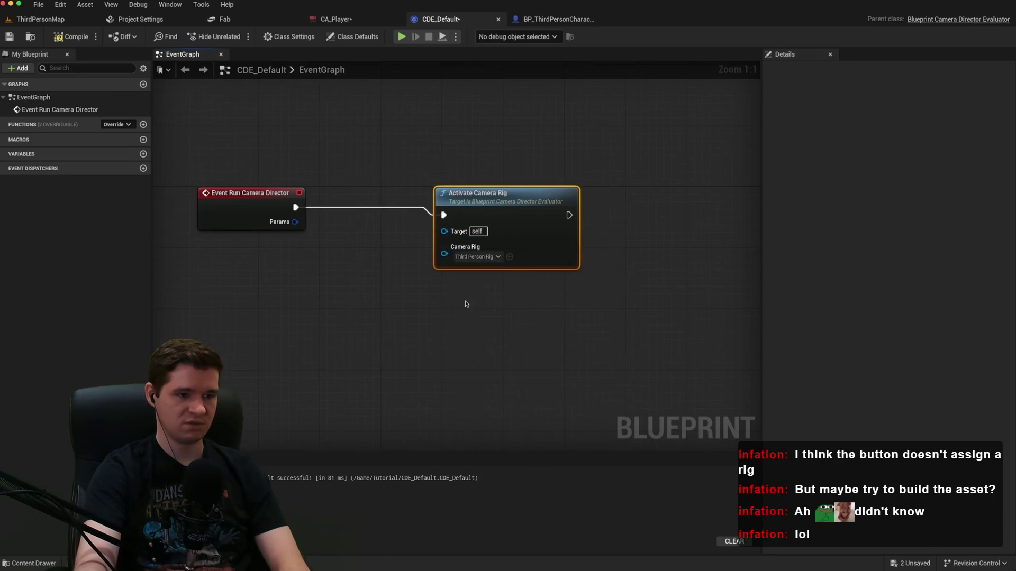
{"action": "left_click_drag", "start_coordinate": [486, 209], "coordinate": [463, 209]}
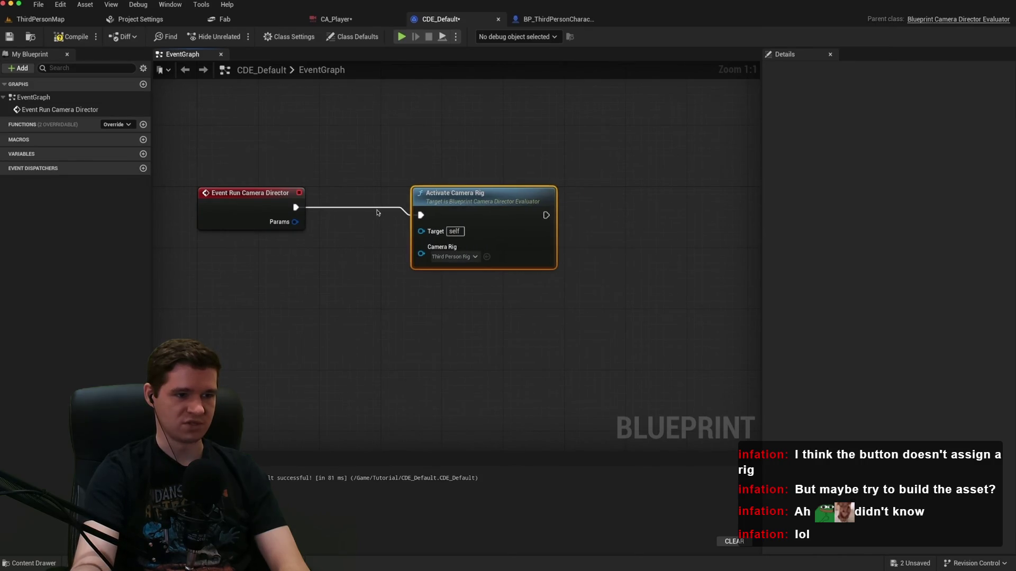
{"action": "left_click", "coordinate": [339, 20]}
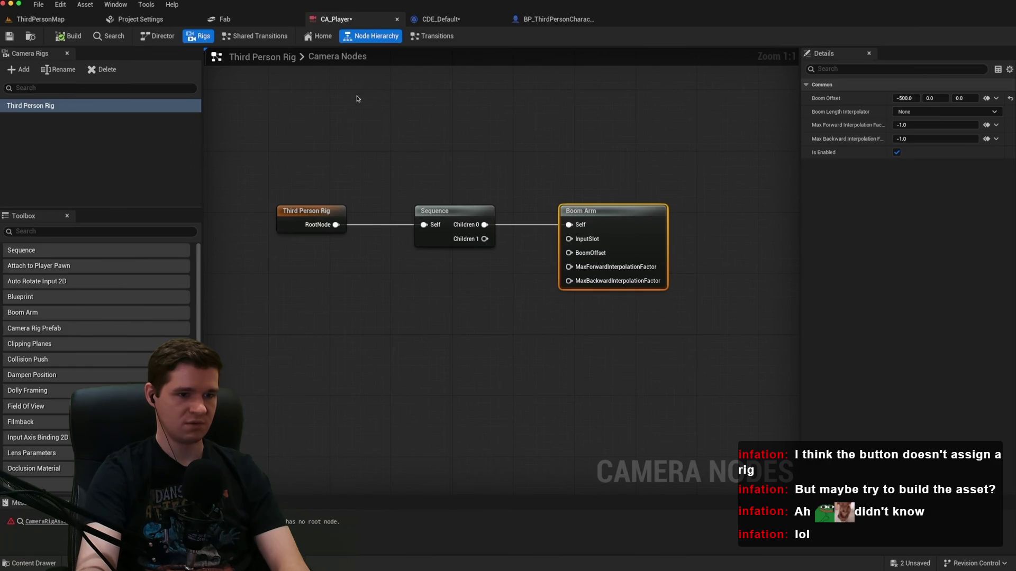
Follow the tutorial's third-person camera play test, moving with W and A, then pause the video.
{"action": "left_click", "coordinate": [53, 23]}
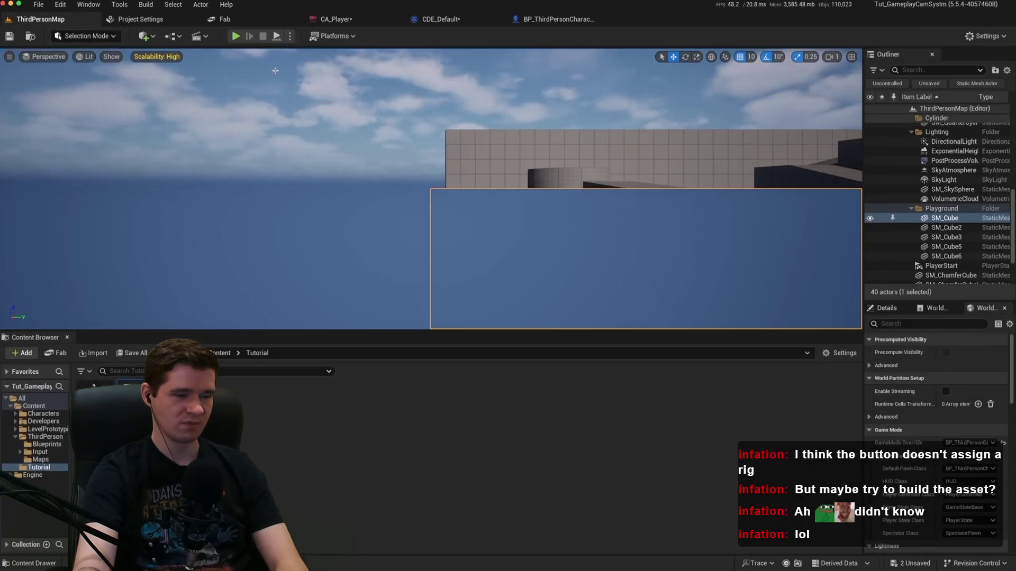
{"action": "left_click", "coordinate": [236, 36]}
{"action": "left_click", "coordinate": [361, 148]}
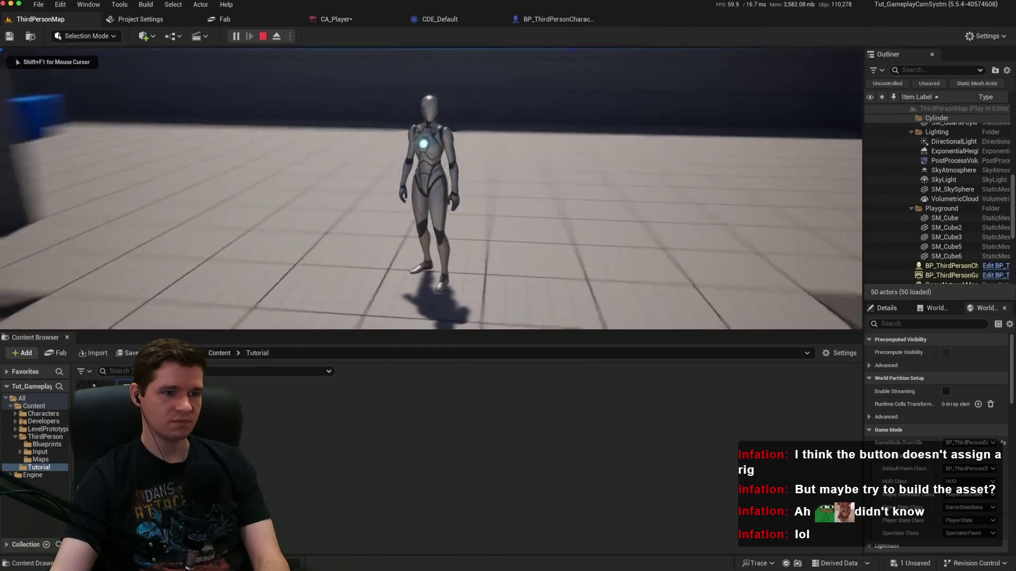
{"action": "key", "text": "w"}
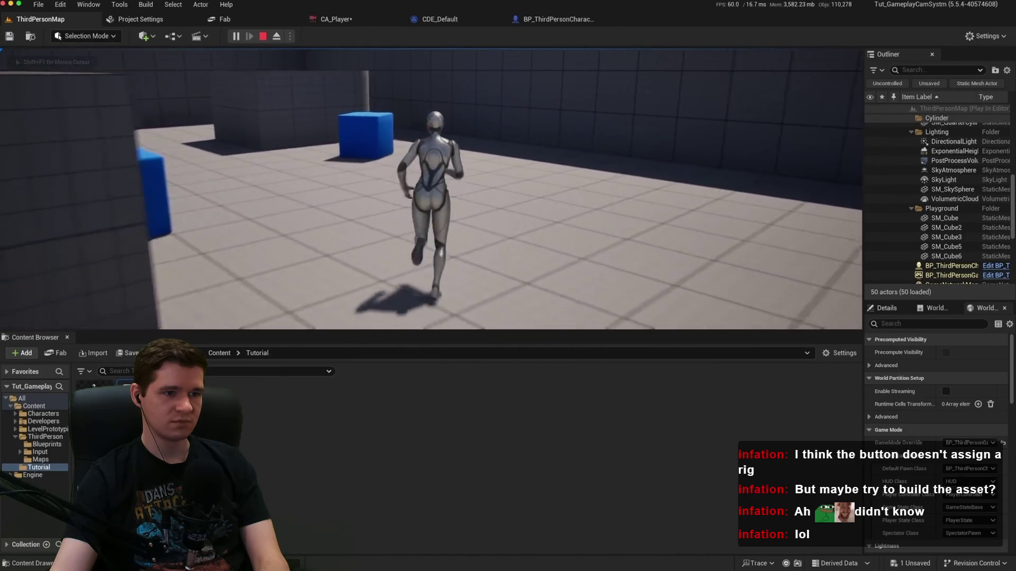
{"action": "key", "text": "a"}
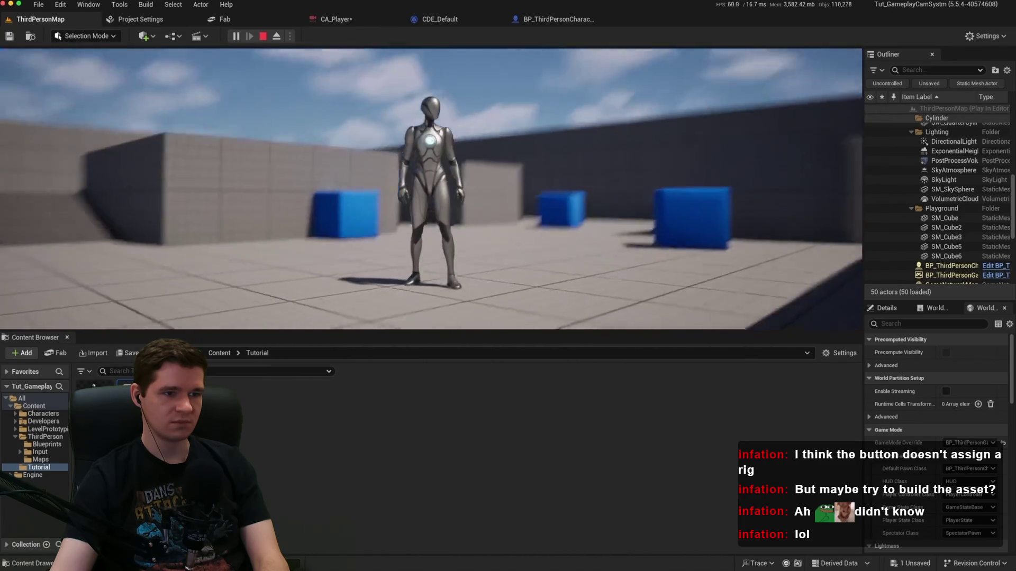
{"action": "key", "text": "a"}
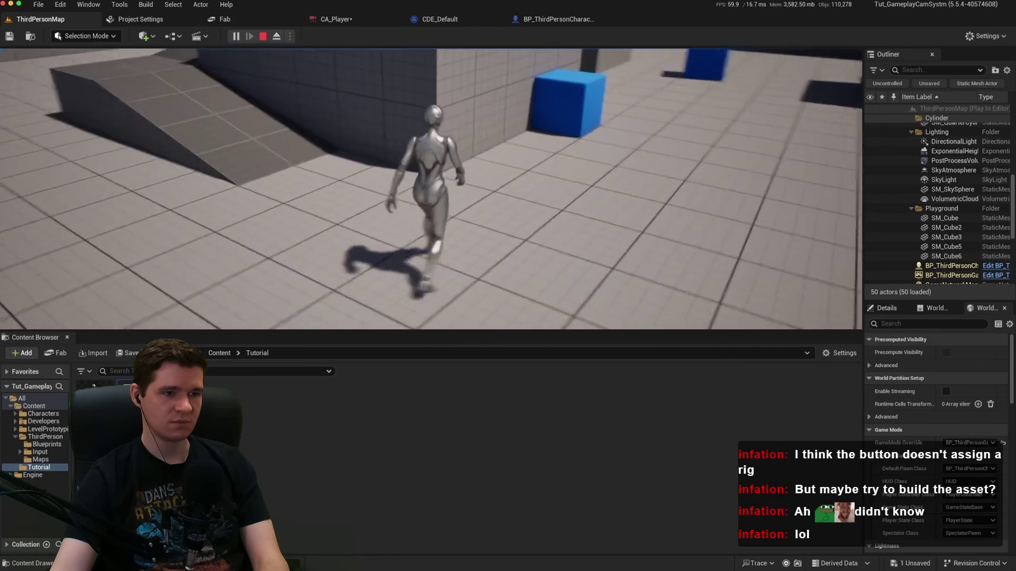
{"action": "key", "text": "a"}
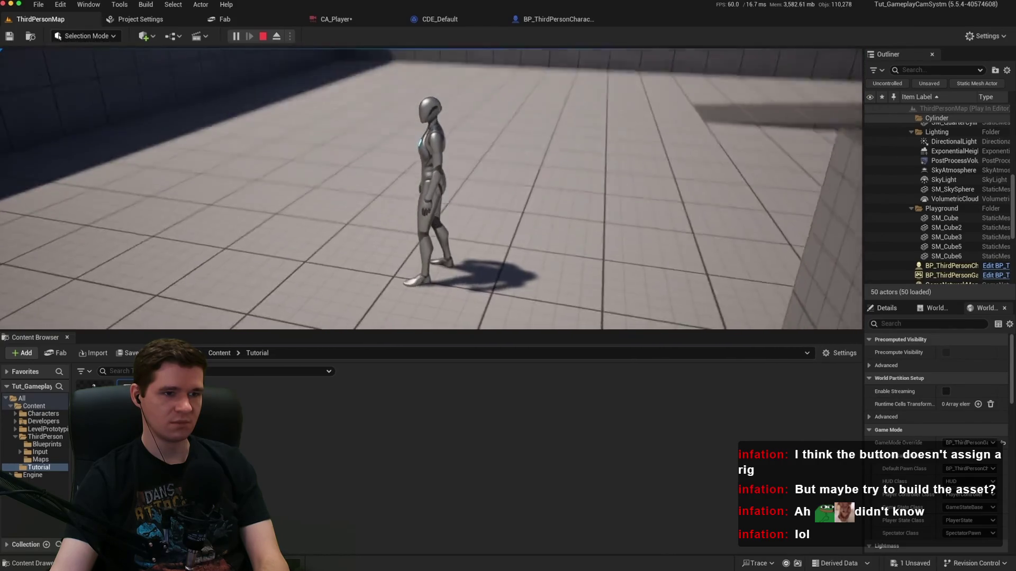
{"action": "key", "text": "Escape"}
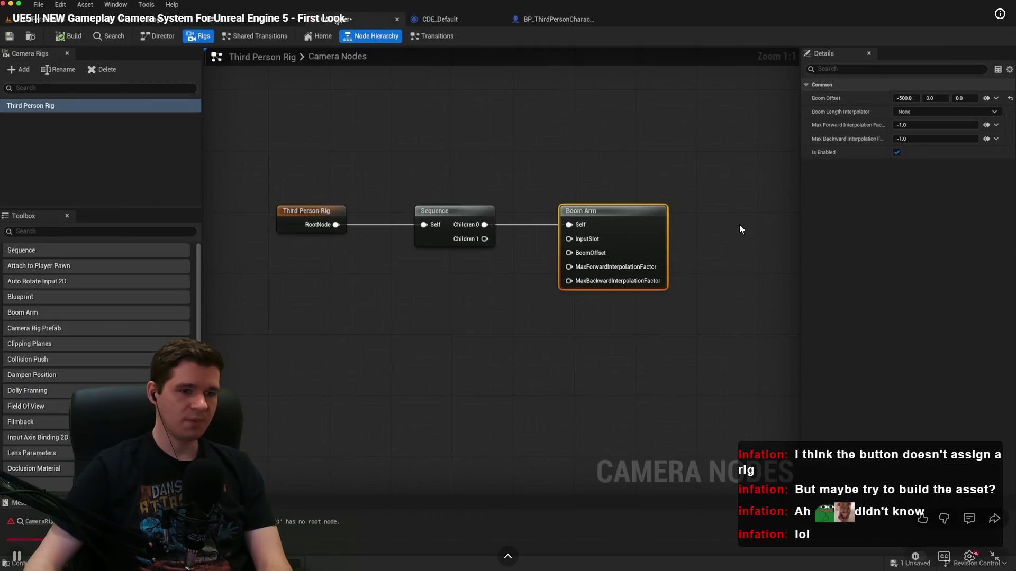
{"action": "left_click", "coordinate": [336, 22]}
{"action": "left_click", "coordinate": [409, 282]}
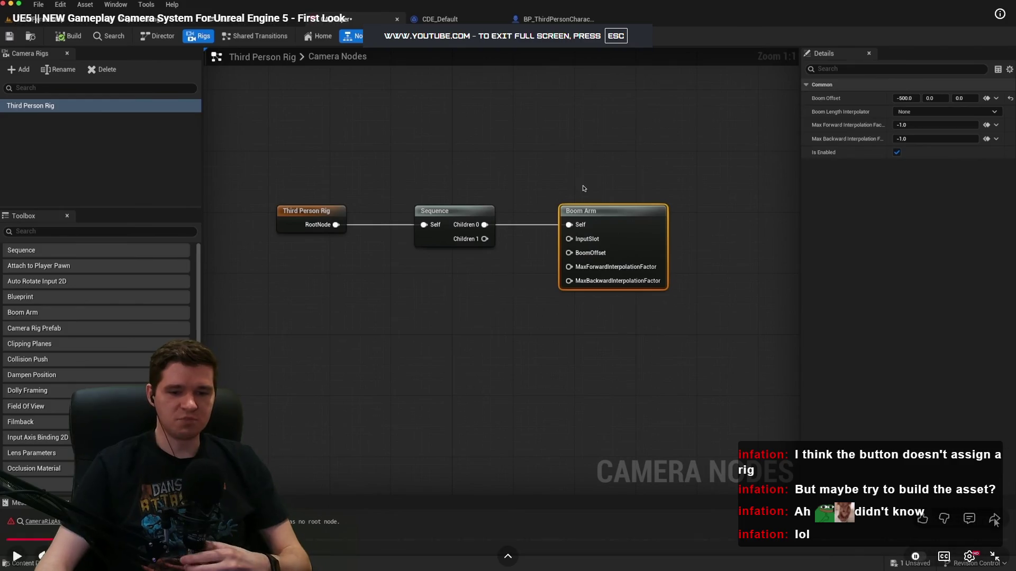
Back in Unreal, select CR_Player_TP's Boom Arm node (Boom Offset -500) and pan the graph.
{"action": "key", "text": "Escape"}
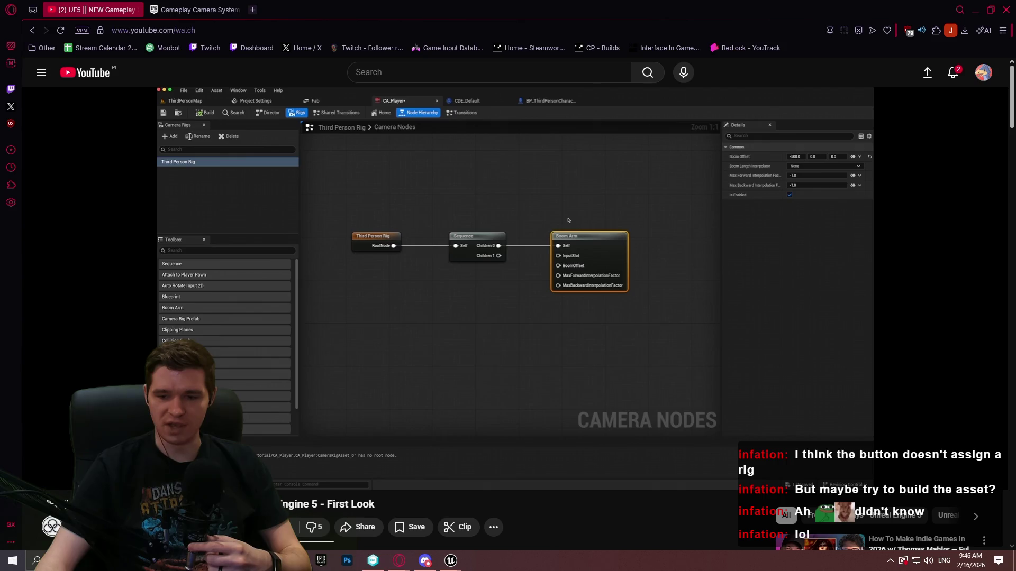
{"action": "key", "text": "alt+Tab"}
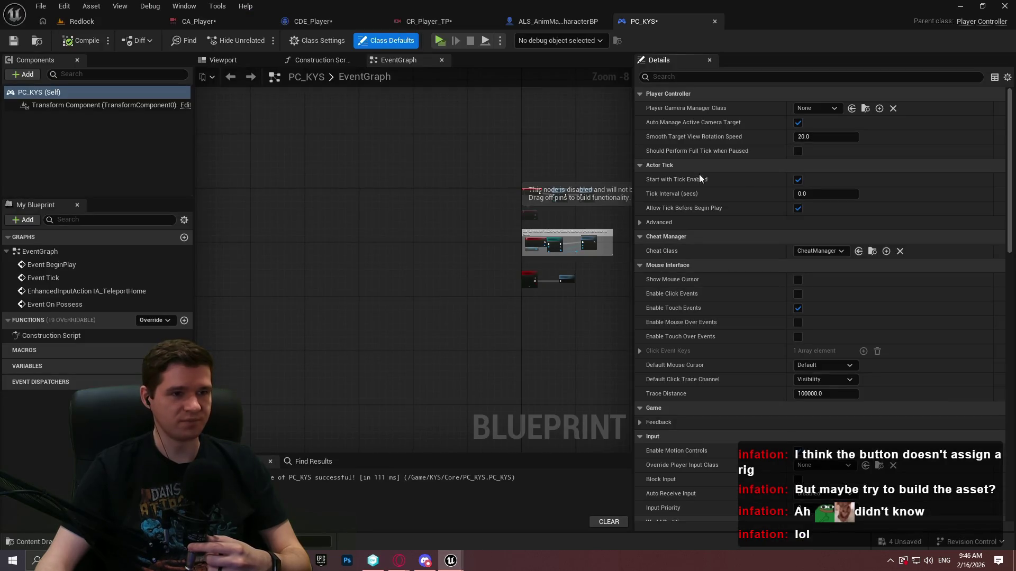
{"action": "left_click", "coordinate": [426, 21]}
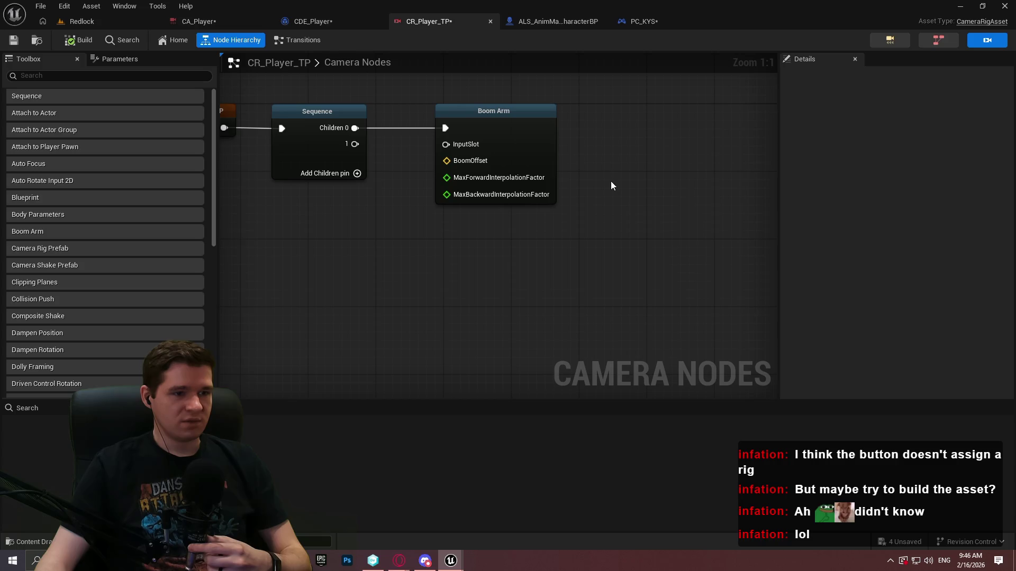
{"action": "left_click", "coordinate": [525, 125]}
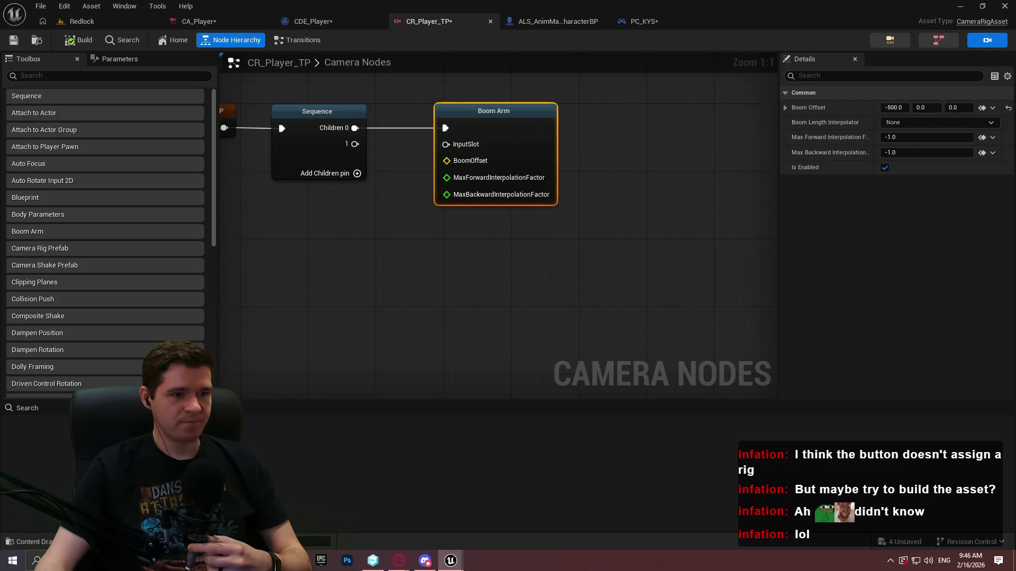
{"action": "left_click_drag", "start_coordinate": [717, 113], "coordinate": [719, 155]}
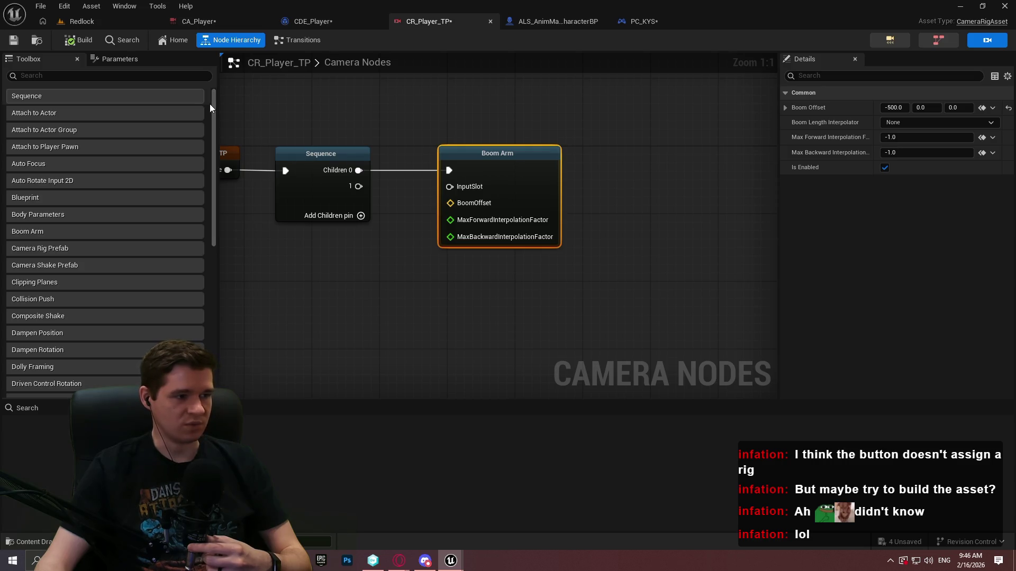
{"action": "scroll", "coordinate": [209, 122], "scroll_direction": "down", "scroll_amount": 2}
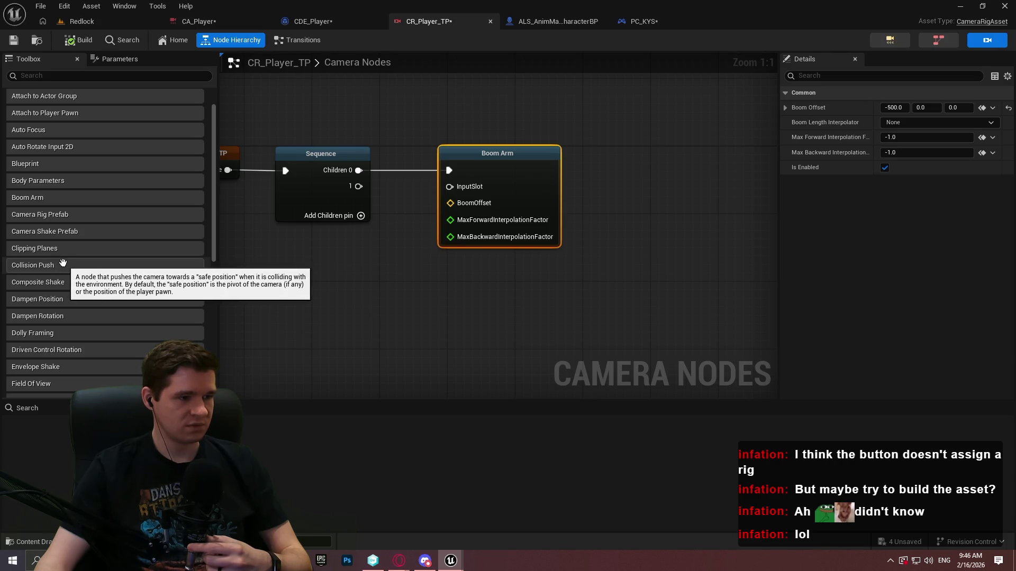
Add a Collision Push node and wire it as the Sequence's second child beneath Boom Arm.
{"action": "left_click_drag", "start_coordinate": [62, 263], "coordinate": [547, 332]}
{"action": "left_click", "coordinate": [560, 313]}
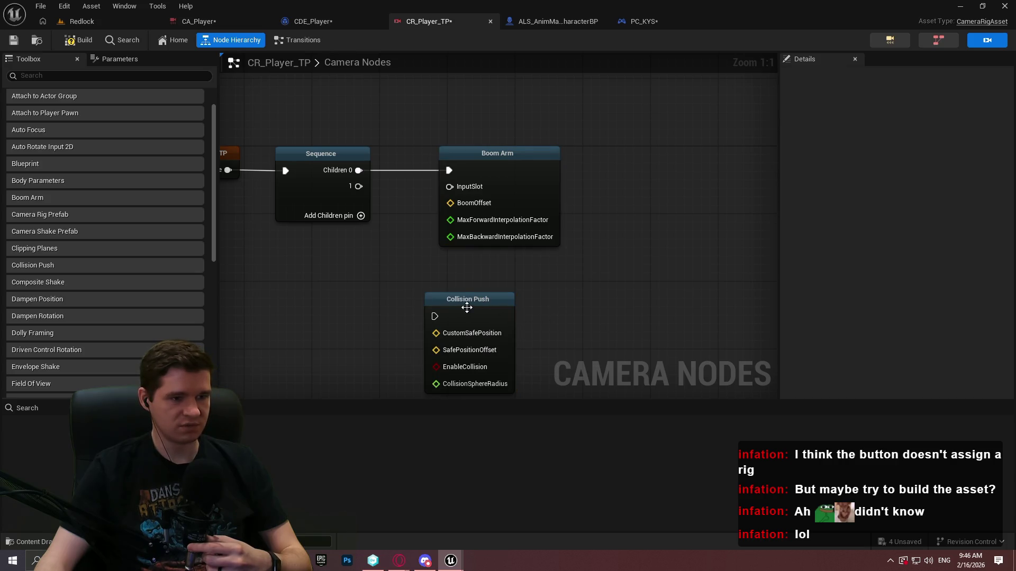
{"action": "left_click_drag", "start_coordinate": [434, 316], "coordinate": [356, 191]}
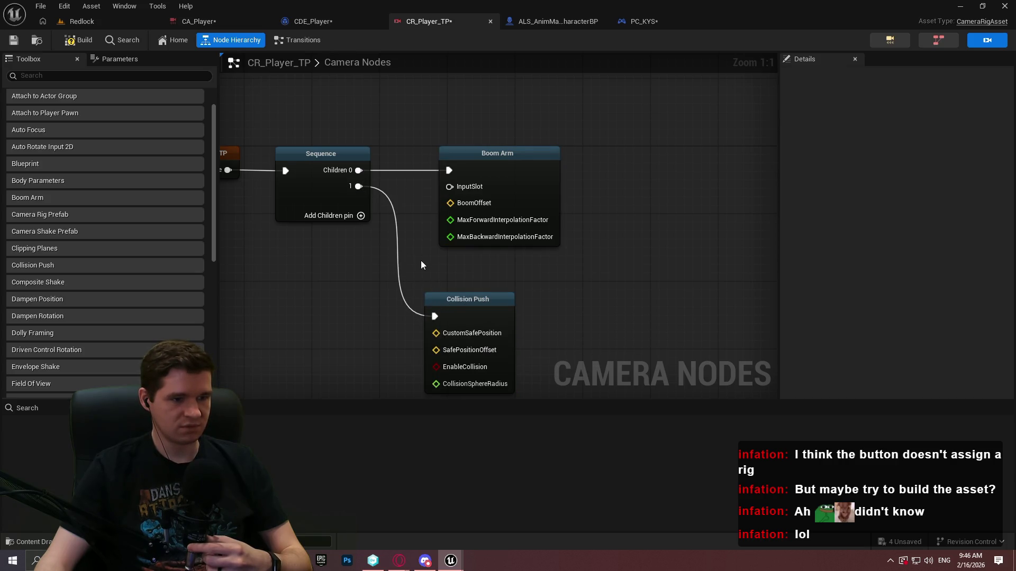
{"action": "left_click_drag", "start_coordinate": [471, 302], "coordinate": [486, 266]}
{"action": "left_click_drag", "start_coordinate": [562, 287], "coordinate": [596, 223]}
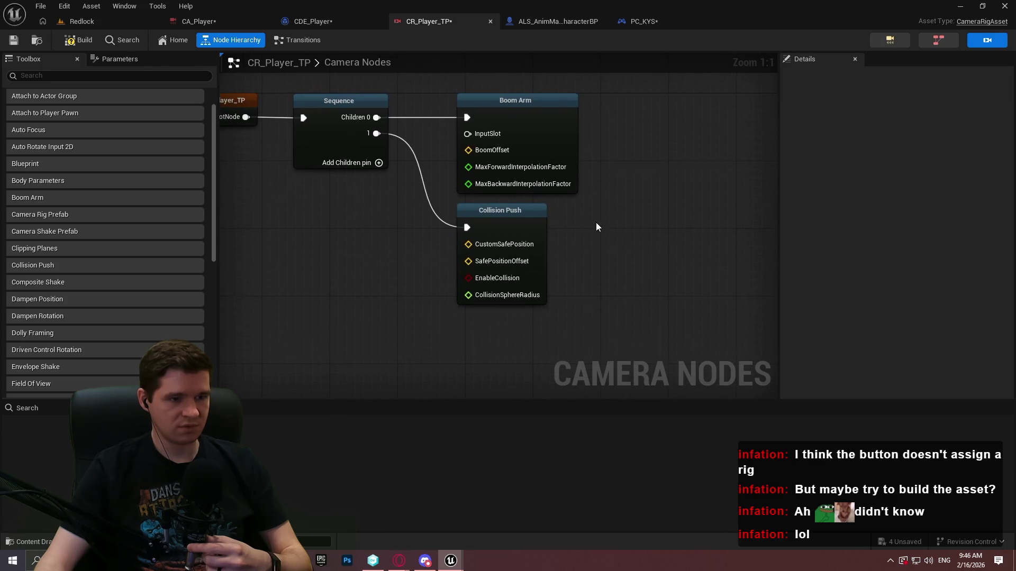
Set Collision Push's collision sphere radius to 12.0, leaving the push interpolator unchanged.
{"action": "left_click", "coordinate": [494, 227]}
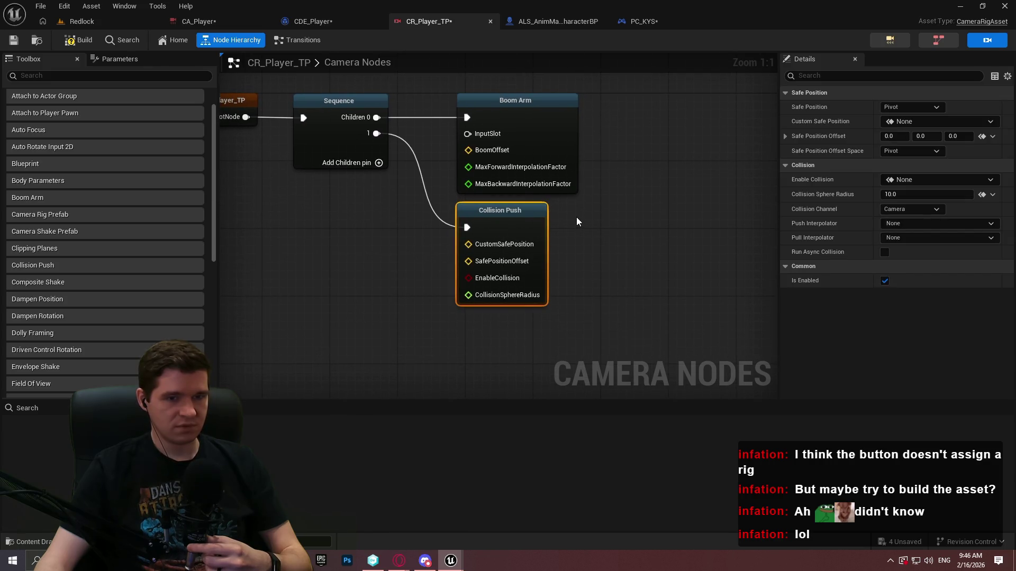
{"action": "left_click", "coordinate": [905, 181]}
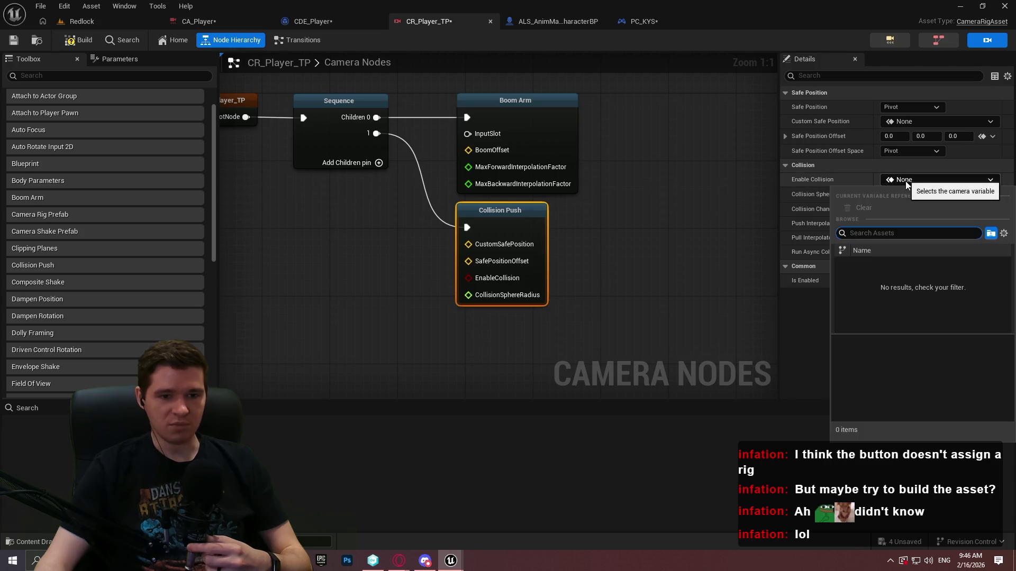
{"action": "left_click", "coordinate": [844, 181]}
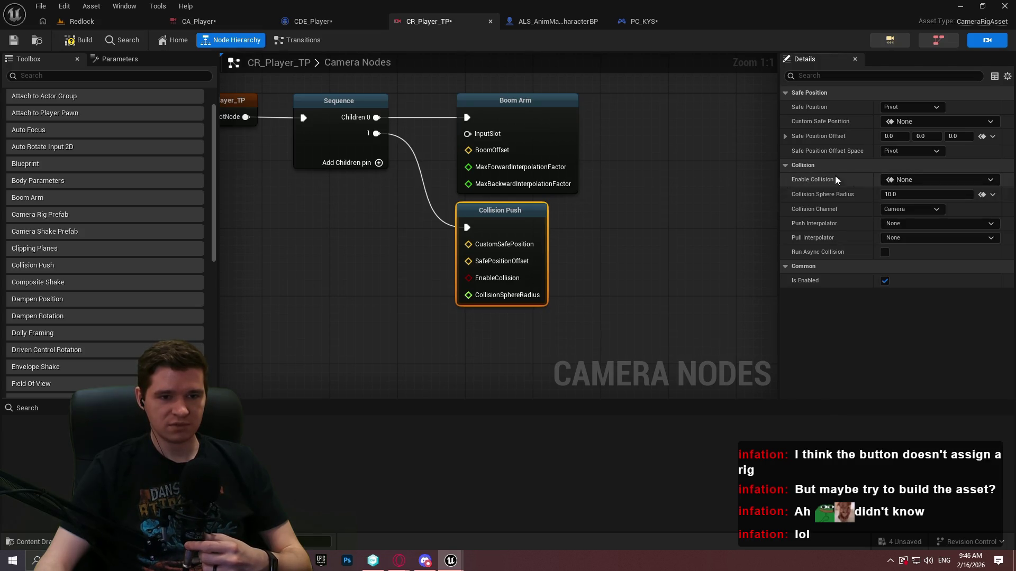
{"action": "mouse_move", "coordinate": [799, 183]}
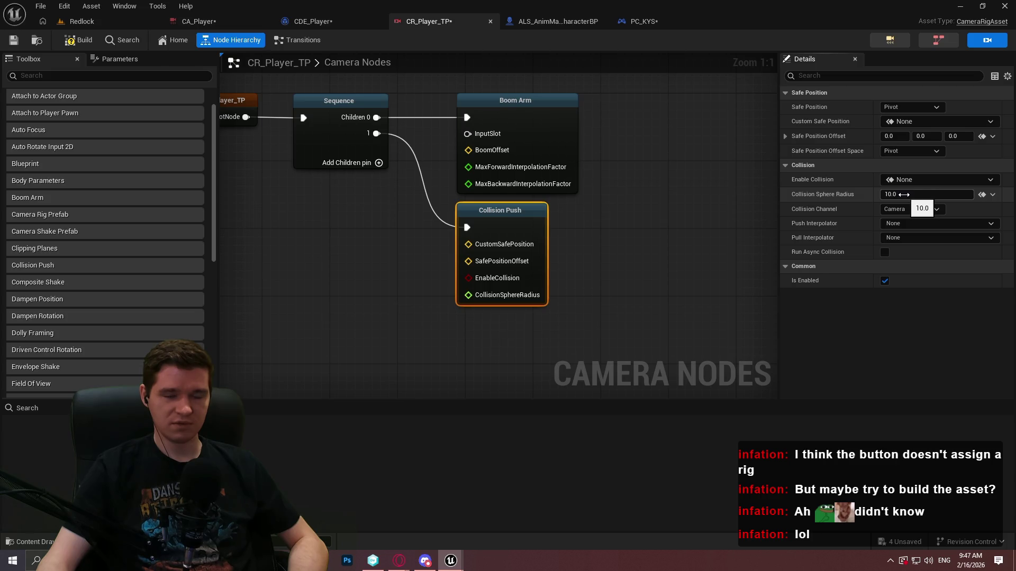
{"action": "left_click", "coordinate": [901, 196]}
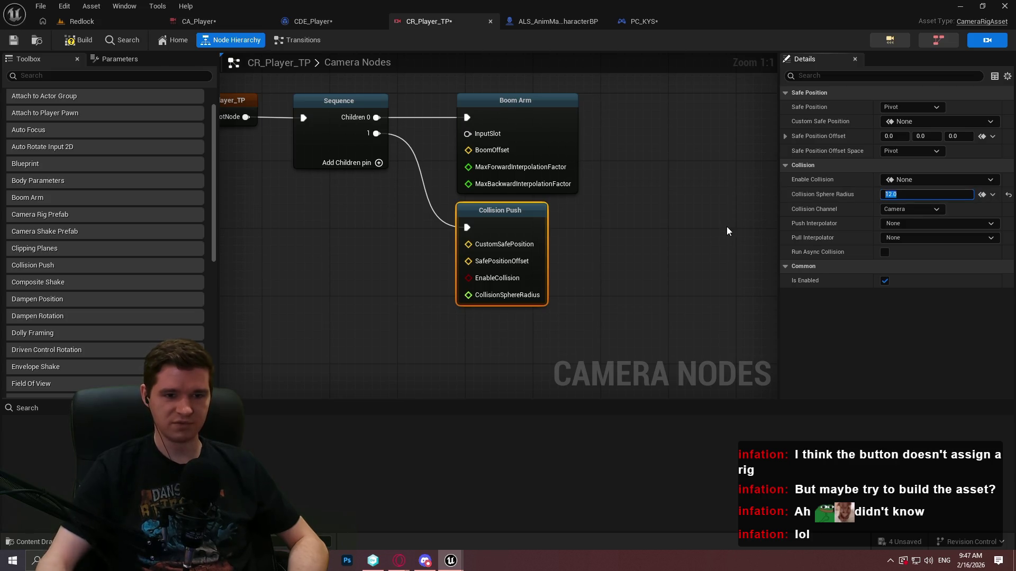
{"action": "key", "text": "Return"}
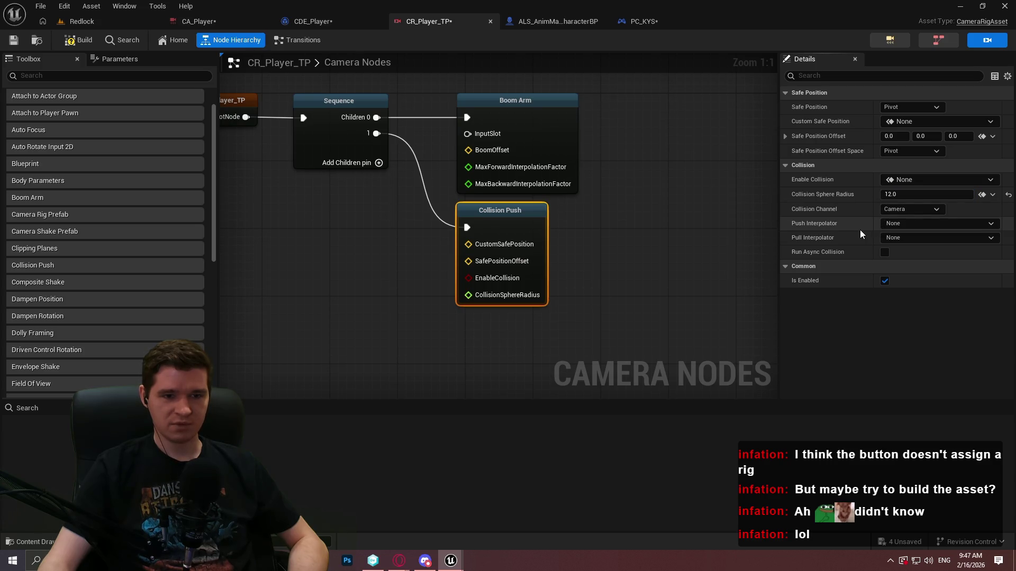
{"action": "left_click", "coordinate": [905, 222]}
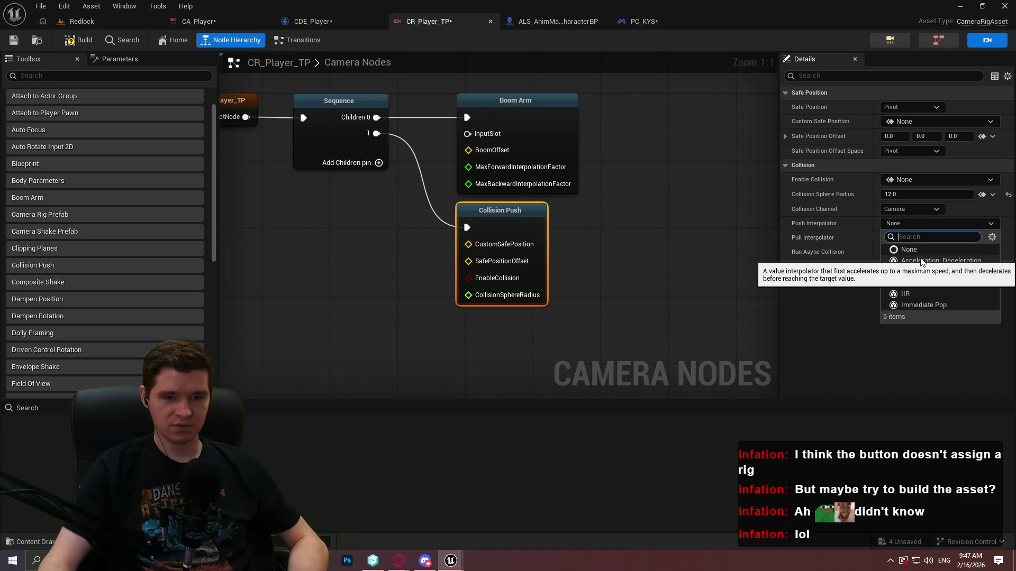
{"action": "left_click", "coordinate": [832, 243]}
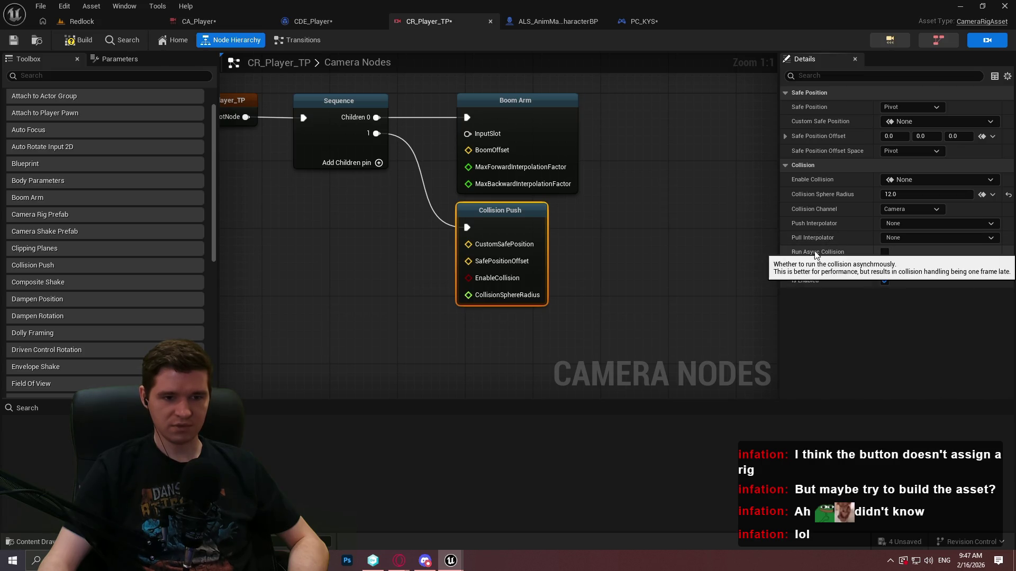
{"action": "key", "text": "alt+Tab"}
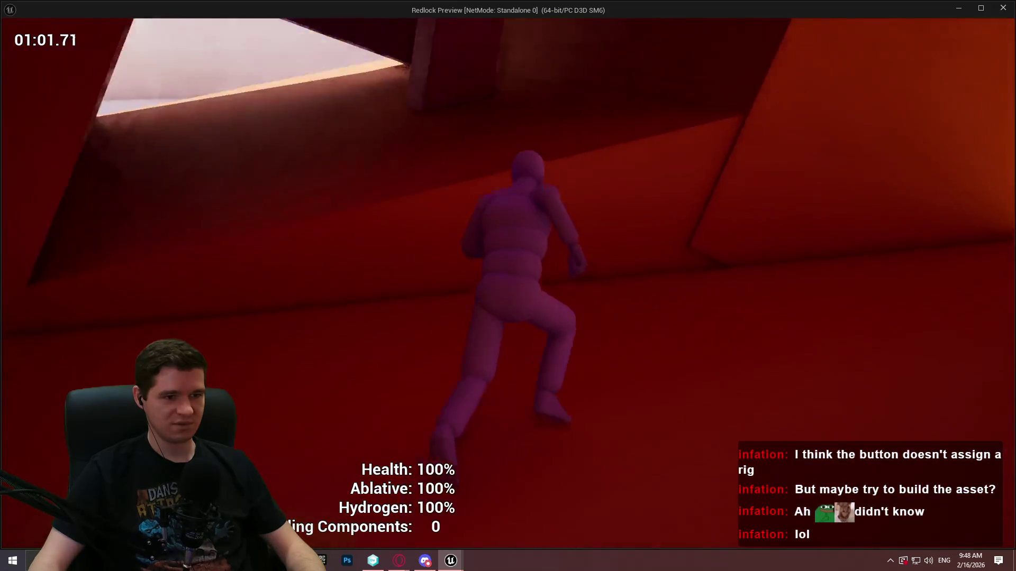
Stop the Redlock preview and bring up the CA_Player camera asset editor.
{"action": "key", "text": "Escape"}
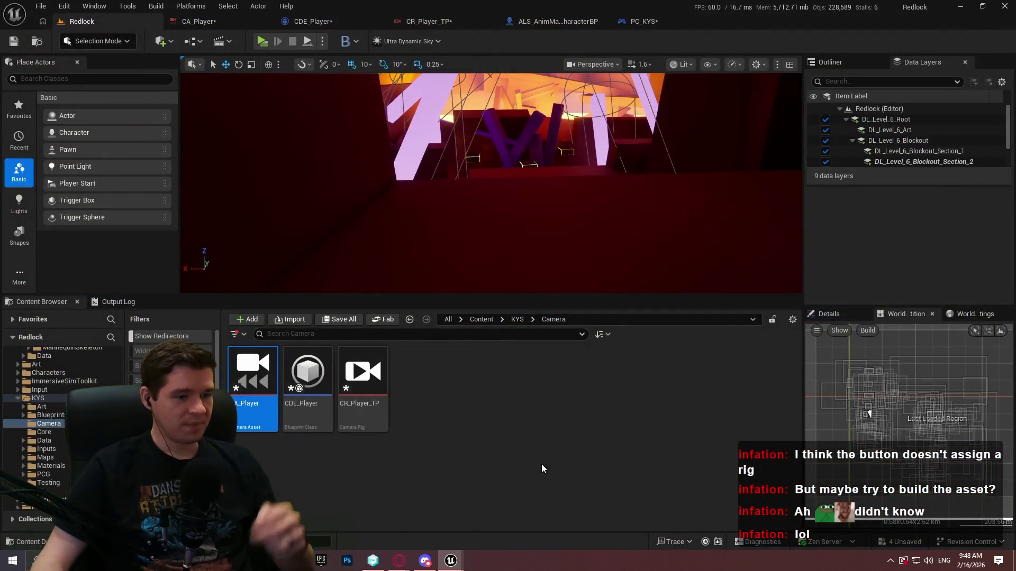
{"action": "left_click", "coordinate": [472, 421]}
{"action": "left_click", "coordinate": [223, 16]}
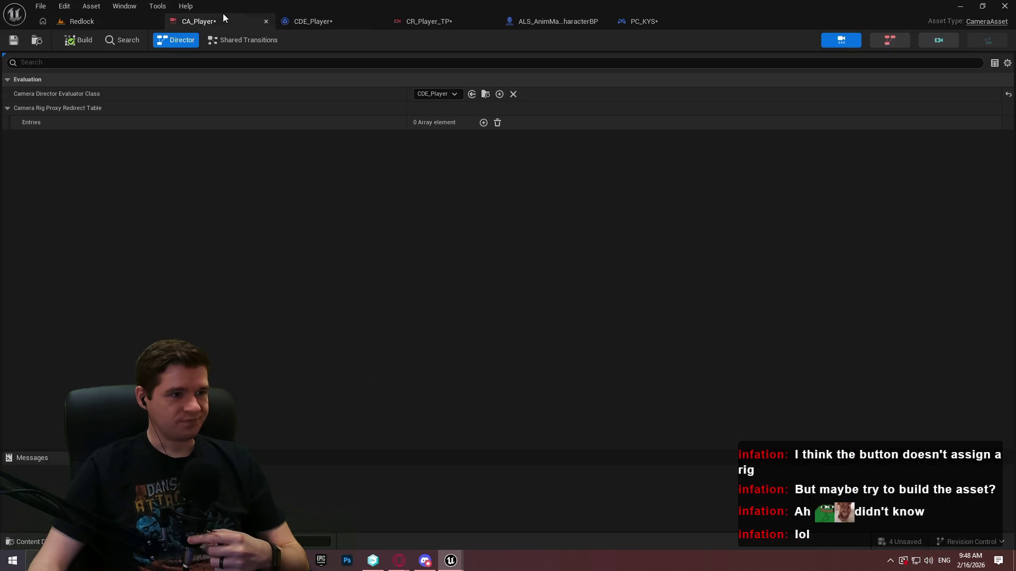
Add Clipping Planes and Dampen Position nodes to the CR_Player_TP graph and arrange them.
{"action": "left_click", "coordinate": [441, 26]}
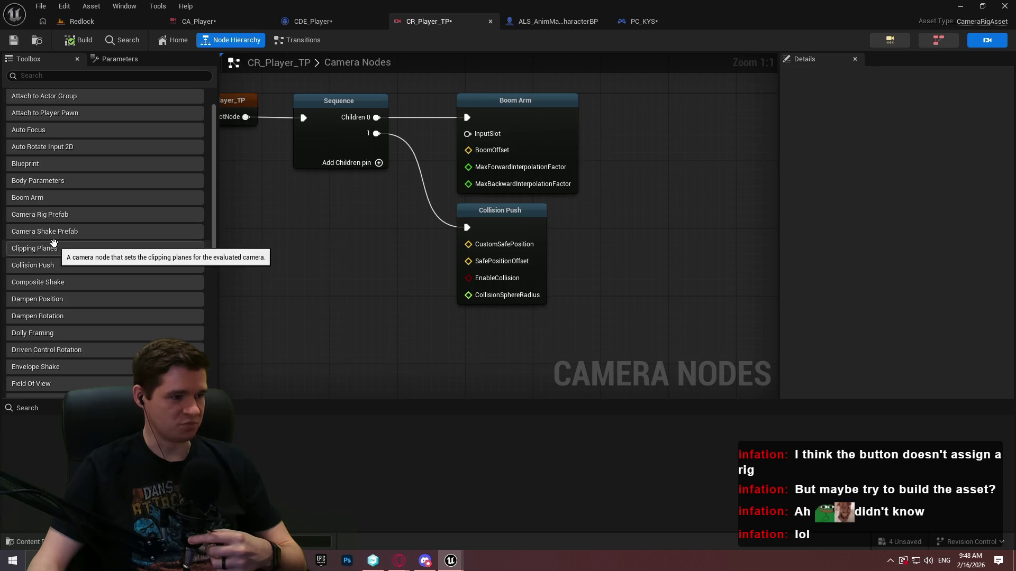
{"action": "left_click_drag", "start_coordinate": [55, 249], "coordinate": [415, 329]}
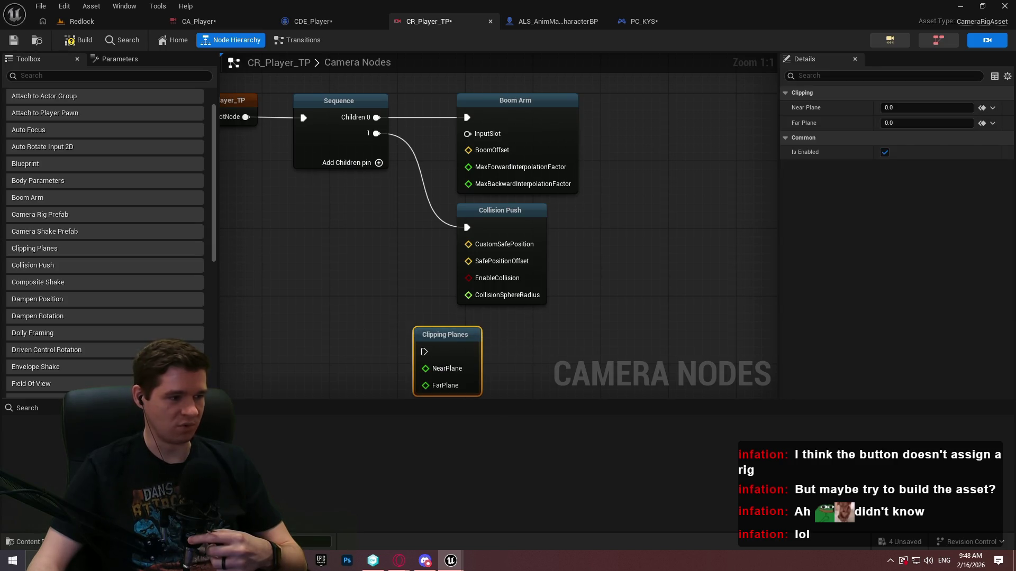
{"action": "scroll", "coordinate": [96, 258], "scroll_direction": "down", "scroll_amount": 1}
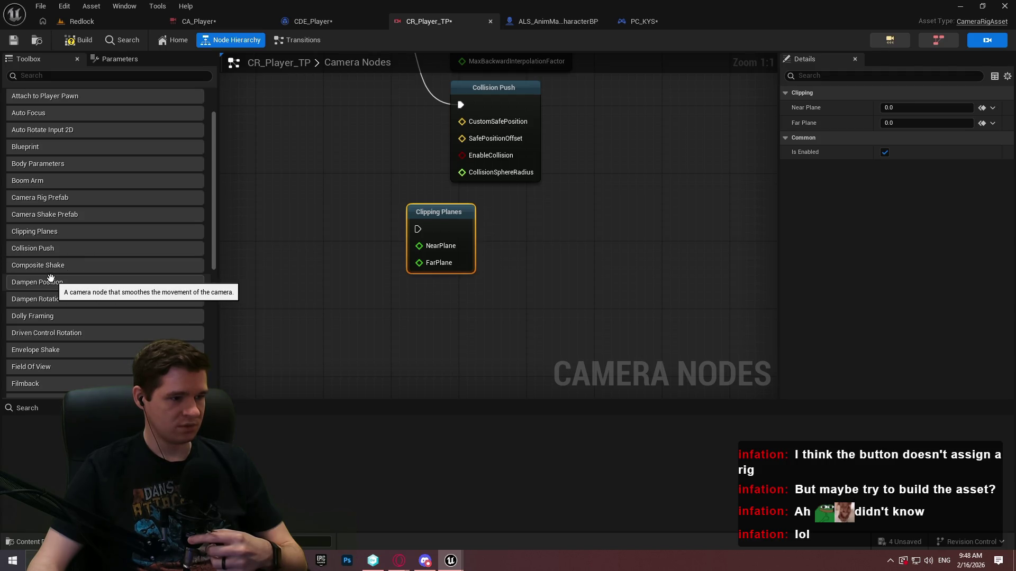
{"action": "mouse_move", "coordinate": [47, 281]}
{"action": "left_mouse_down"}
{"action": "mouse_move", "coordinate": [557, 264]}
{"action": "mouse_move", "coordinate": [629, 276]}
{"action": "left_mouse_up"}
{"action": "left_click_drag", "start_coordinate": [452, 222], "coordinate": [316, 318]}
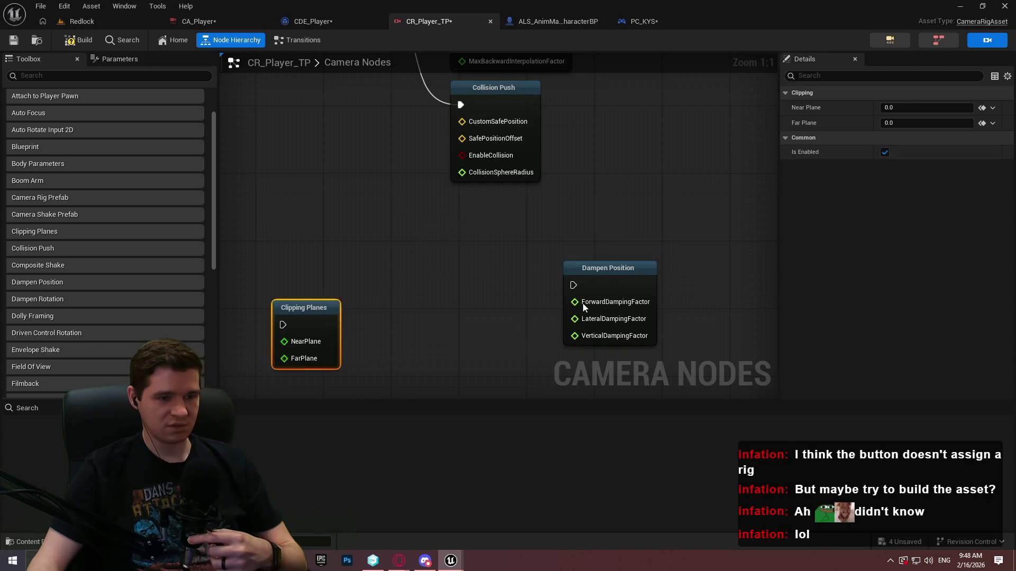
{"action": "left_click_drag", "start_coordinate": [613, 271], "coordinate": [508, 259]}
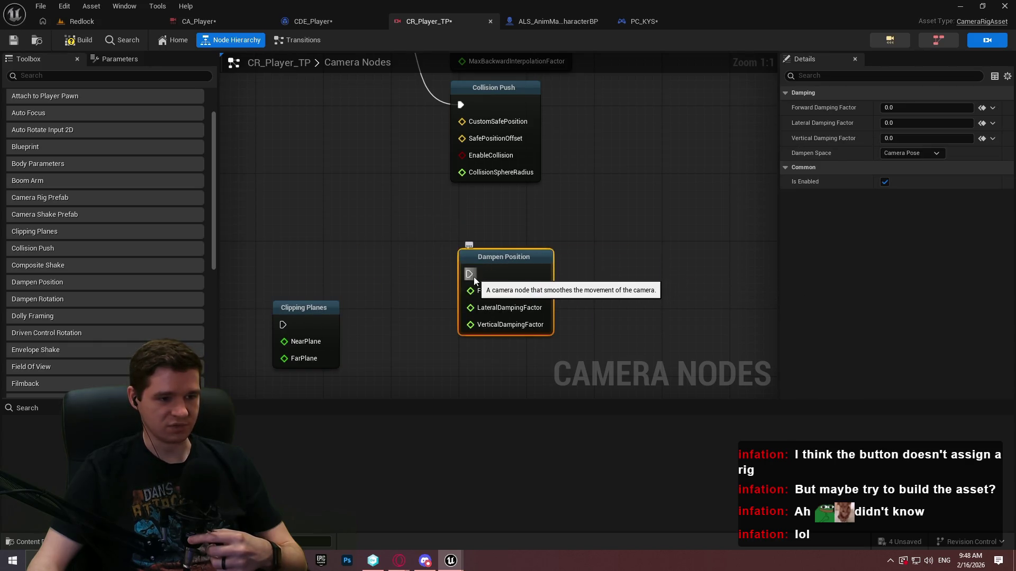
{"action": "left_click", "coordinate": [497, 237]}
Add a third child pin to Sequence and connect it to Dampen Position.
{"action": "left_click_drag", "start_coordinate": [412, 134], "coordinate": [413, 280]}
{"action": "right_click", "coordinate": [369, 198]}
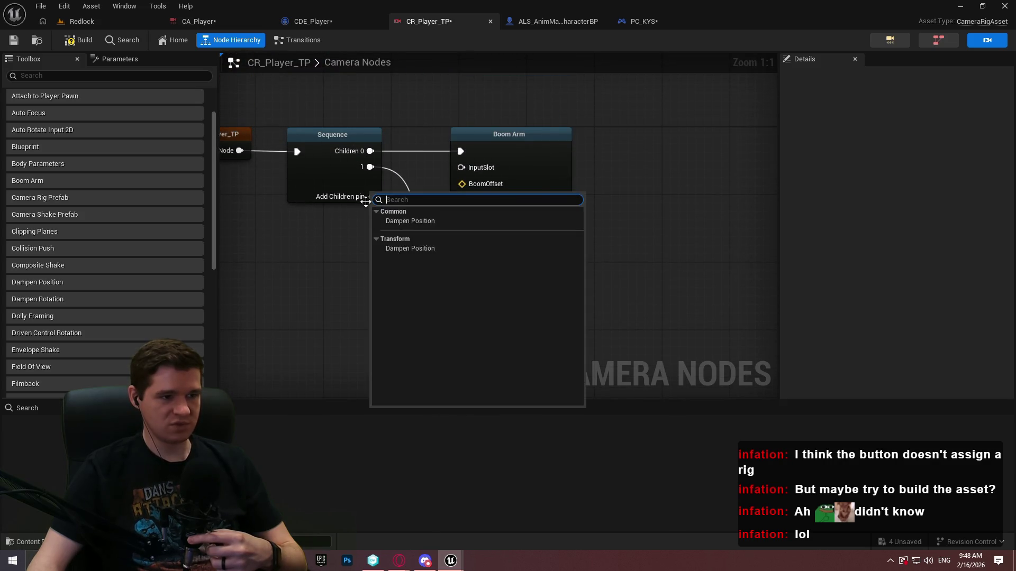
{"action": "left_click", "coordinate": [365, 202]}
{"action": "left_click", "coordinate": [365, 203]}
{"action": "mouse_move", "coordinate": [370, 182]}
{"action": "left_mouse_down"}
{"action": "mouse_move", "coordinate": [464, 440]}
{"action": "mouse_move", "coordinate": [488, 148]}
{"action": "left_mouse_up"}
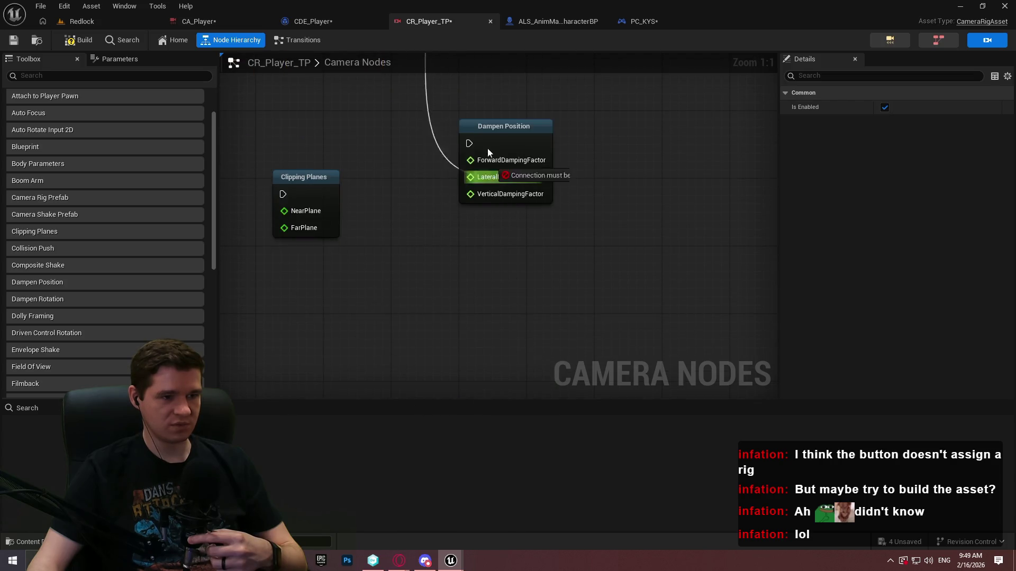
{"action": "left_click_drag", "start_coordinate": [516, 347], "coordinate": [514, 291]}
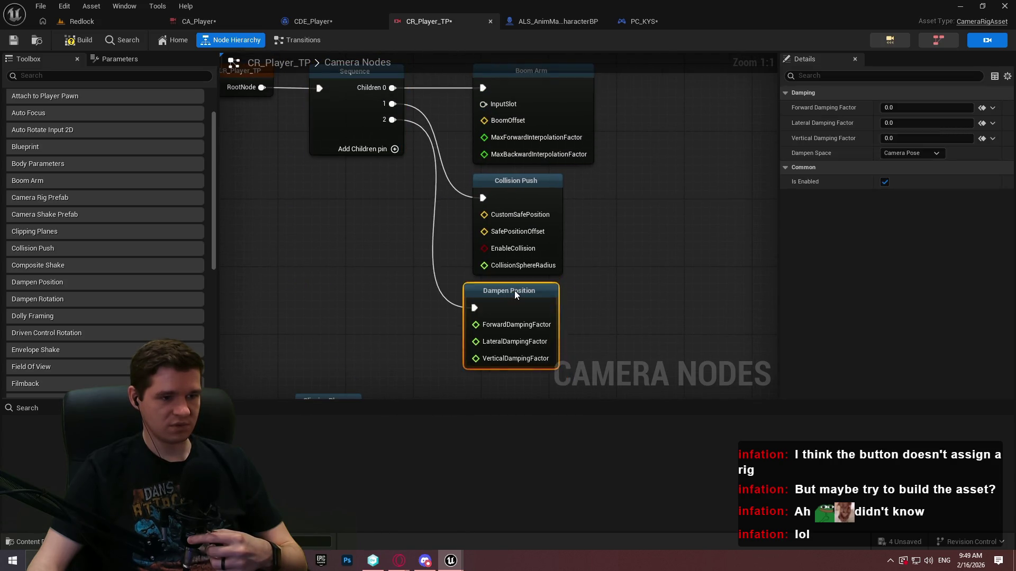
{"action": "left_click", "coordinate": [543, 278]}
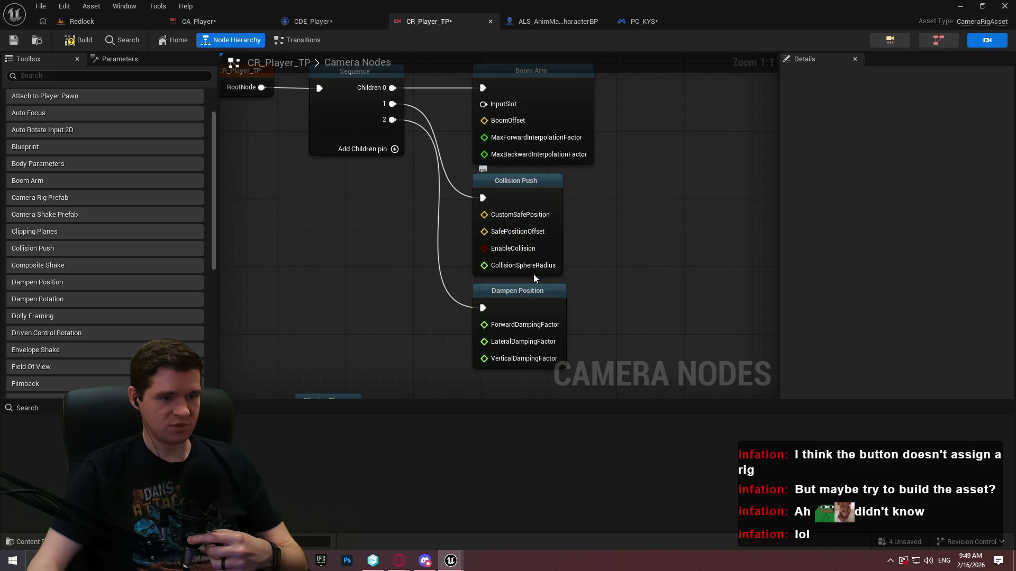
Enter 100 for Dampen Position's damping factors, keeping Camera Pose as the dampen space.
{"action": "left_click", "coordinate": [504, 306]}
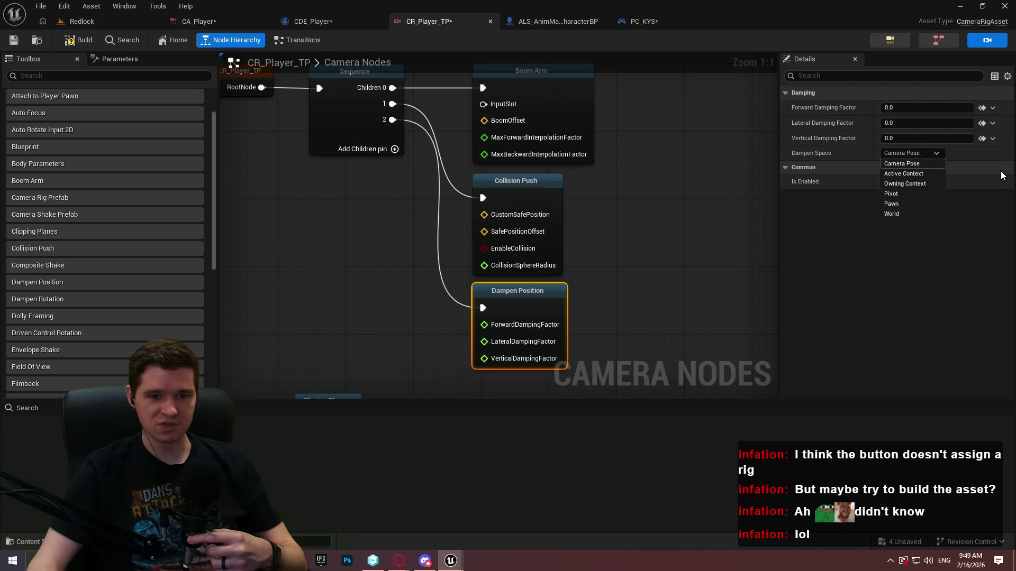
{"action": "left_click", "coordinate": [898, 164]}
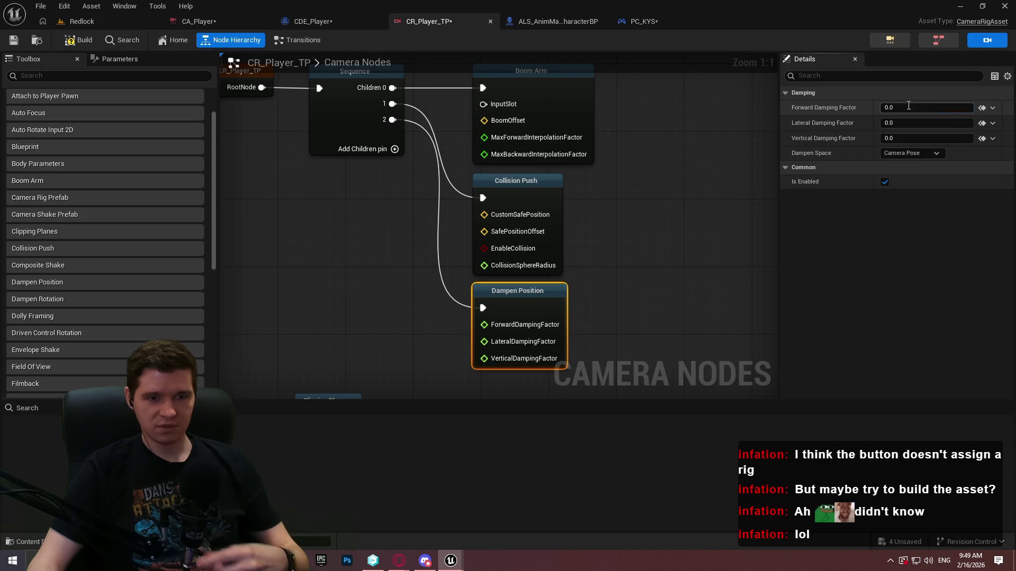
{"action": "left_click", "coordinate": [915, 108]}
{"action": "type", "text": "100"}
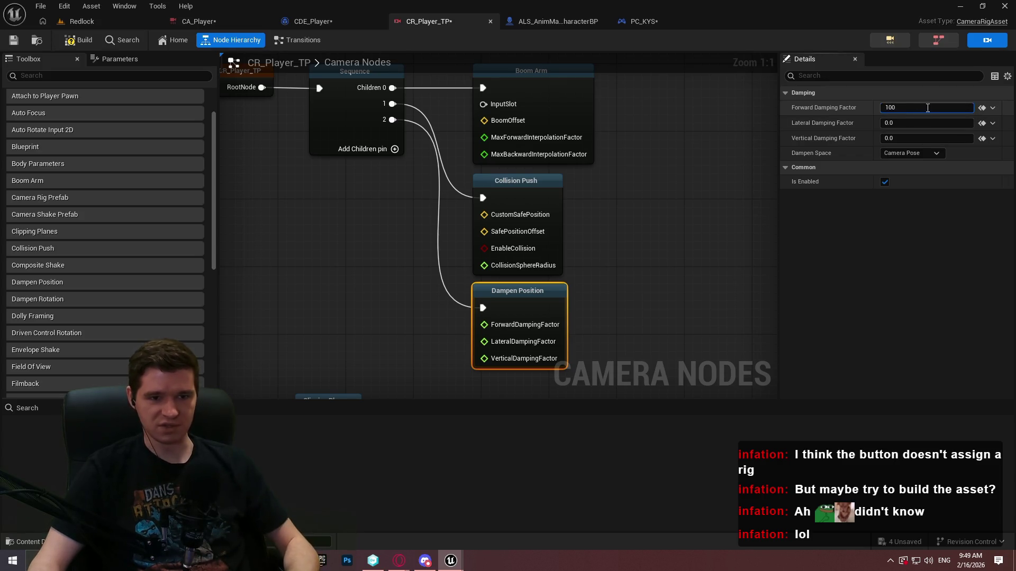
{"action": "left_click", "coordinate": [885, 123]}
{"action": "type", "text": "100"}
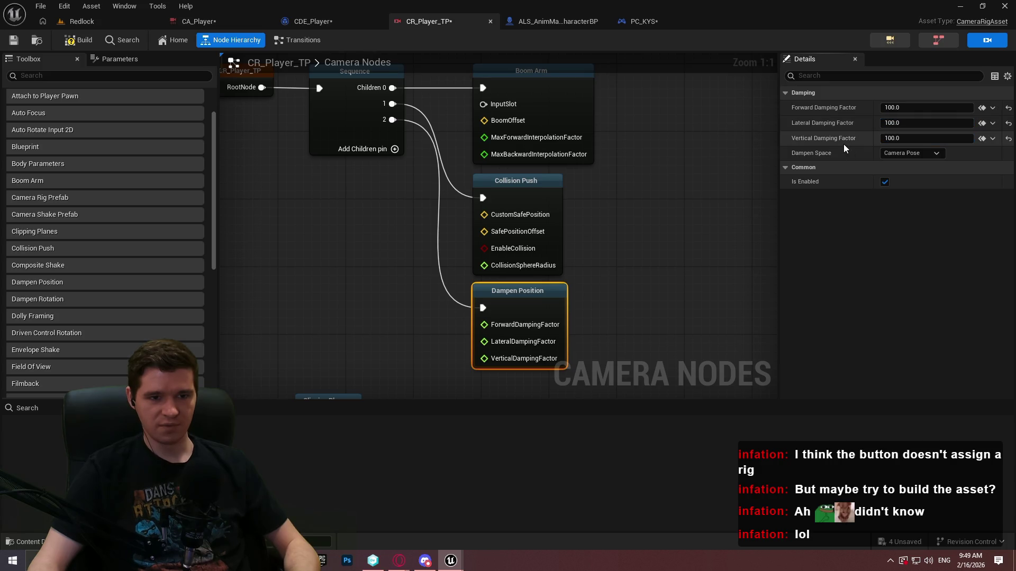
{"action": "left_click", "coordinate": [89, 24]}
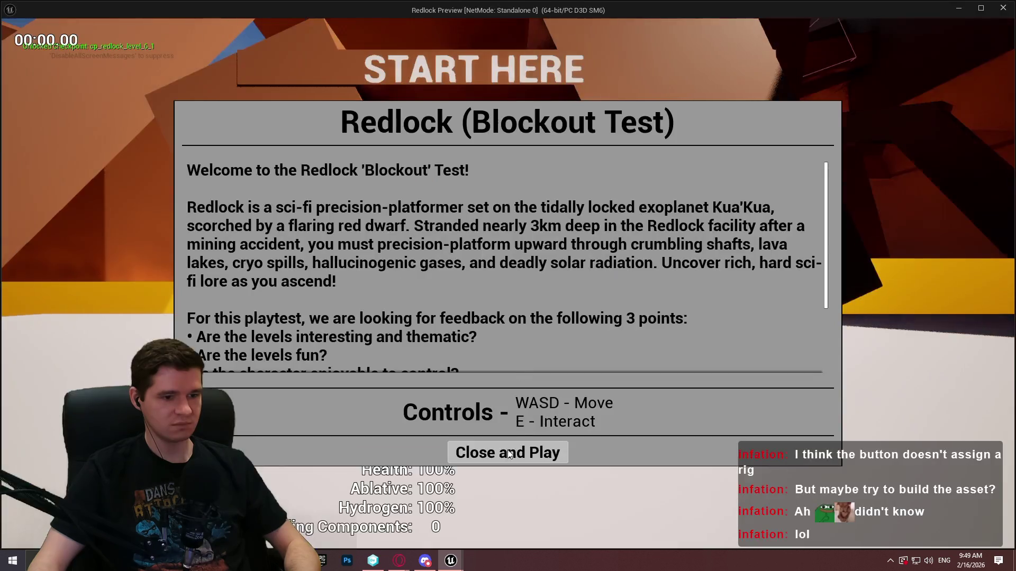
Run a standalone Redlock play test walking forward to check damping, then stop it.
{"action": "left_click", "coordinate": [508, 421]}
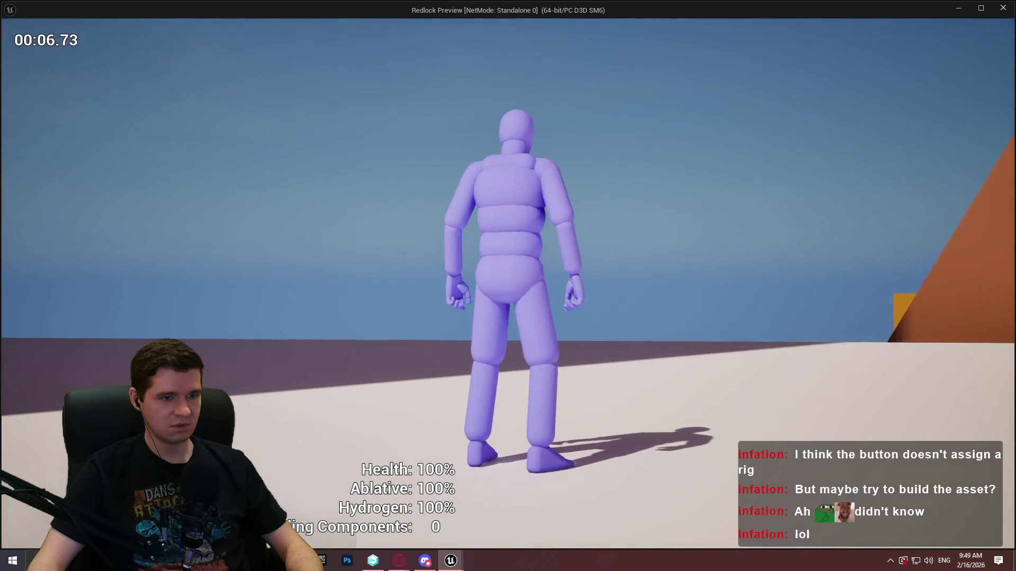
{"action": "key", "text": "w"}
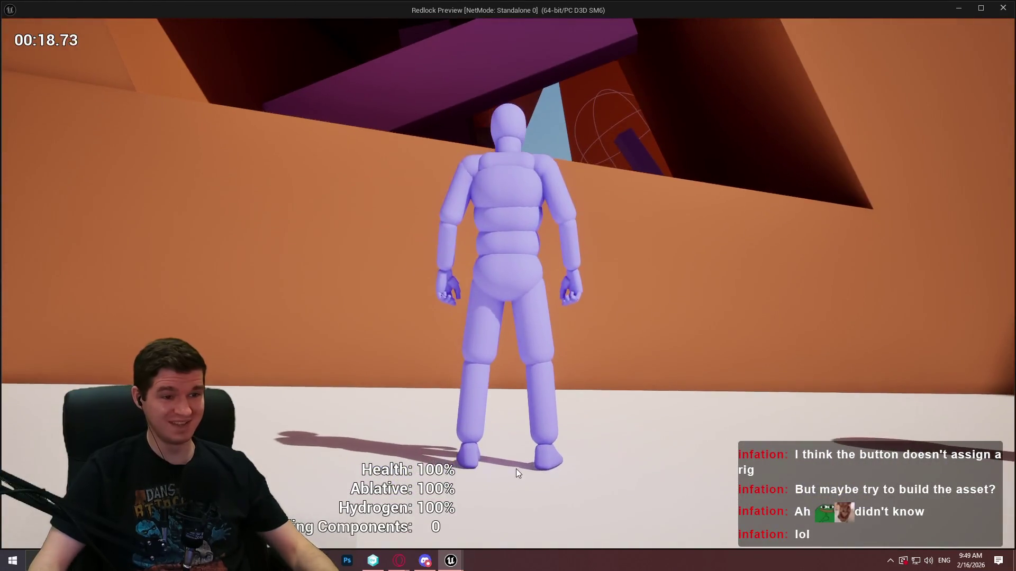
{"action": "key", "text": "Escape"}
{"action": "left_click", "coordinate": [627, 20]}
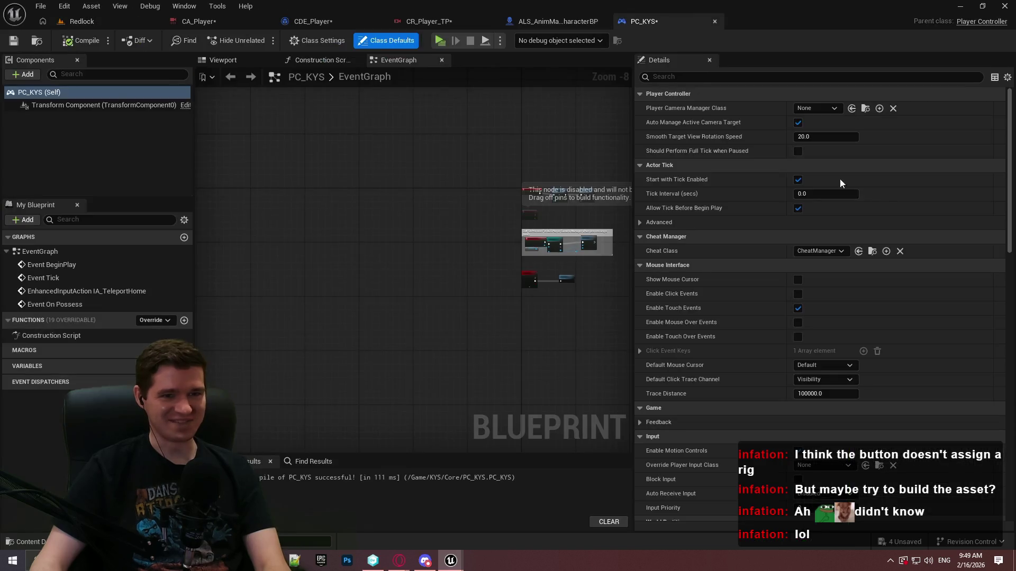
Change Dampen Position's dampen space to World in CR_Player_TP and launch a Redlock play test.
{"action": "left_click", "coordinate": [230, 24]}
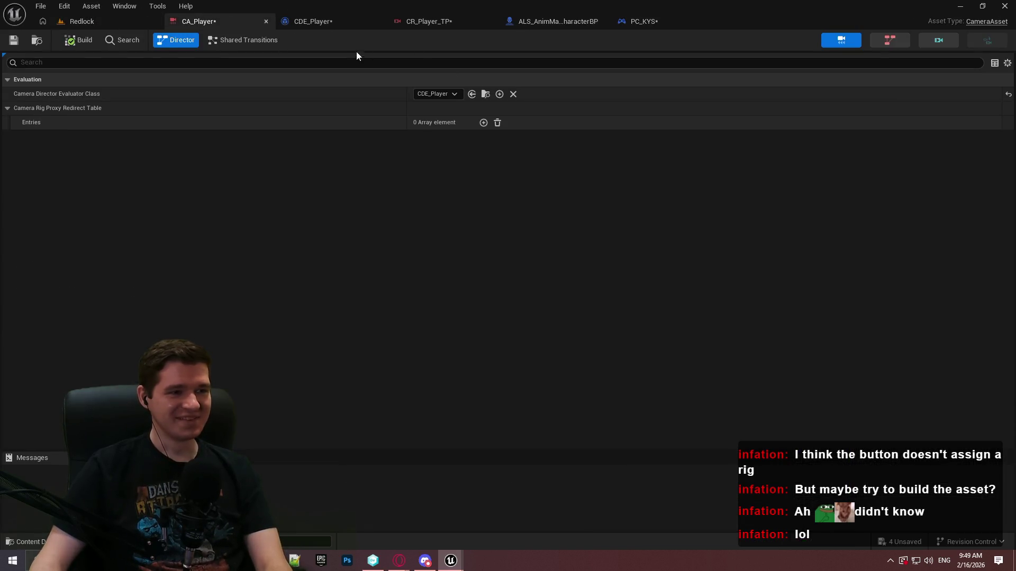
{"action": "left_click", "coordinate": [454, 29]}
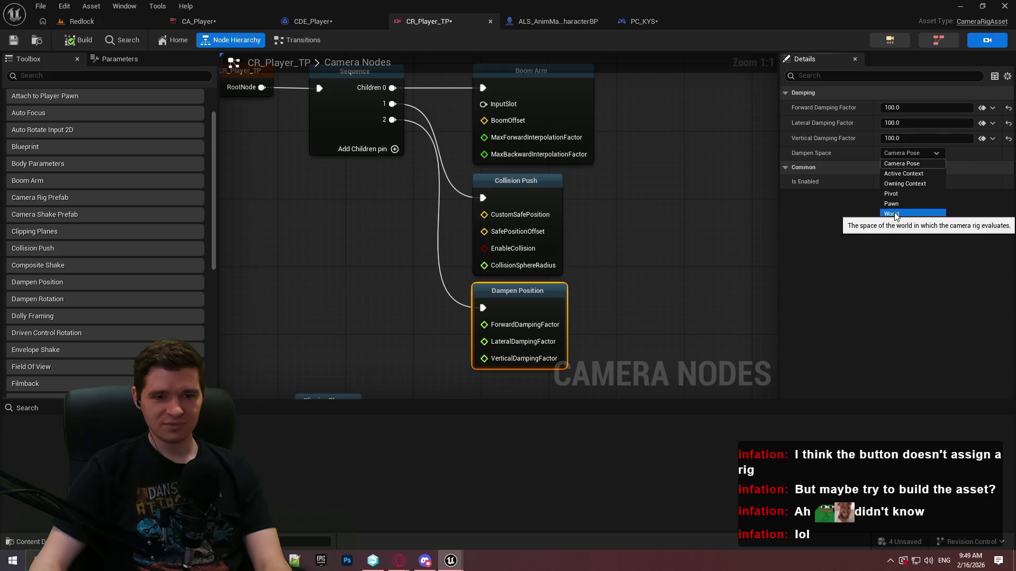
{"action": "left_click", "coordinate": [895, 215]}
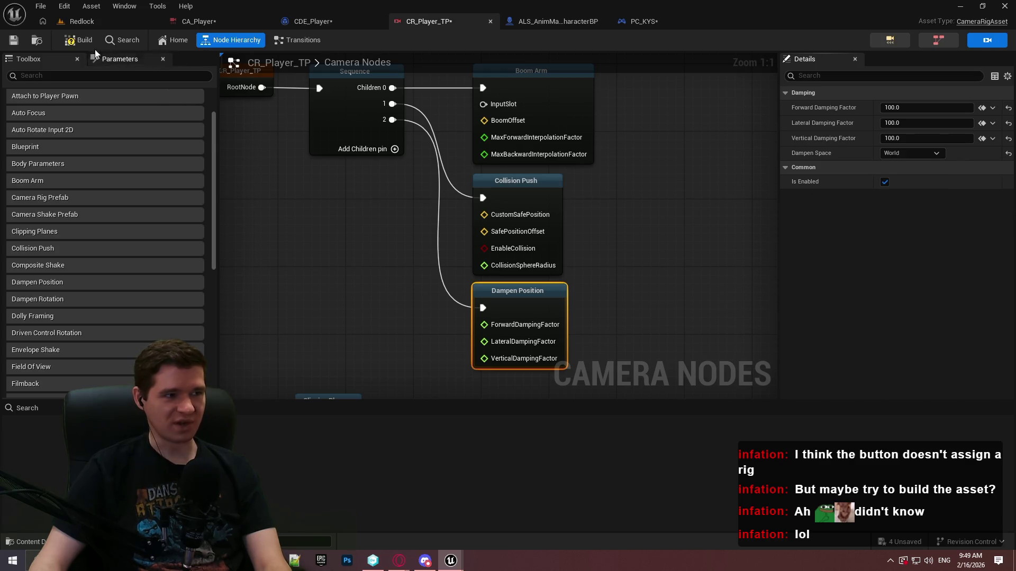
{"action": "left_click", "coordinate": [90, 25]}
{"action": "left_click", "coordinate": [277, 36]}
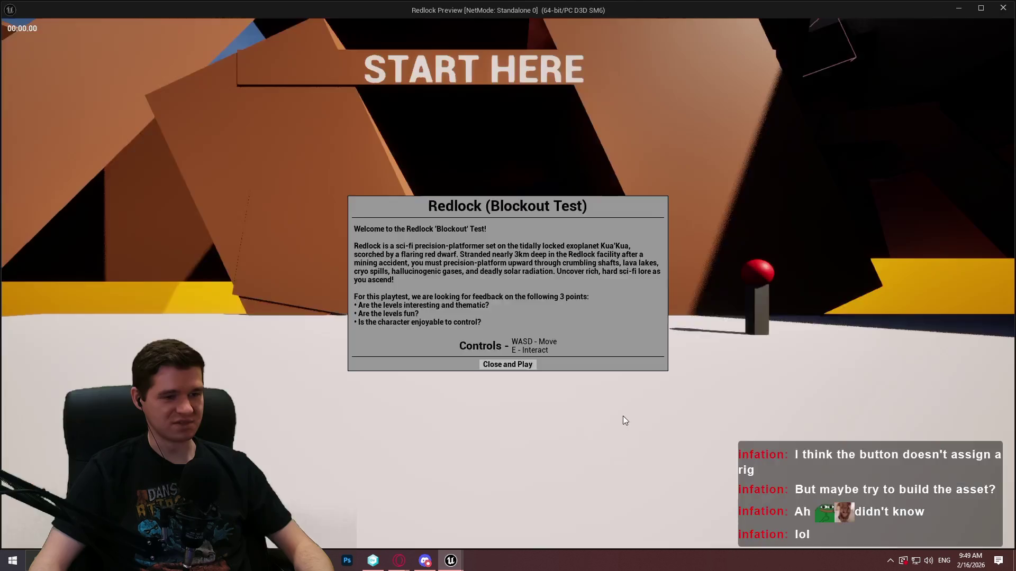
Stop the running play session and set the Dampen Position node's Dampen Space to Active Context in CR_Player_TP.
{"action": "left_click", "coordinate": [507, 453]}
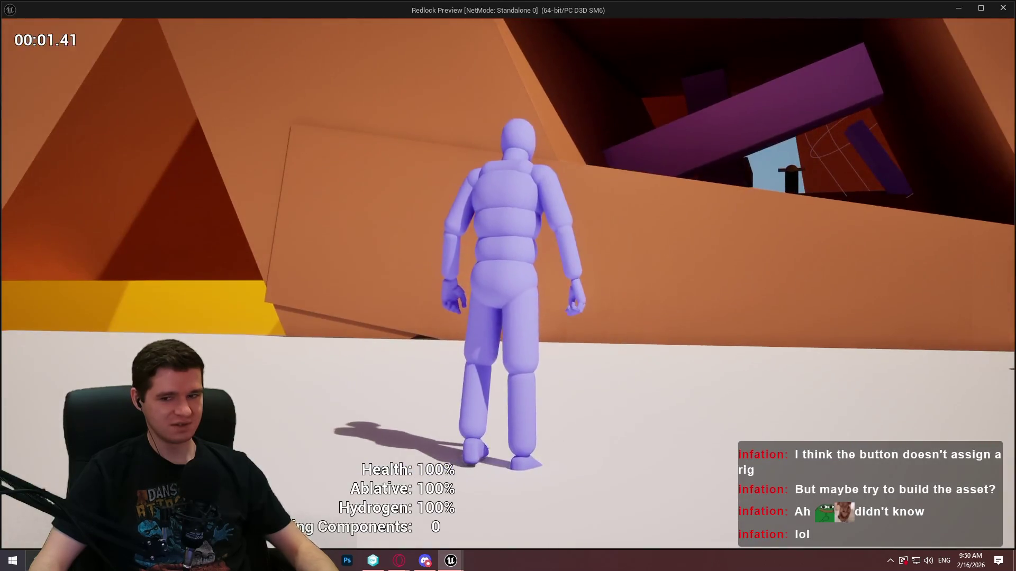
{"action": "key", "text": "Escape"}
{"action": "left_click", "coordinate": [434, 21]}
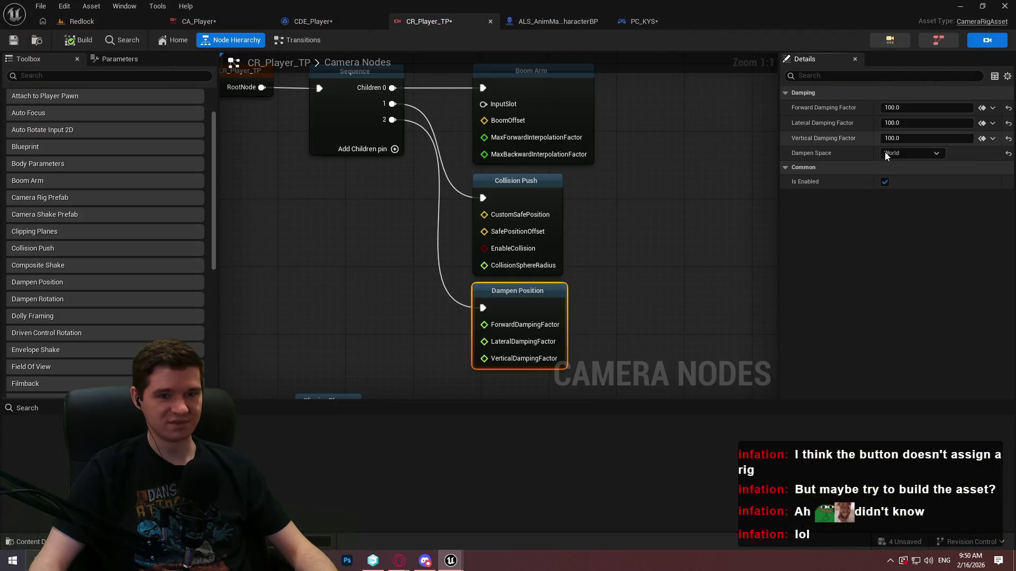
{"action": "left_click", "coordinate": [914, 176]}
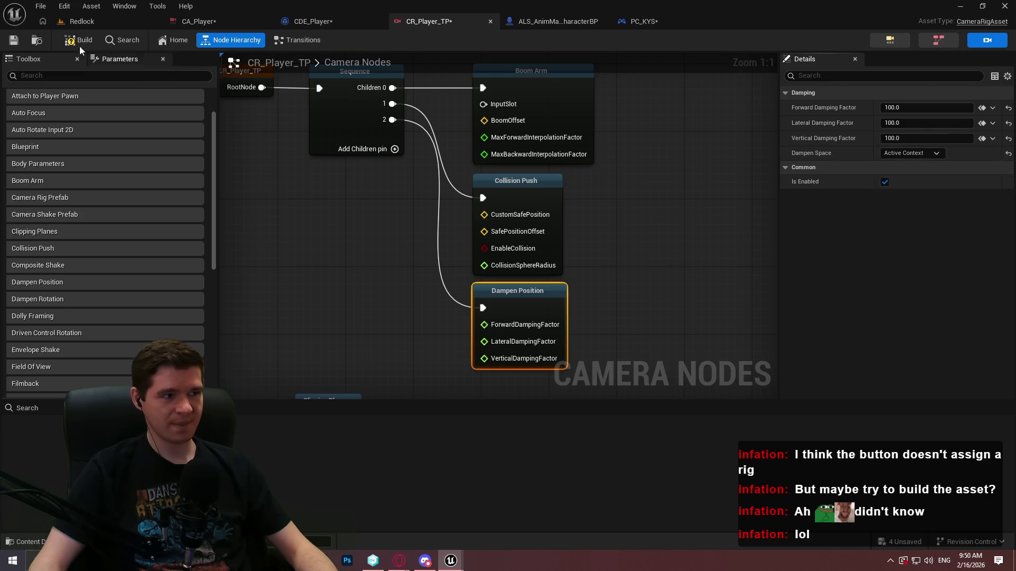
Play-test the Redlock level, moving the character to check the camera, then stop.
{"action": "left_click", "coordinate": [82, 23]}
{"action": "left_click", "coordinate": [264, 46]}
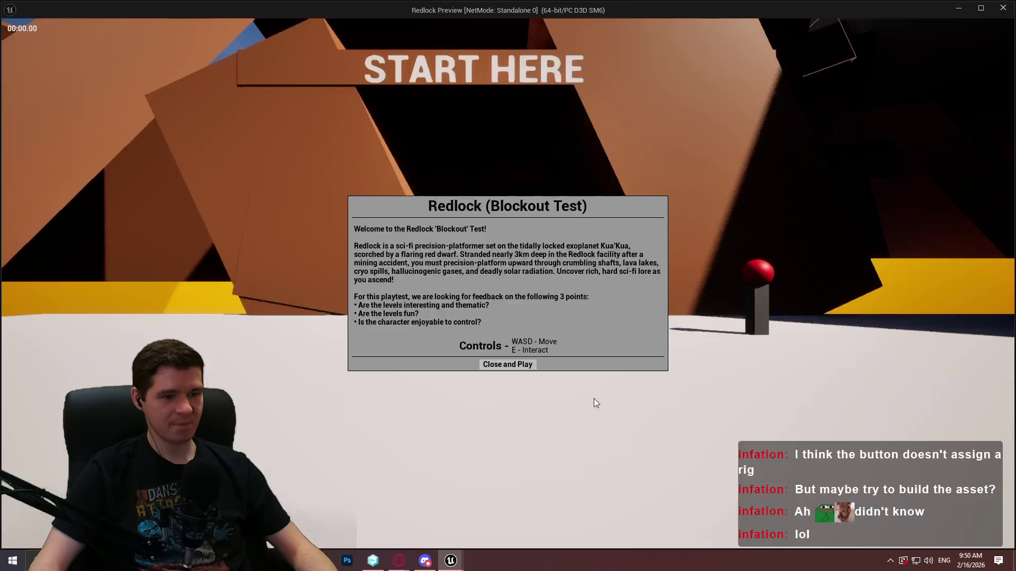
{"action": "left_click", "coordinate": [508, 451]}
{"action": "key", "text": "s"}
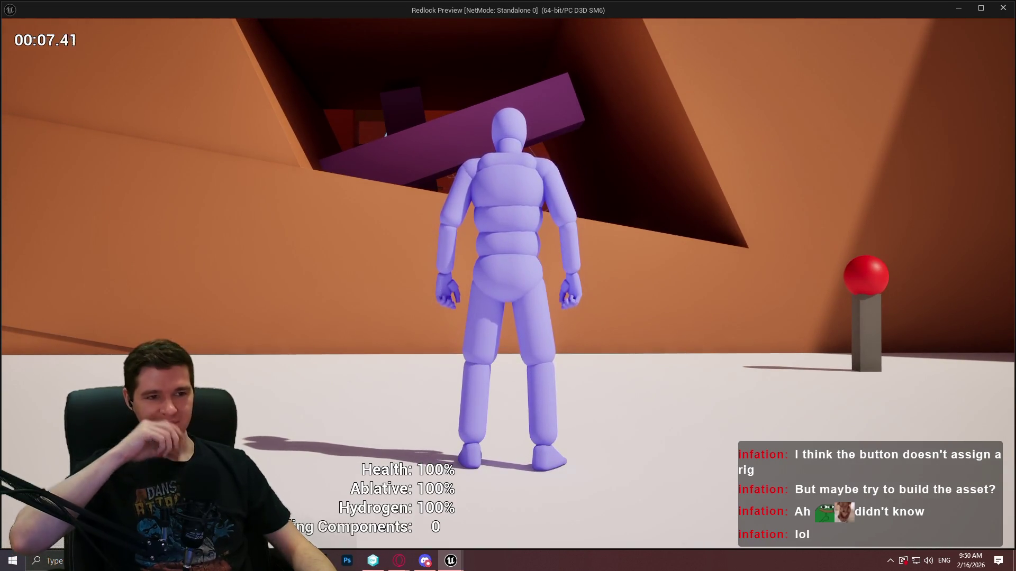
{"action": "key", "text": "Escape"}
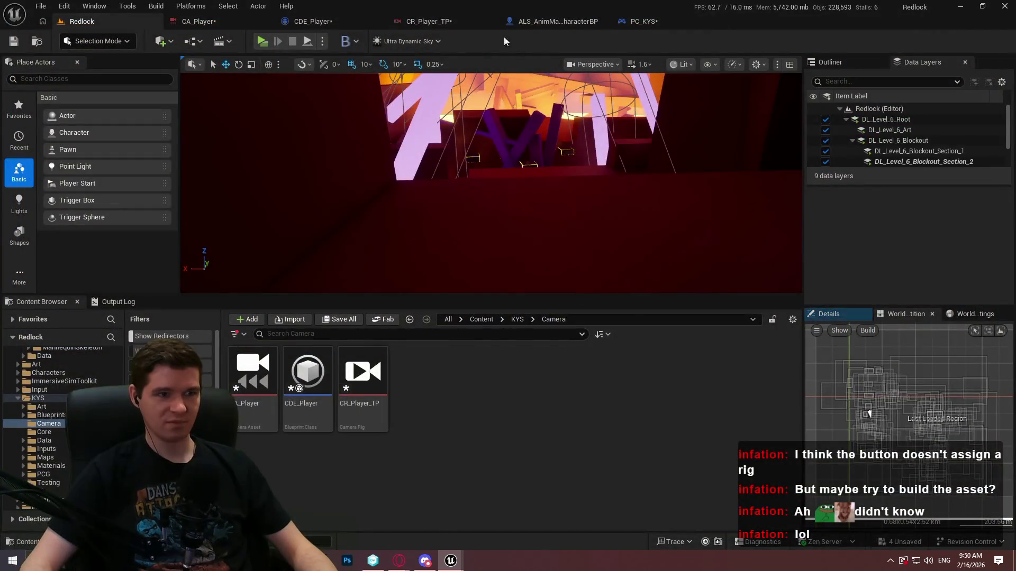
Lower the Dampen Position forward damping factor to 2.0 in CR_Player_TP's Details.
{"action": "left_click", "coordinate": [494, 24]}
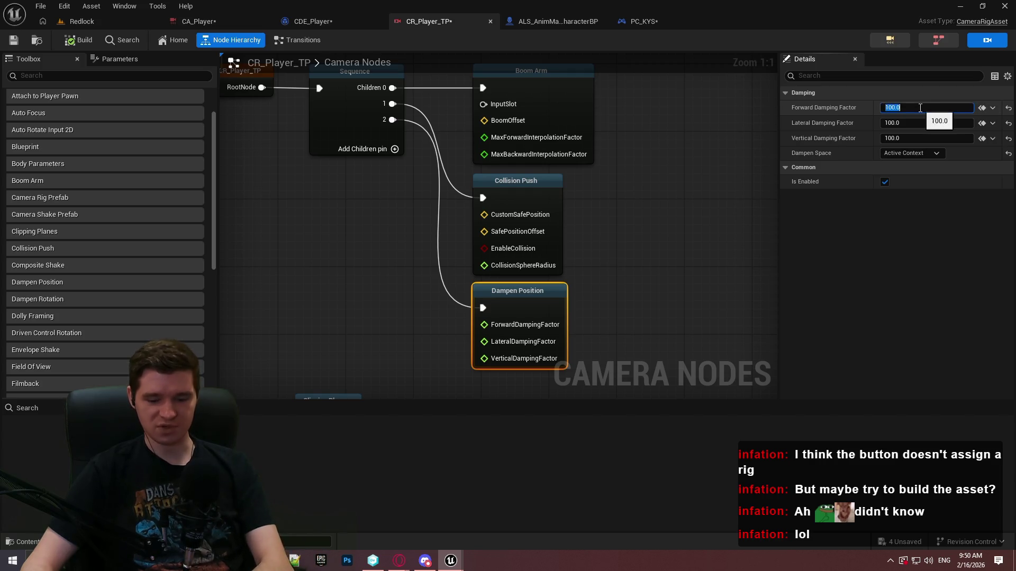
{"action": "left_click", "coordinate": [918, 123]}
{"action": "type", "text": "1"}
{"action": "key", "text": "Return"}
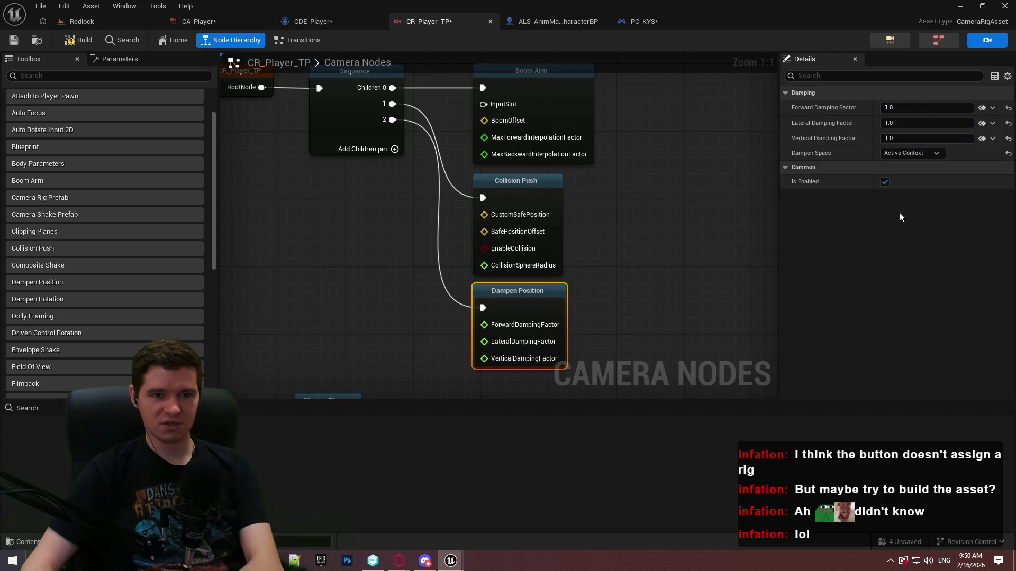
{"action": "left_click", "coordinate": [891, 109]}
{"action": "type", "text": "2"}
{"action": "key", "text": "Tab"}
{"action": "type", "text": "2"}
{"action": "key", "text": "Return"}
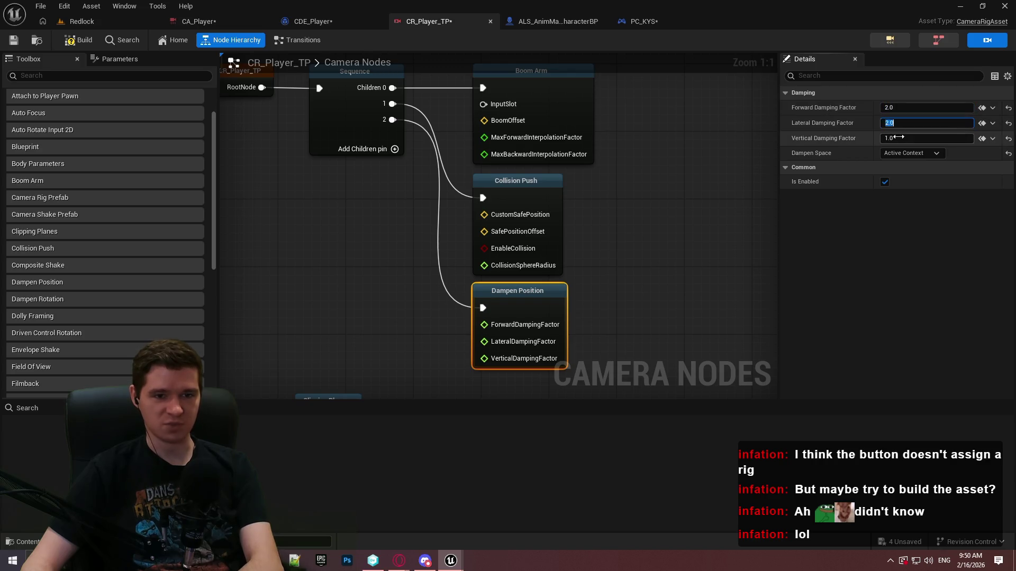
Play-test Redlock, running the character forward and sideways to check camera lag, then stop.
{"action": "left_click", "coordinate": [91, 24]}
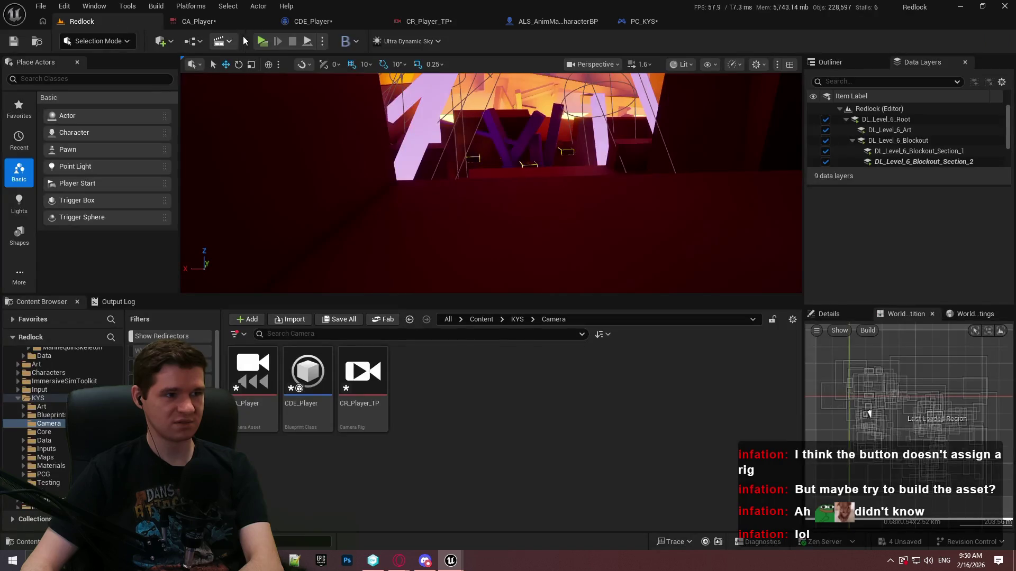
{"action": "left_click", "coordinate": [262, 44]}
{"action": "left_click", "coordinate": [492, 445]}
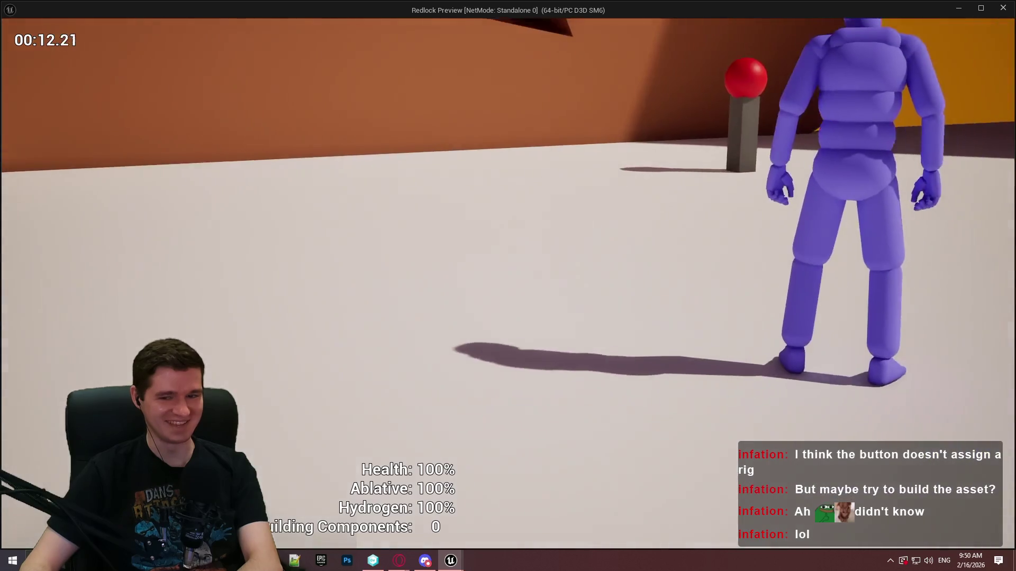
{"action": "key", "text": "w"}
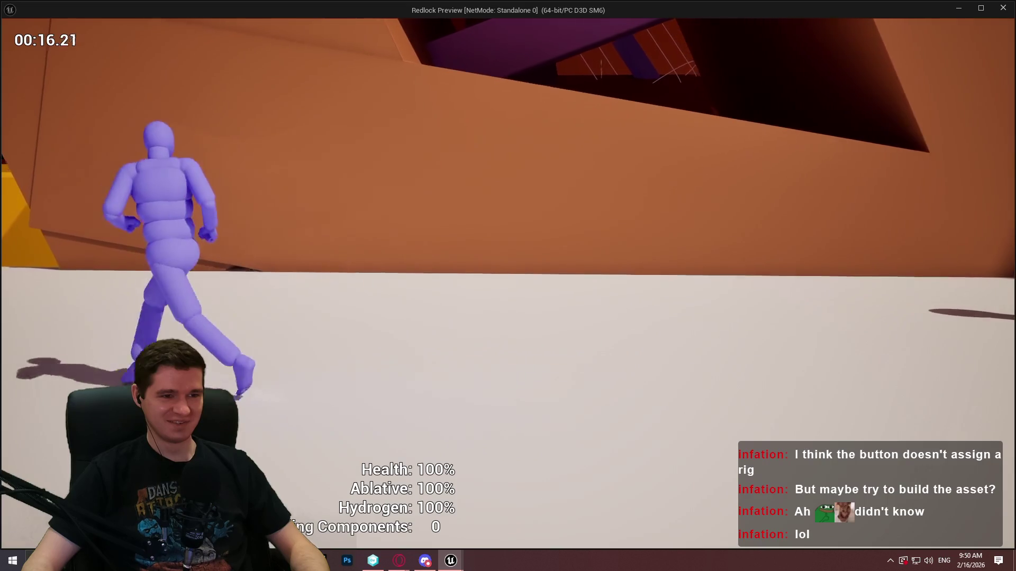
{"action": "key", "text": "d"}
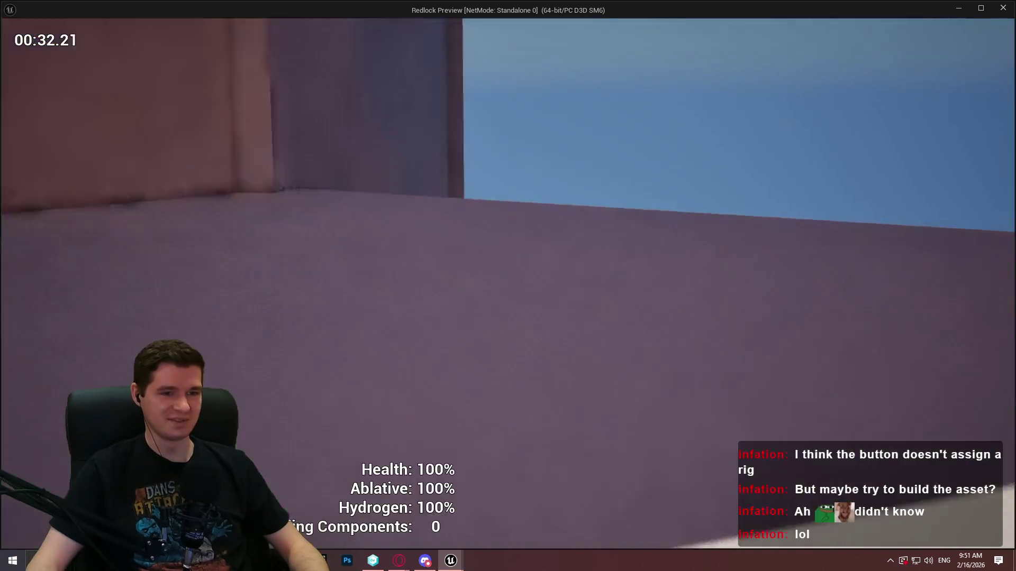
{"action": "key", "text": "Escape"}
{"action": "left_click", "coordinate": [452, 26]}
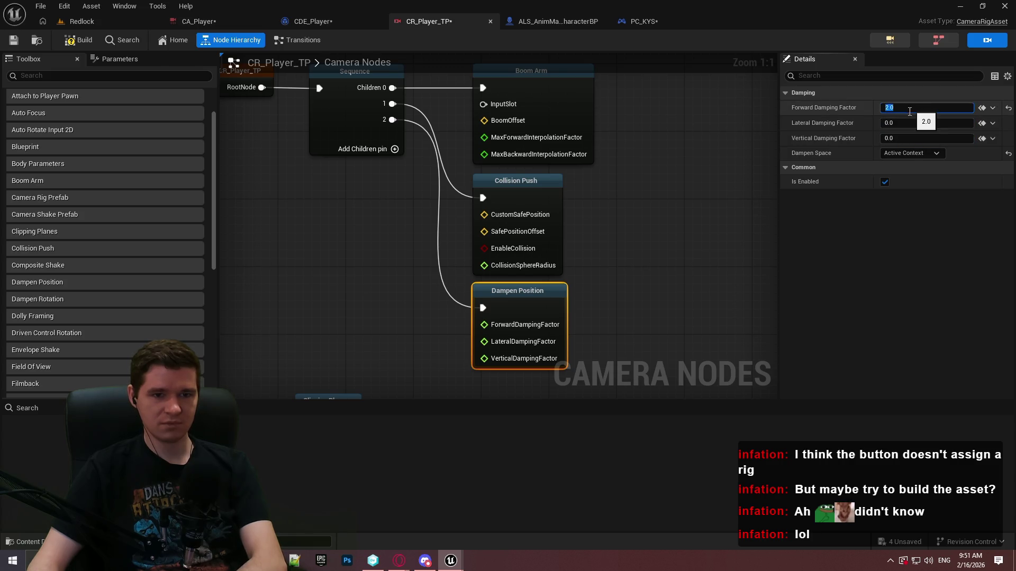
Play-test Redlock with forward-only damping, running forward and back toward the camera, then stop.
{"action": "left_click", "coordinate": [80, 21]}
{"action": "key", "text": "alt+p"}
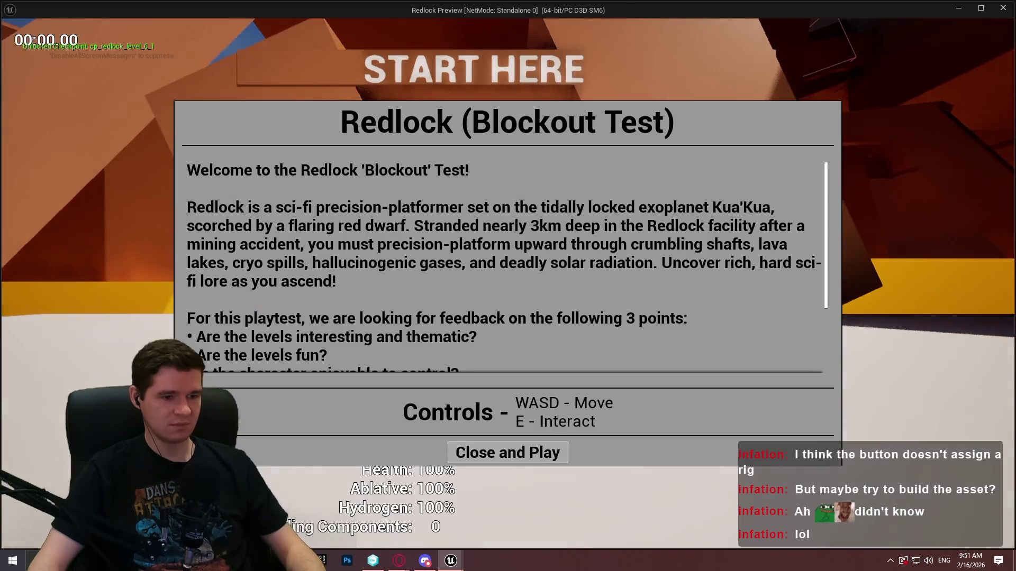
{"action": "key", "text": "Return"}
{"action": "key", "text": "w"}
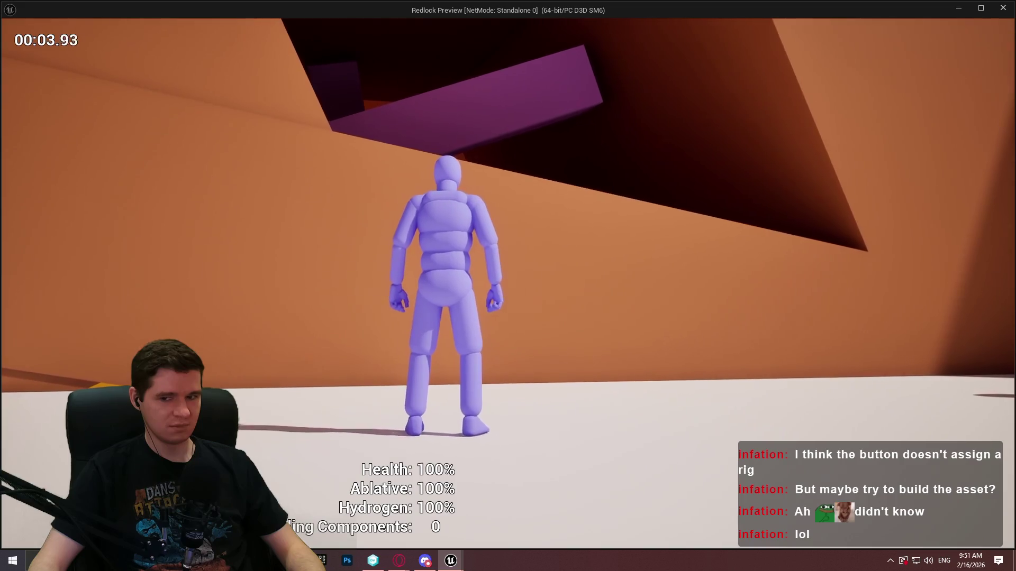
{"action": "key", "text": "s"}
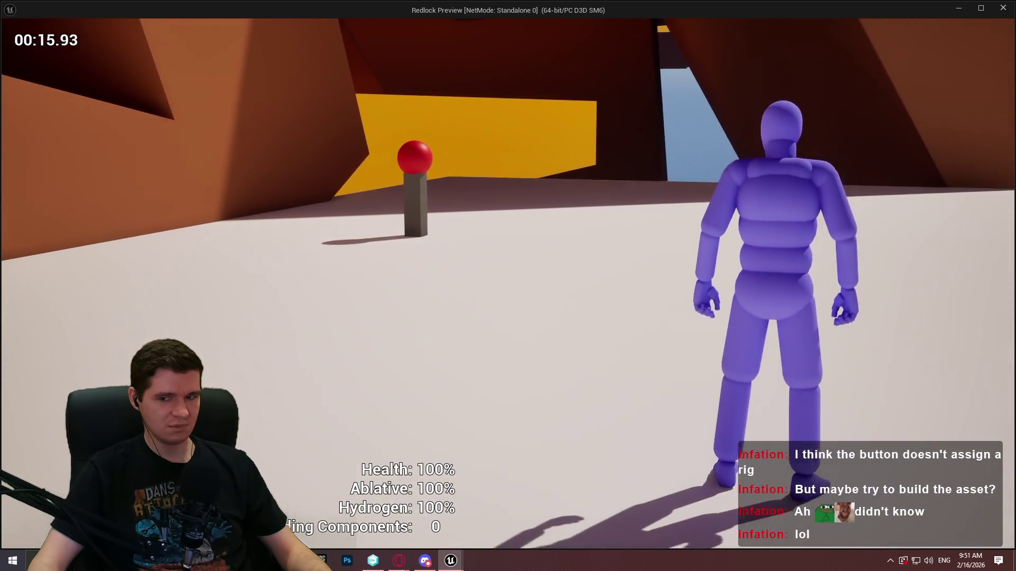
{"action": "key", "text": "Escape"}
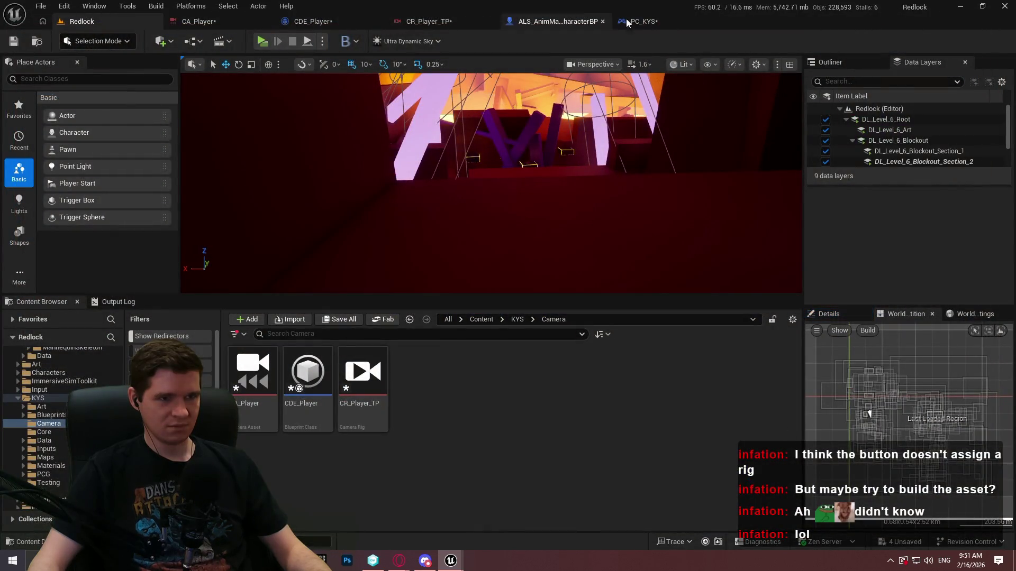
Check CDE_Player and CR_Player_TP, then play-test Redlock with forward damping 0.2 in Camera Pose space.
{"action": "left_click", "coordinate": [338, 20]}
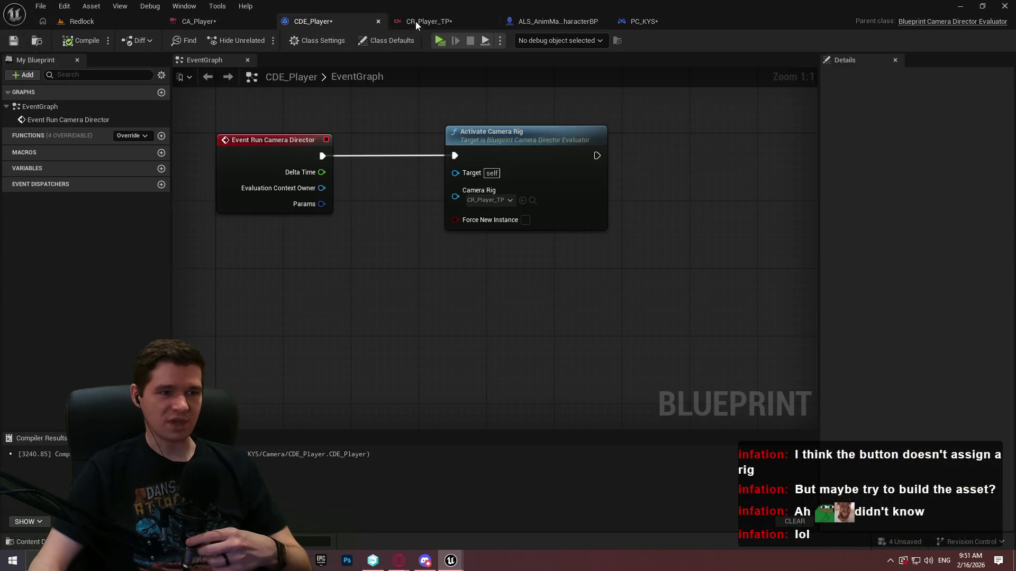
{"action": "left_click", "coordinate": [415, 21]}
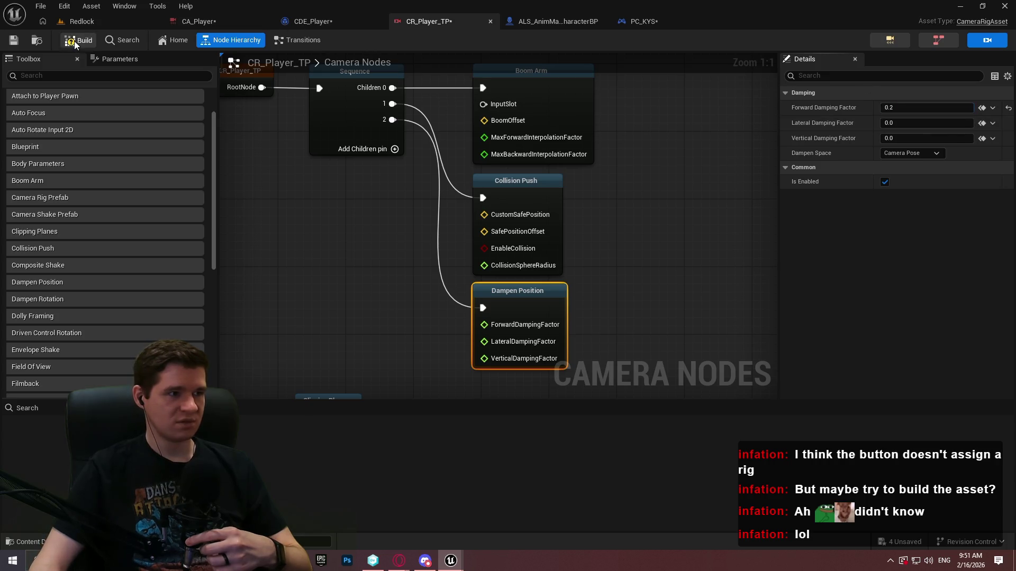
{"action": "left_click", "coordinate": [112, 22]}
{"action": "left_click", "coordinate": [263, 41]}
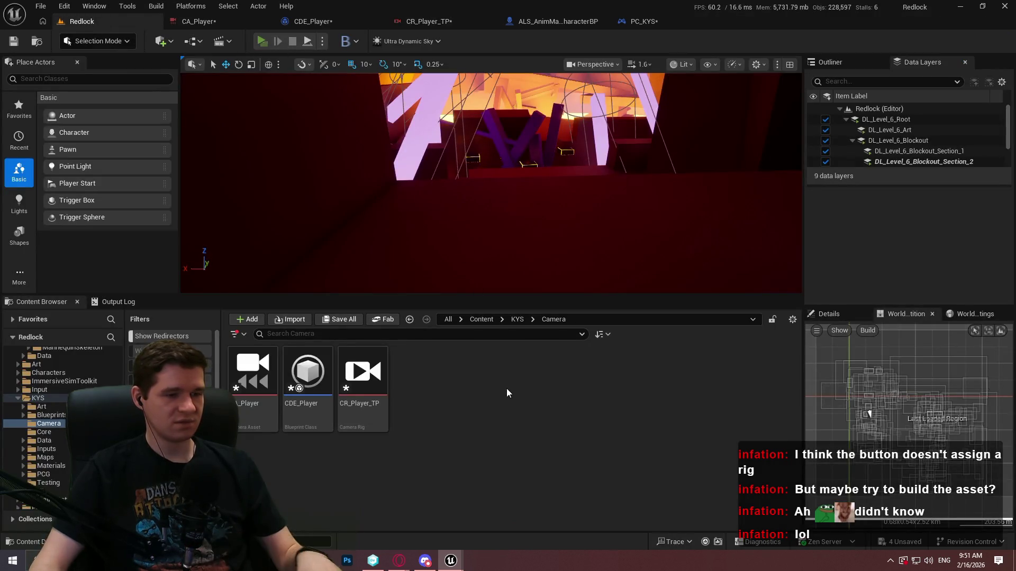
{"action": "key", "text": "w"}
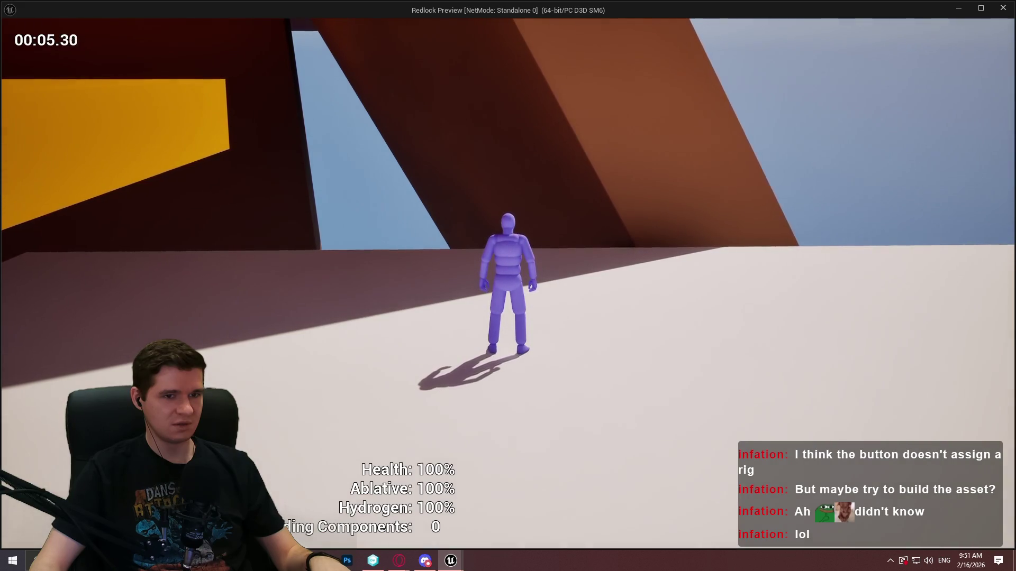
{"action": "key", "text": "w"}
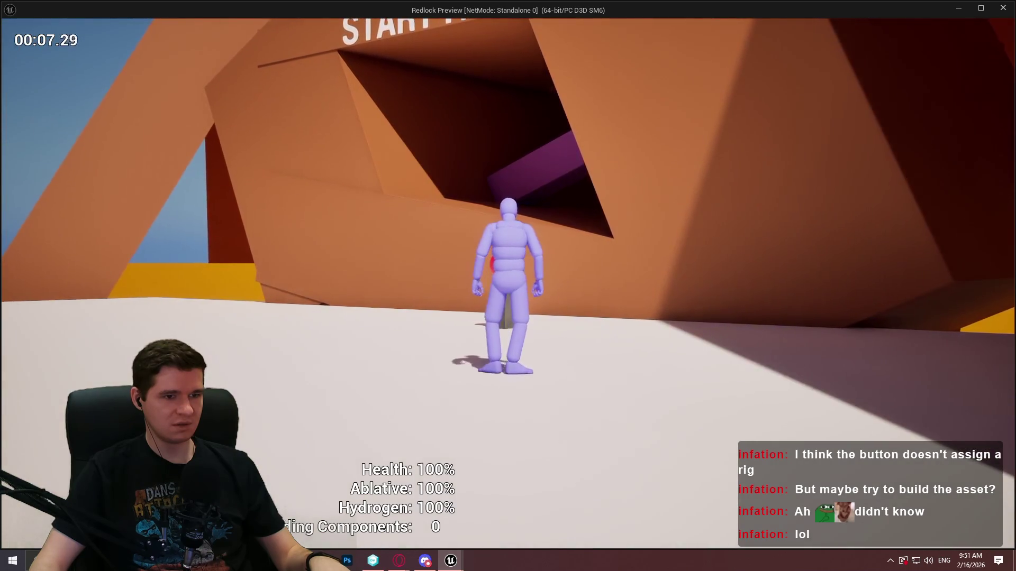
{"action": "key", "text": "w"}
{"action": "key", "text": "w"}
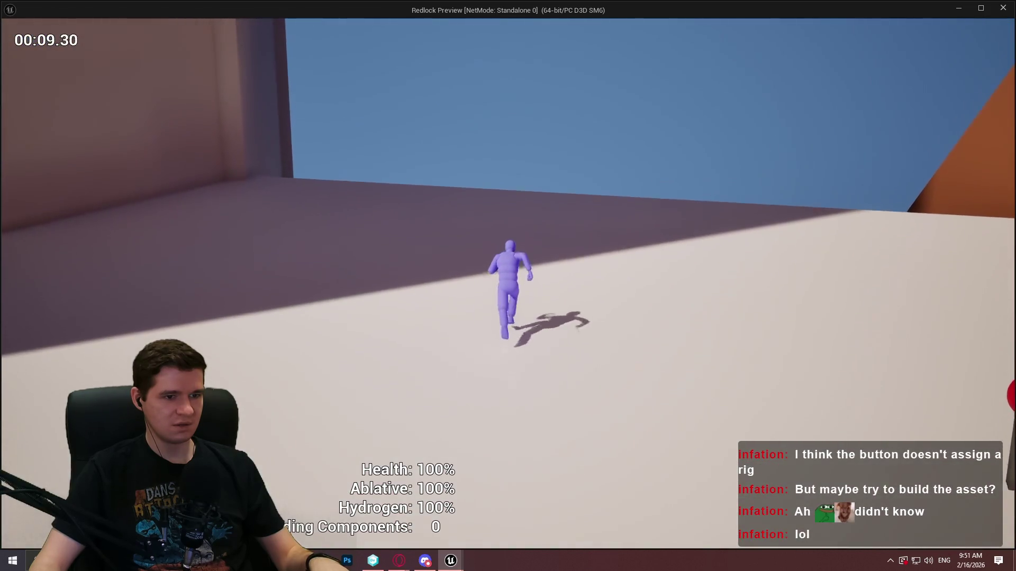
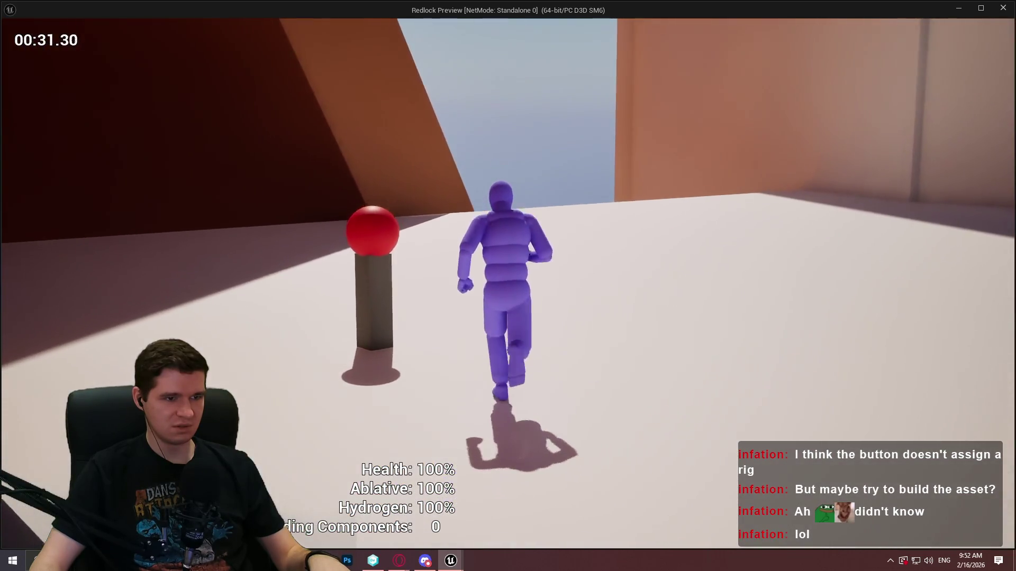
Stop the Redlock preview and bring up the CR_Player_TP camera rig graph.
{"action": "key", "text": "Escape"}
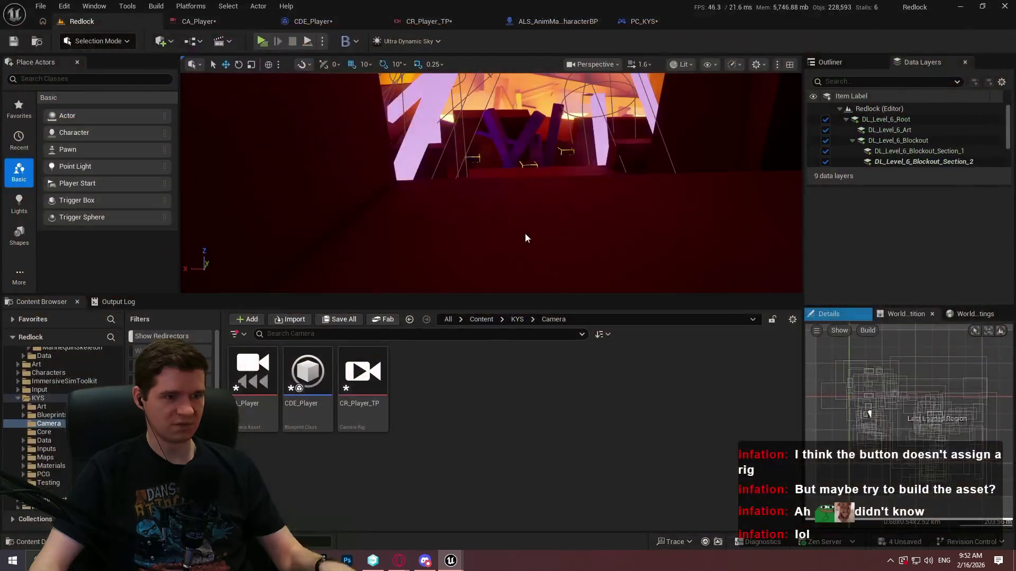
{"action": "left_click", "coordinate": [222, 22]}
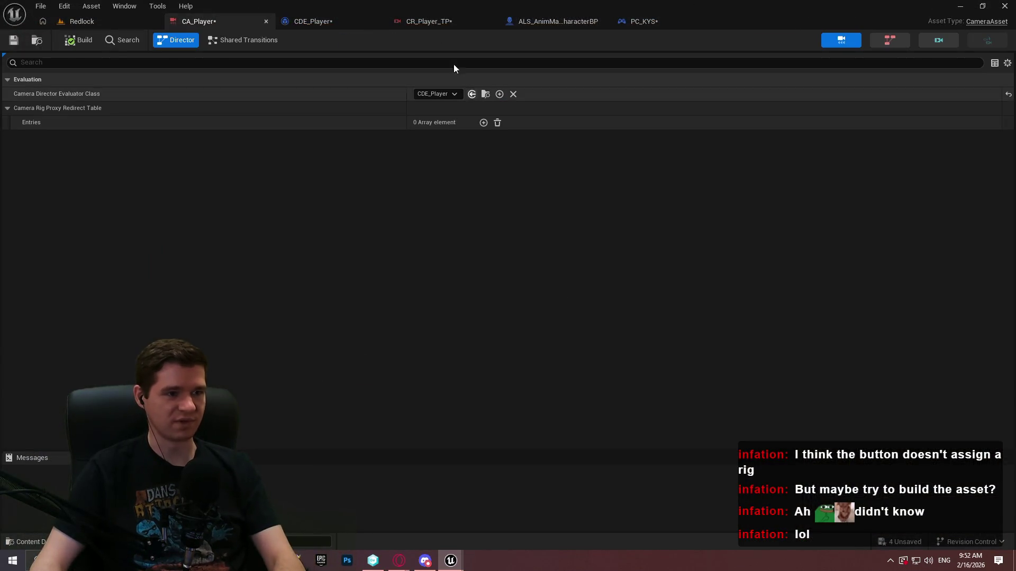
{"action": "left_click", "coordinate": [431, 23]}
Delete the Dampen Position node so Sequence feeds only Boom Arm and Collision Push.
{"action": "key", "text": "Delete"}
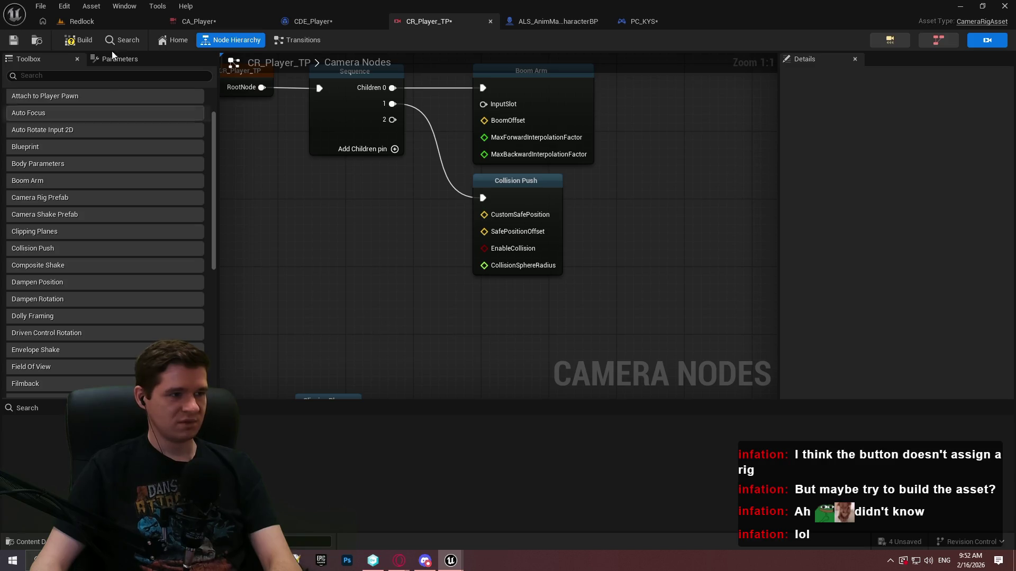
{"action": "scroll", "coordinate": [263, 310], "scroll_direction": "down", "scroll_amount": 1}
{"action": "scroll", "coordinate": [175, 290], "scroll_direction": "down", "scroll_amount": 2}
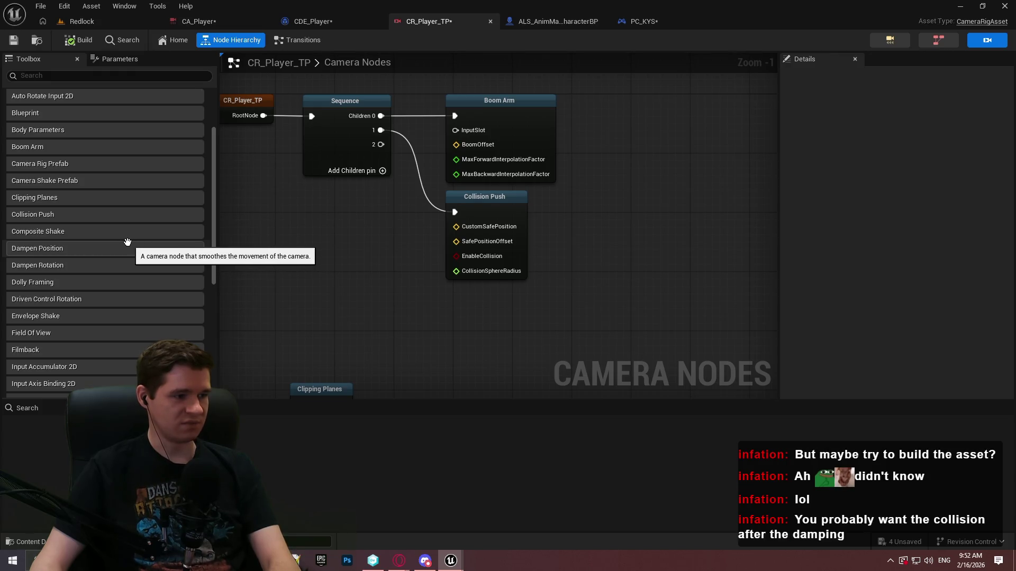
{"action": "scroll", "coordinate": [127, 243], "scroll_direction": "down", "scroll_amount": 2}
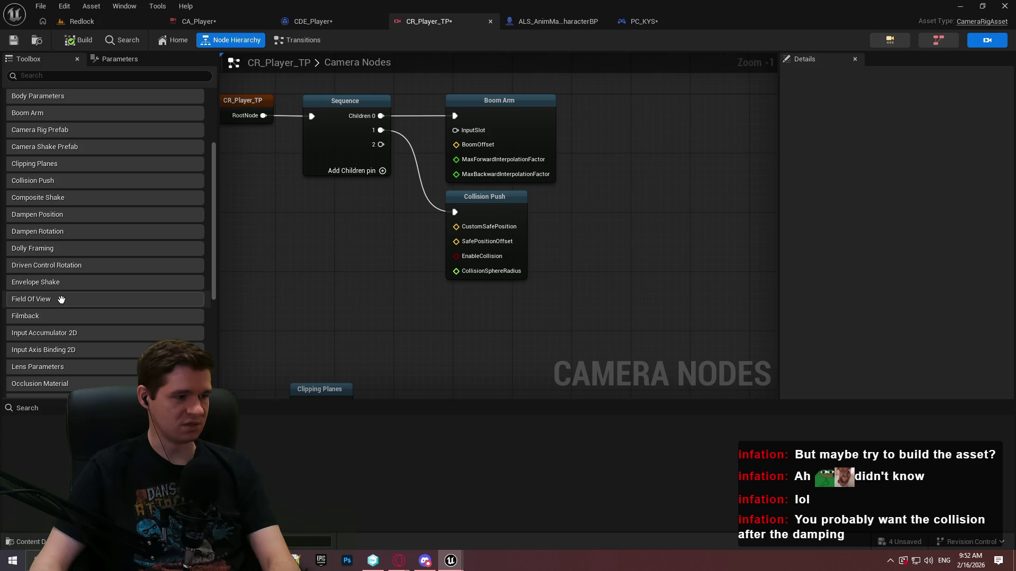
{"action": "scroll", "coordinate": [101, 306], "scroll_direction": "down", "scroll_amount": 2}
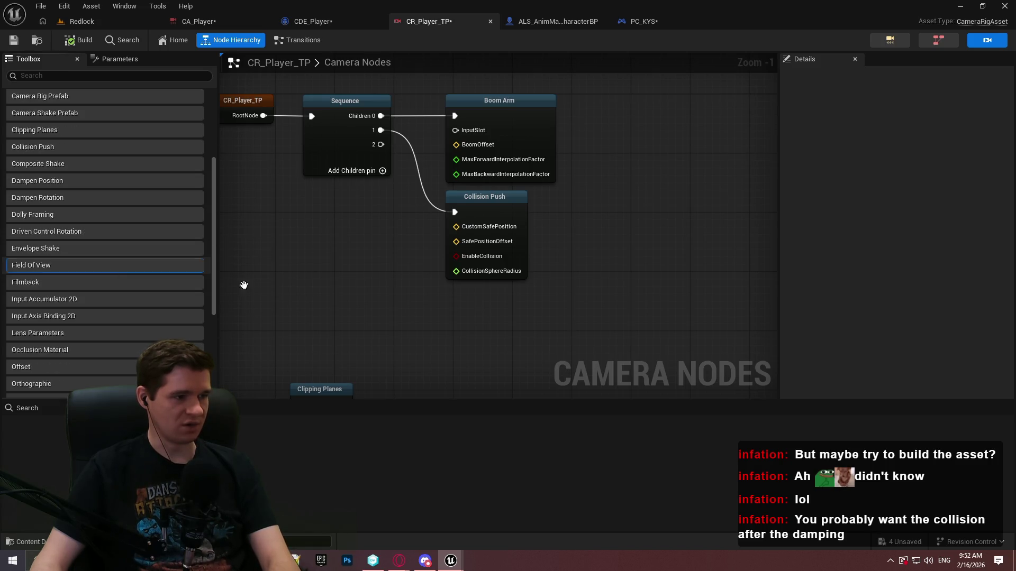
Add a Field Of View node and place it right of Collision Push.
{"action": "left_click_drag", "start_coordinate": [244, 285], "coordinate": [453, 297]}
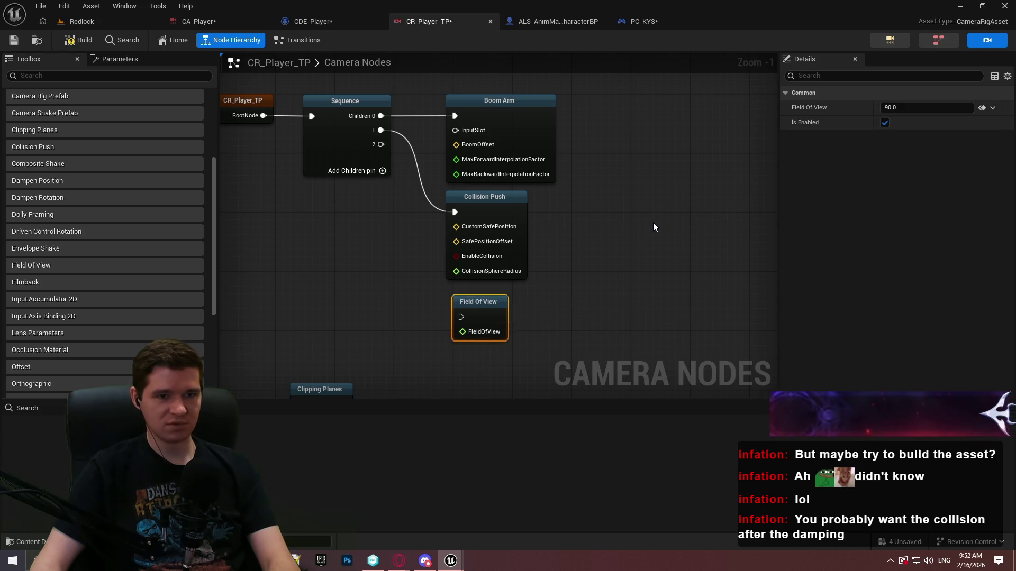
{"action": "left_click", "coordinate": [654, 223]}
{"action": "key", "text": "Home"}
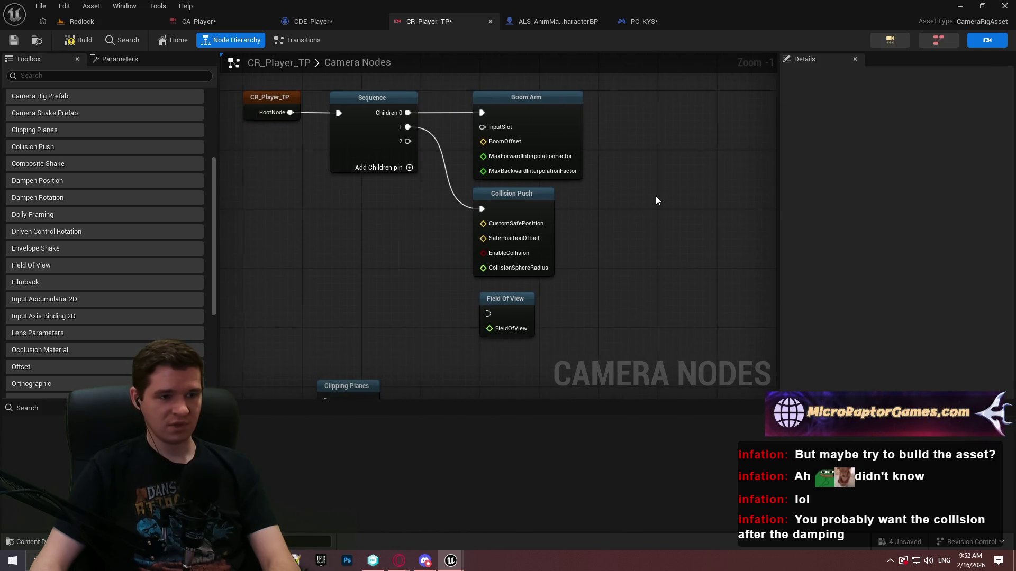
{"action": "left_click_drag", "start_coordinate": [512, 299], "coordinate": [661, 246]}
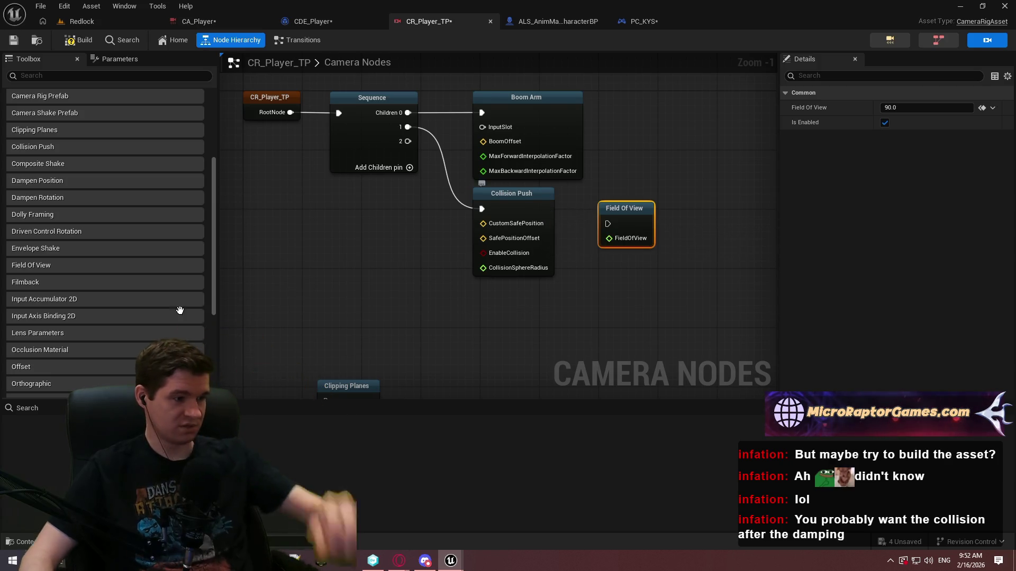
Reframe the graph so all nodes, including the new Field Of View node, are visible.
{"action": "scroll", "coordinate": [138, 314], "scroll_direction": "down", "scroll_amount": 3}
{"action": "scroll", "coordinate": [127, 304], "scroll_direction": "down", "scroll_amount": 1}
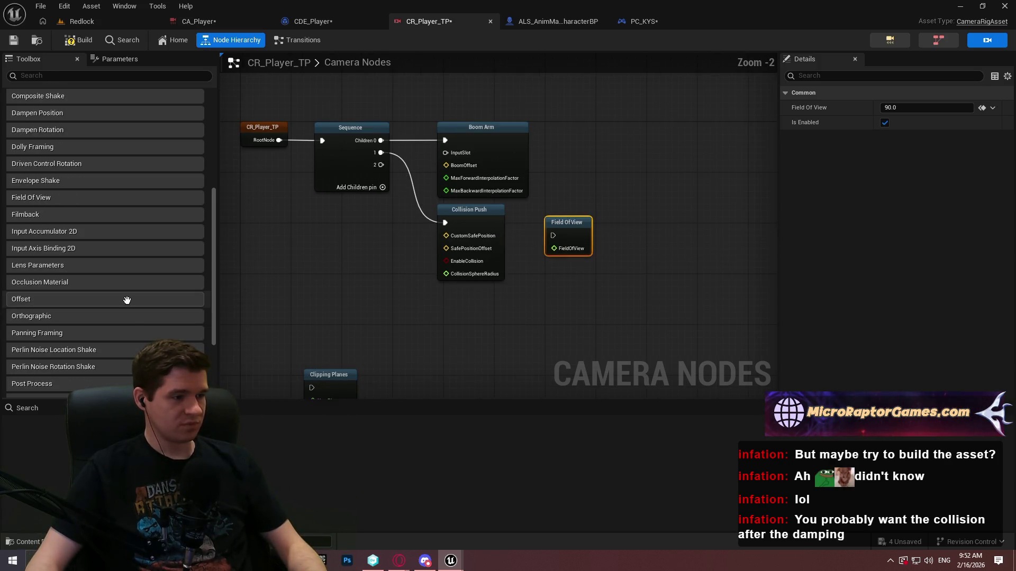
{"action": "scroll", "coordinate": [190, 315], "scroll_direction": "down", "scroll_amount": 2}
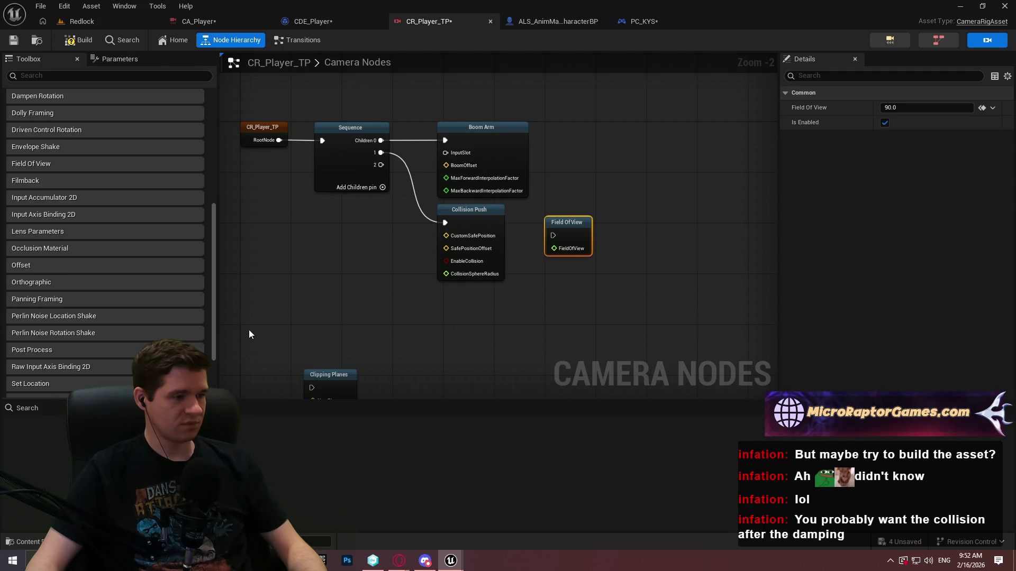
{"action": "left_click_drag", "start_coordinate": [249, 330], "coordinate": [254, 255]}
{"action": "scroll", "coordinate": [164, 291], "scroll_direction": "down", "scroll_amount": 2}
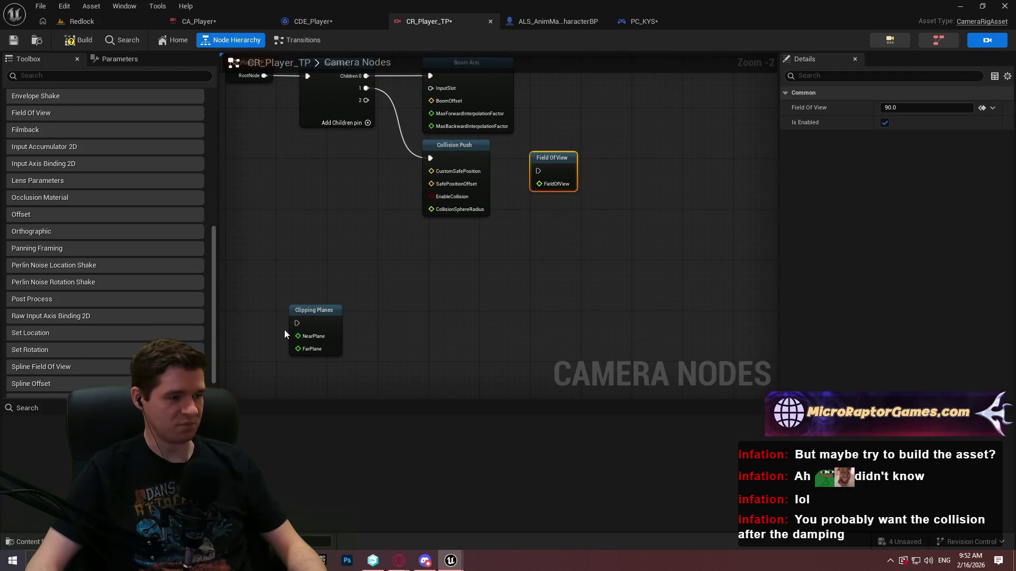
{"action": "scroll", "coordinate": [118, 301], "scroll_direction": "down", "scroll_amount": 3}
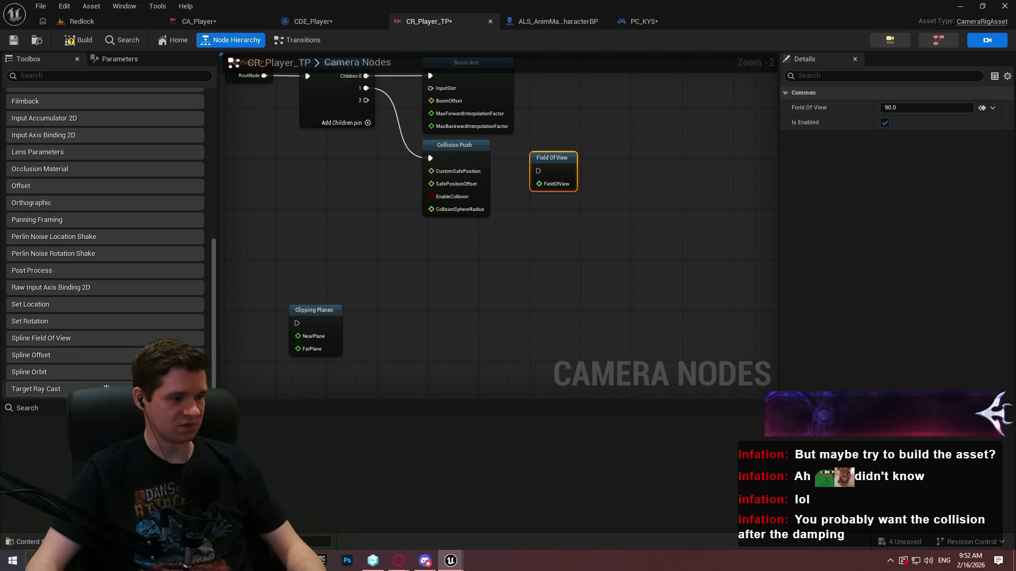
{"action": "left_click", "coordinate": [354, 203]}
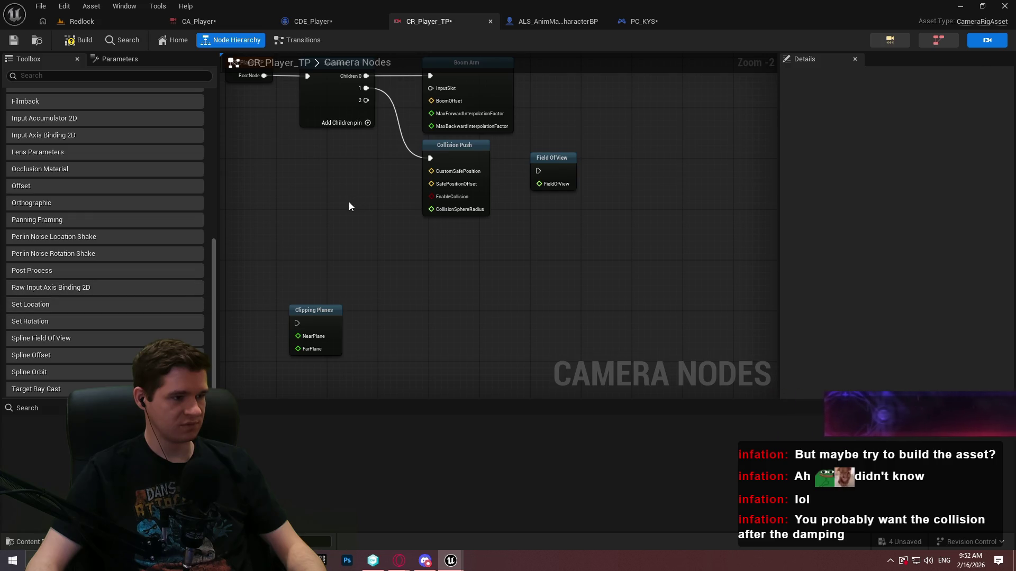
{"action": "mouse_move", "coordinate": [459, 227]}
{"action": "left_mouse_down"}
{"action": "mouse_move", "coordinate": [476, 238]}
{"action": "mouse_move", "coordinate": [412, 286]}
{"action": "mouse_move", "coordinate": [469, 278]}
{"action": "mouse_move", "coordinate": [460, 265]}
{"action": "left_mouse_up"}
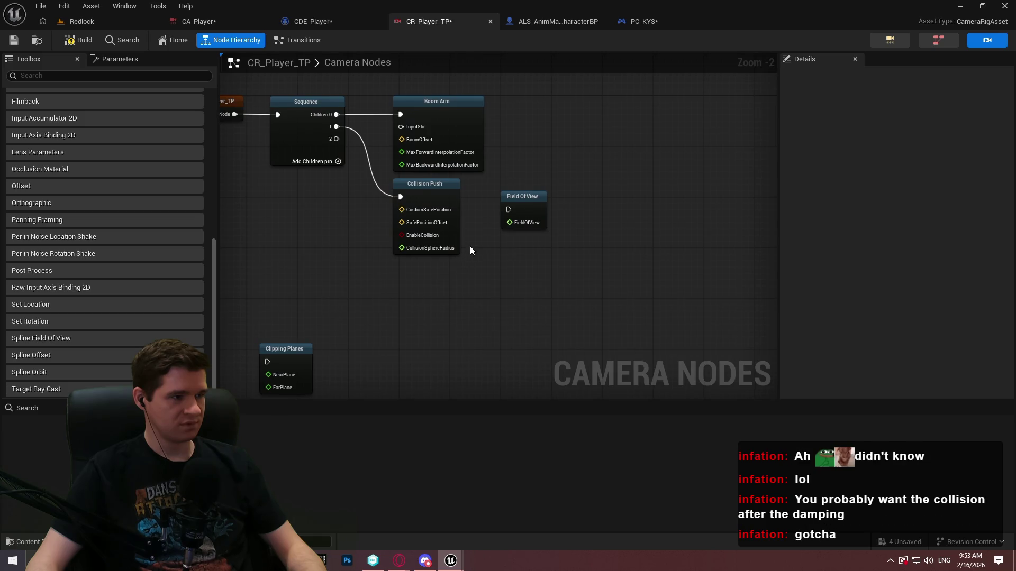
{"action": "mouse_move", "coordinate": [399, 565]}
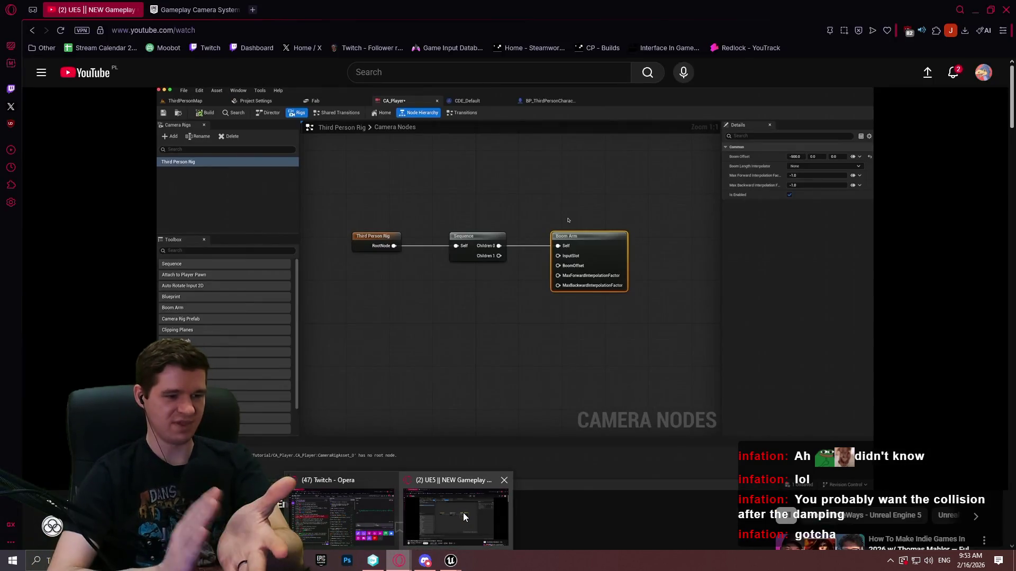
{"action": "left_click", "coordinate": [463, 517]}
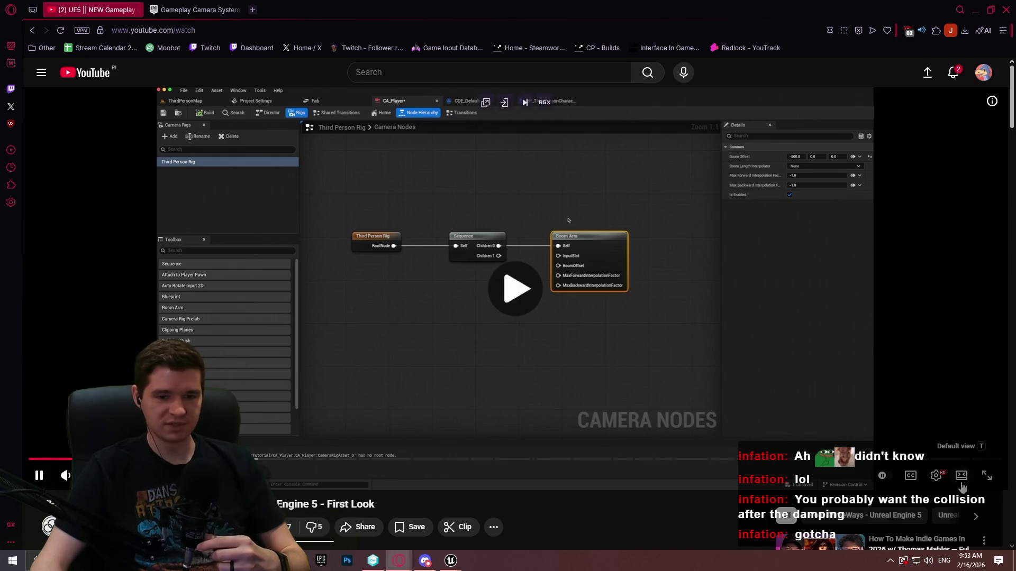
{"action": "left_click", "coordinate": [985, 478]}
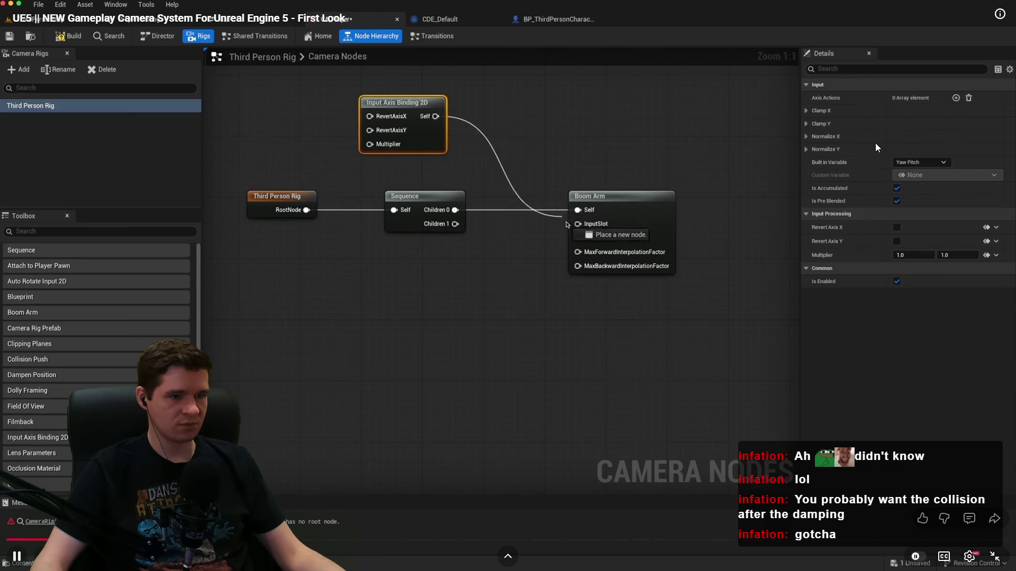
{"action": "key", "text": "space"}
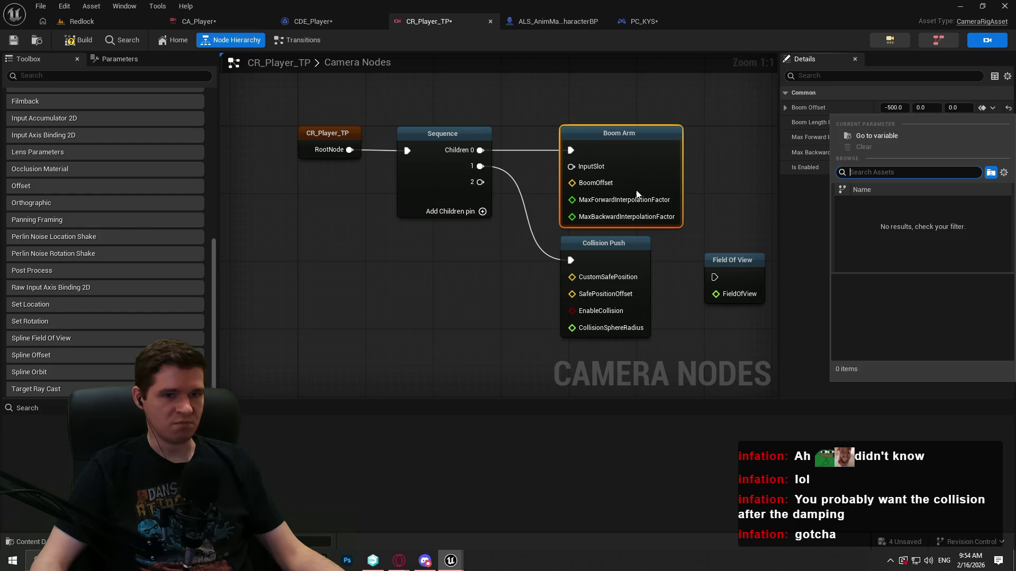
Add a data parameter, browse its type options, then delete it.
{"action": "left_click", "coordinate": [110, 59]}
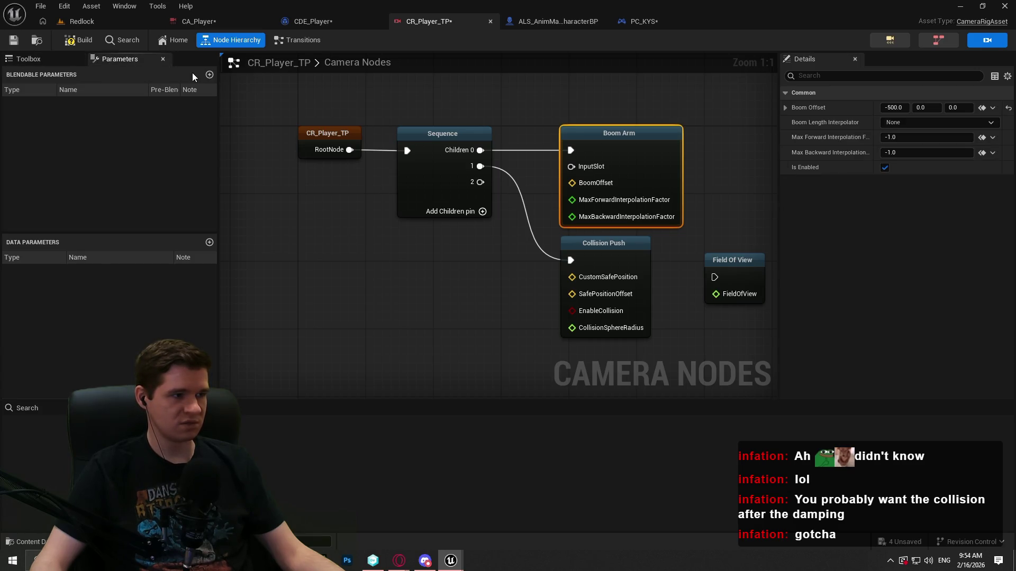
{"action": "left_click", "coordinate": [207, 241]}
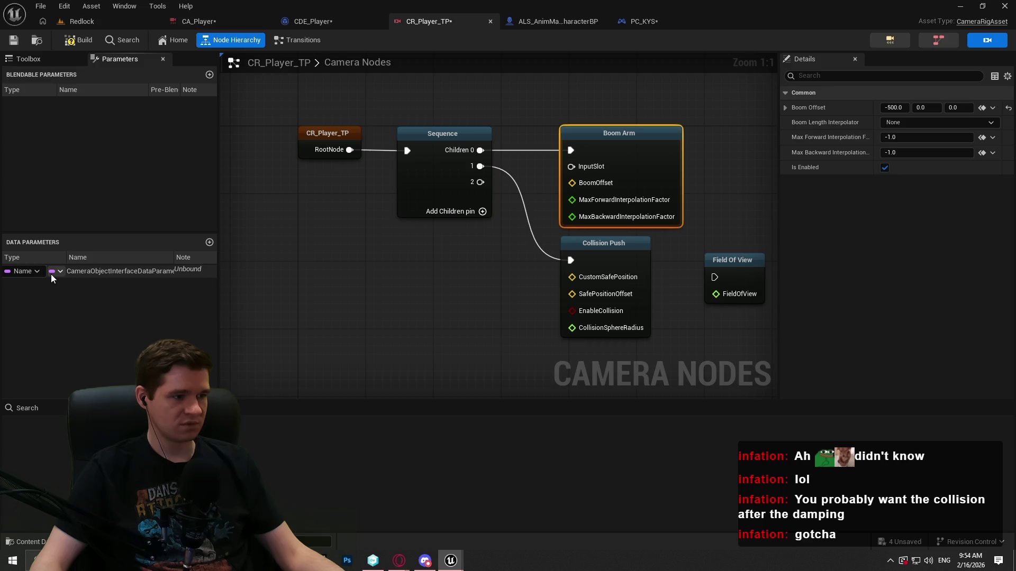
{"action": "left_click", "coordinate": [26, 271]}
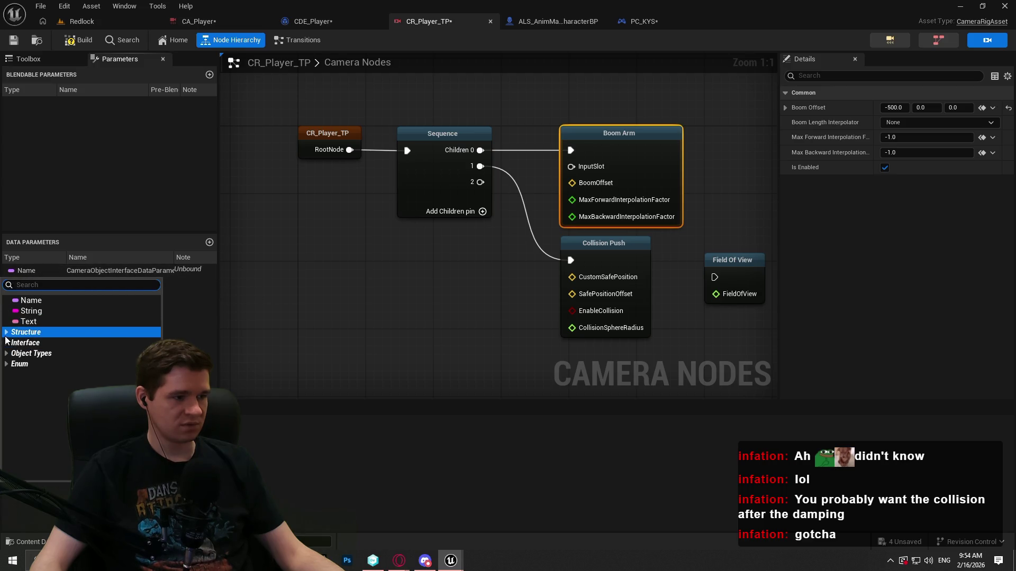
{"action": "left_click", "coordinate": [6, 364]}
{"action": "left_click", "coordinate": [5, 353]}
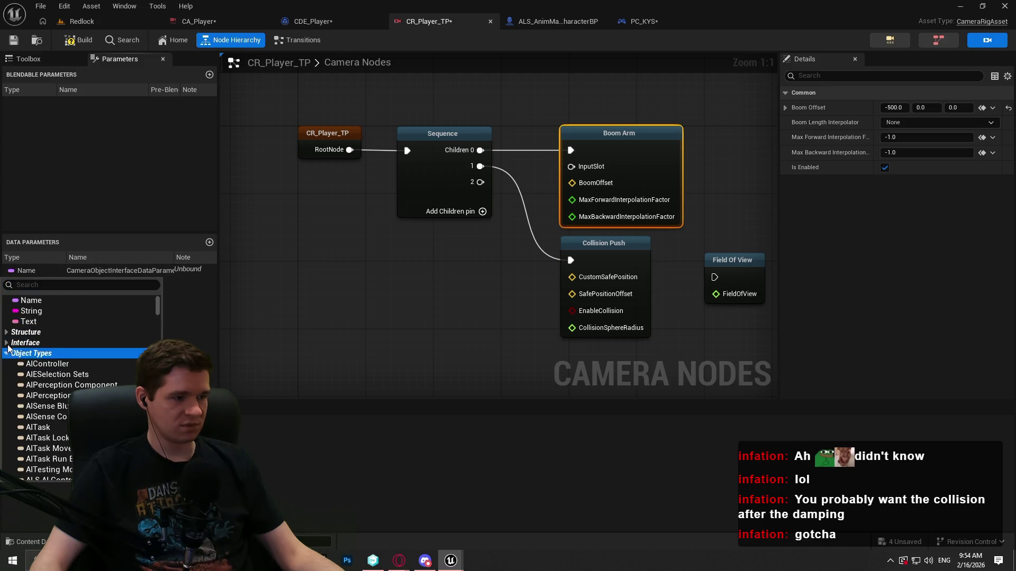
{"action": "left_click", "coordinate": [48, 343]}
{"action": "left_click", "coordinate": [96, 334]}
{"action": "left_click", "coordinate": [106, 265]}
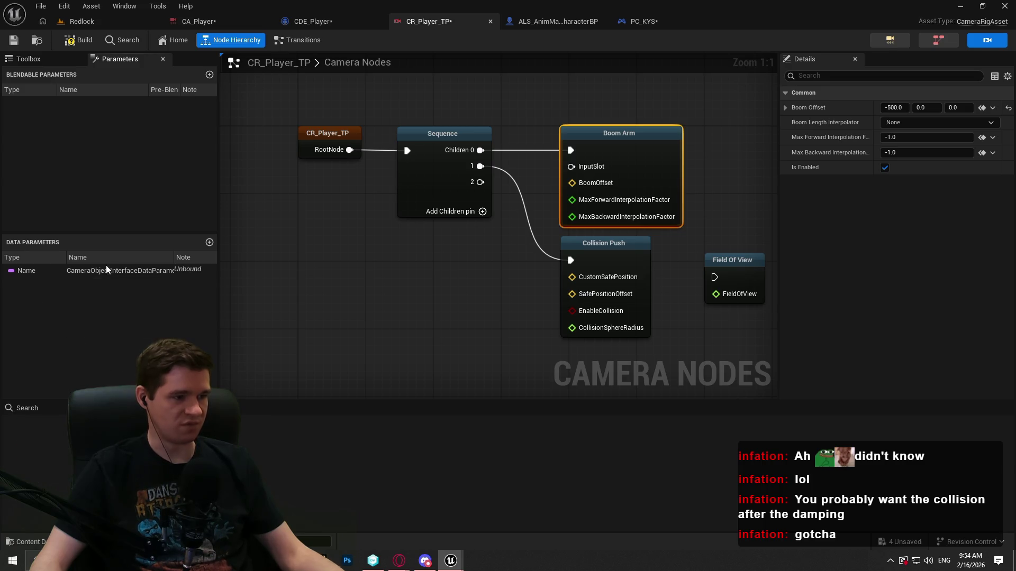
{"action": "left_click", "coordinate": [97, 271]}
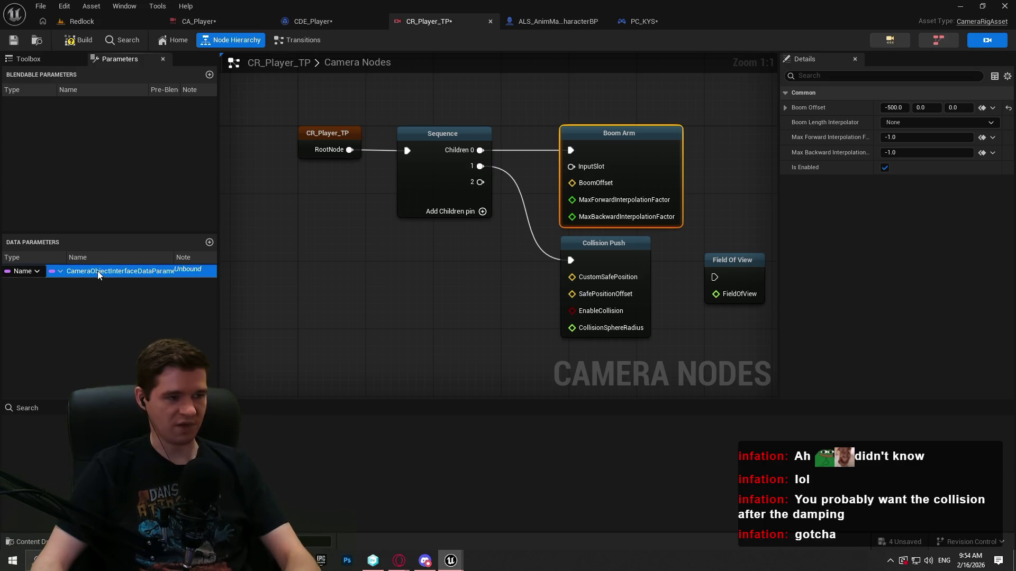
{"action": "left_click", "coordinate": [37, 272]}
{"action": "left_click", "coordinate": [70, 271]}
{"action": "right_click", "coordinate": [179, 271]}
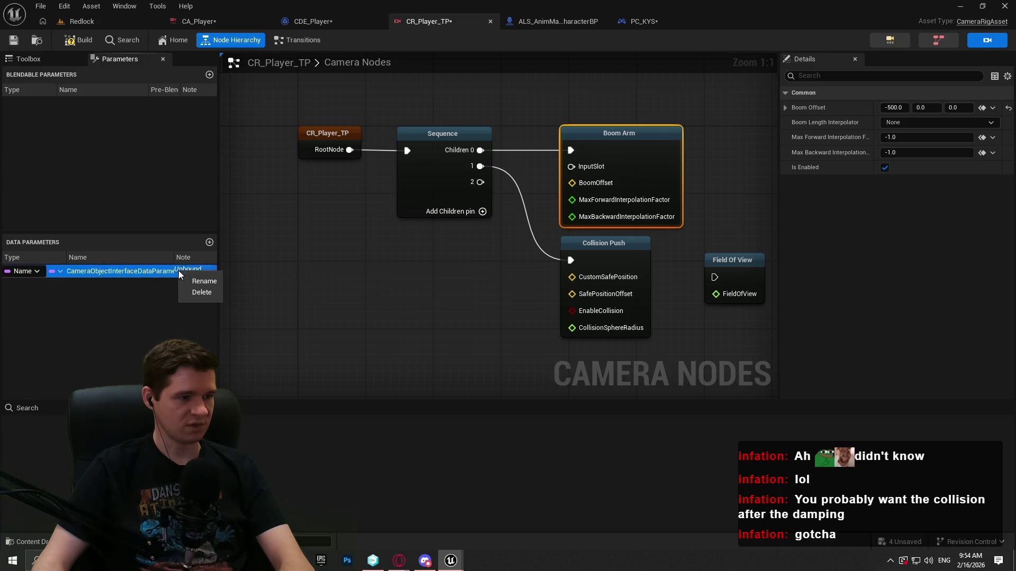
{"action": "left_click", "coordinate": [204, 292]}
Add a Vector blendable parameter and check Boom Offset's camera variable choices without binding.
{"action": "left_click", "coordinate": [209, 75]}
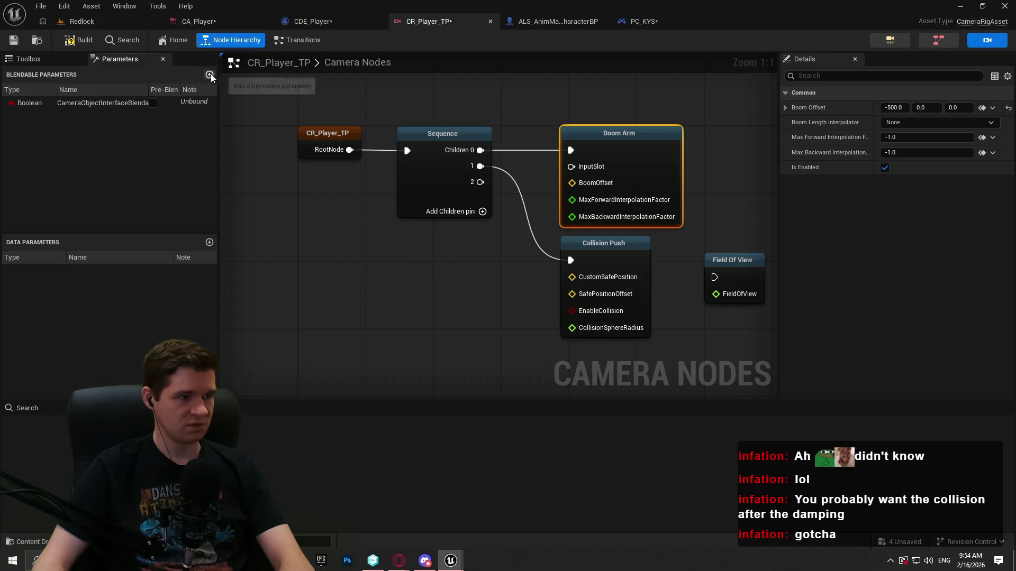
{"action": "left_click", "coordinate": [53, 103]}
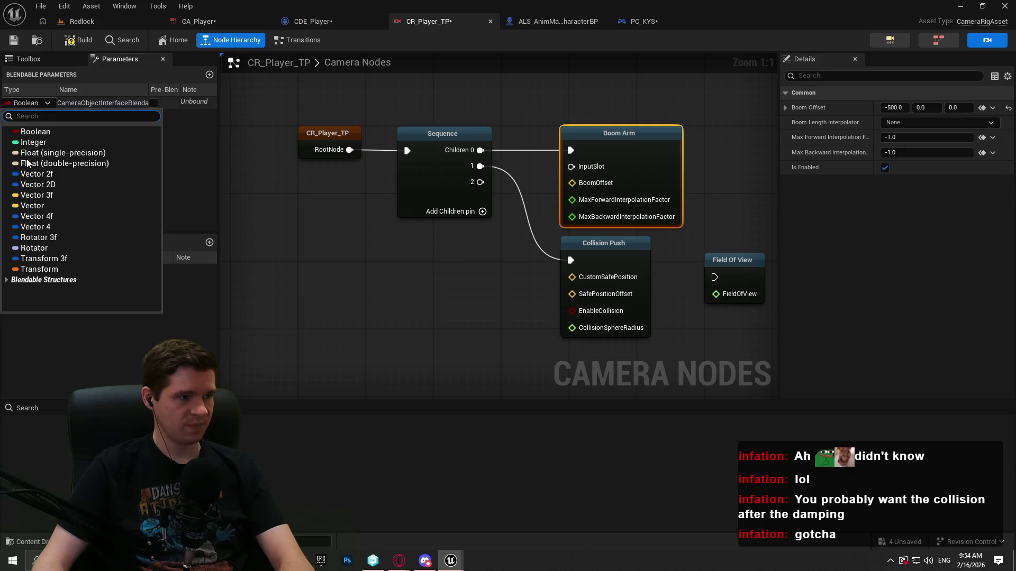
{"action": "left_click", "coordinate": [44, 209]}
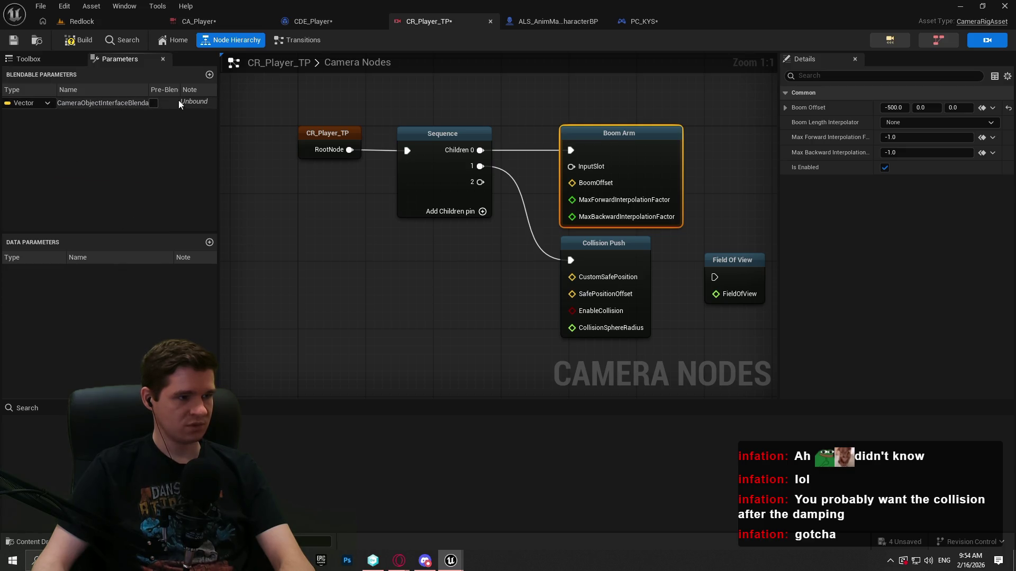
{"action": "left_click", "coordinate": [95, 103]}
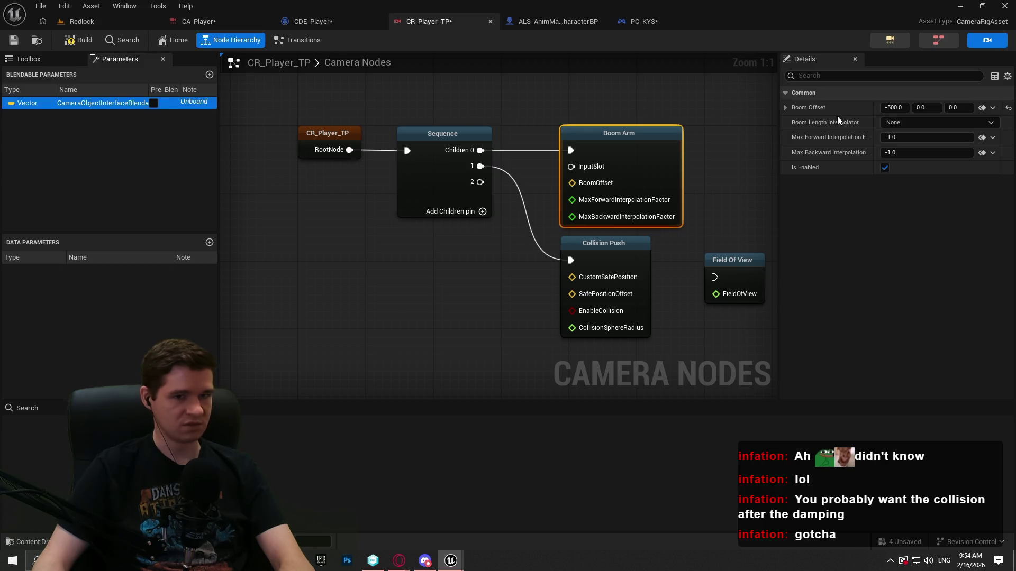
{"action": "left_click", "coordinate": [992, 108]}
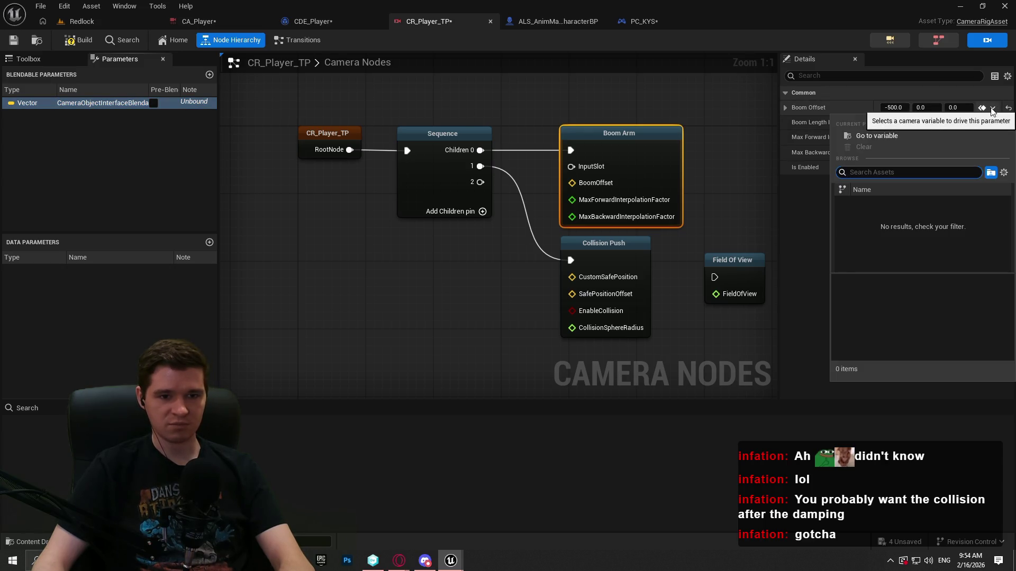
{"action": "left_click", "coordinate": [783, 103]}
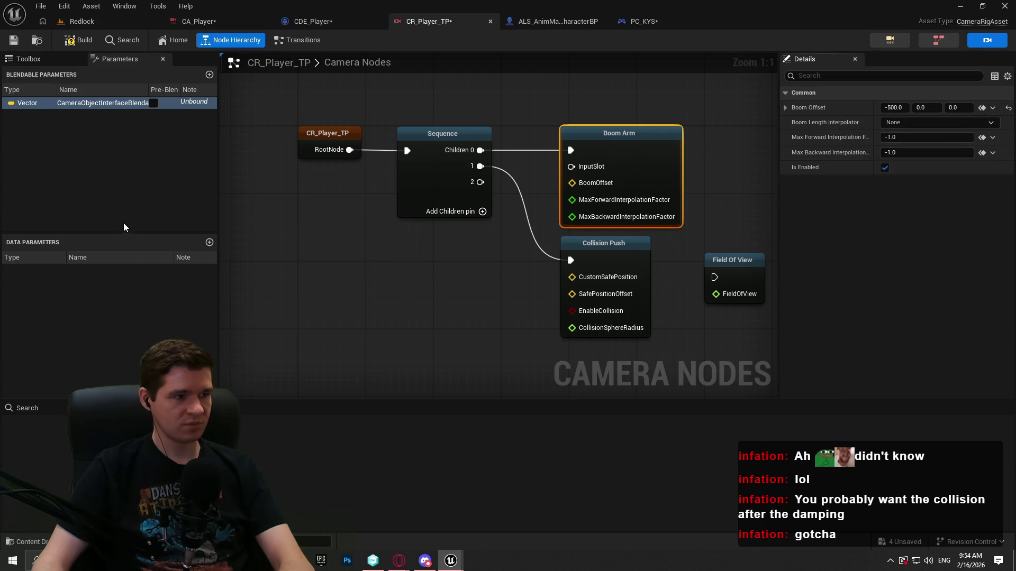
Delete the Vector blendable parameter, then build and save CR_Player_TP.
{"action": "double_click", "coordinate": [115, 104]}
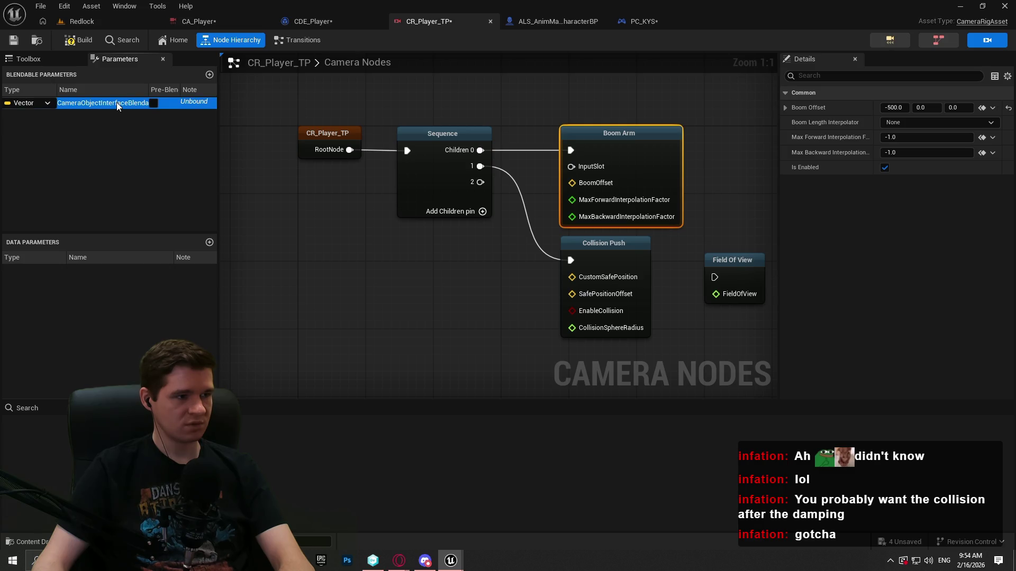
{"action": "right_click", "coordinate": [117, 103]}
{"action": "left_click", "coordinate": [87, 122]}
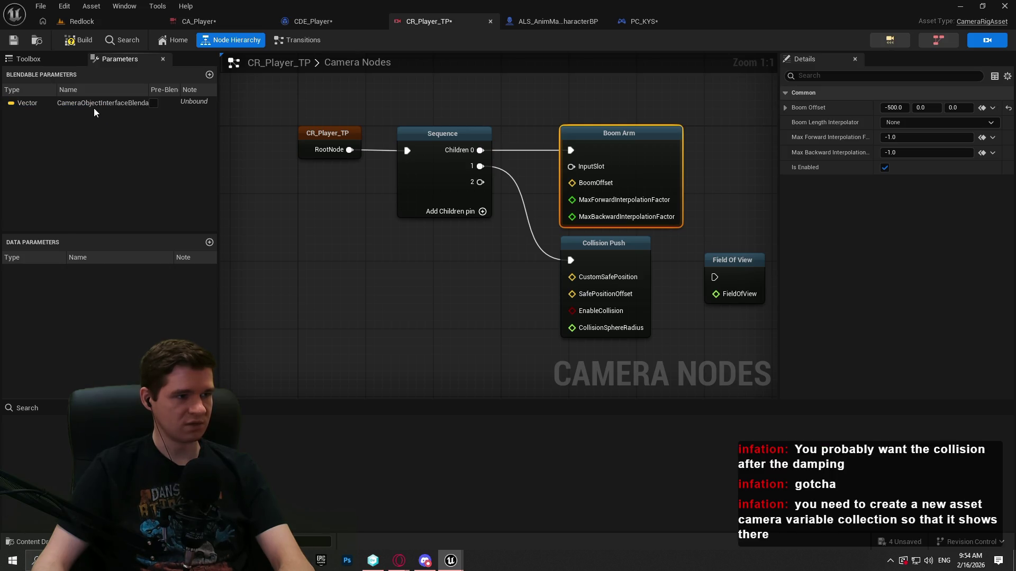
{"action": "left_click", "coordinate": [94, 107]}
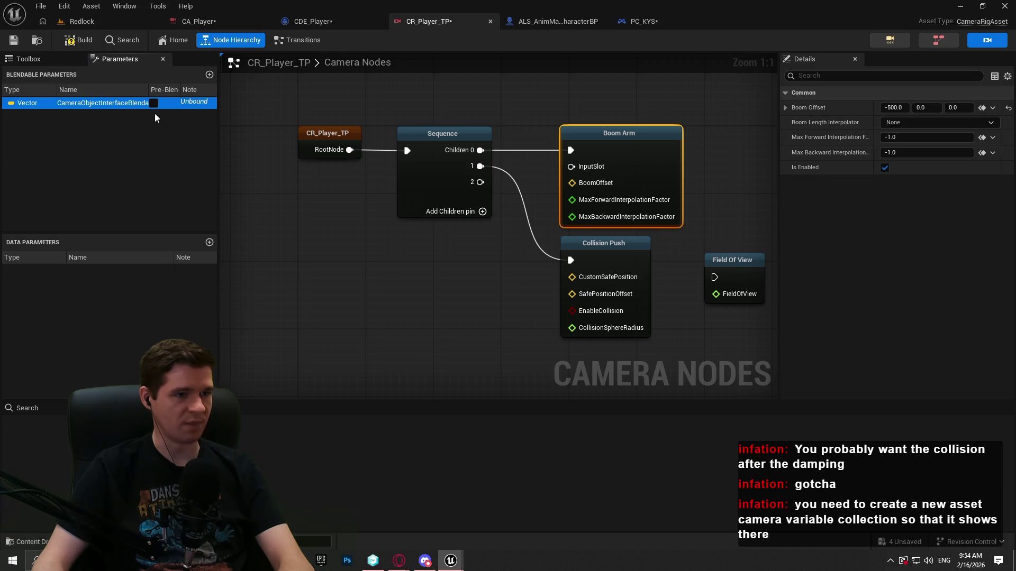
{"action": "right_click", "coordinate": [69, 103]}
{"action": "left_click", "coordinate": [98, 129]}
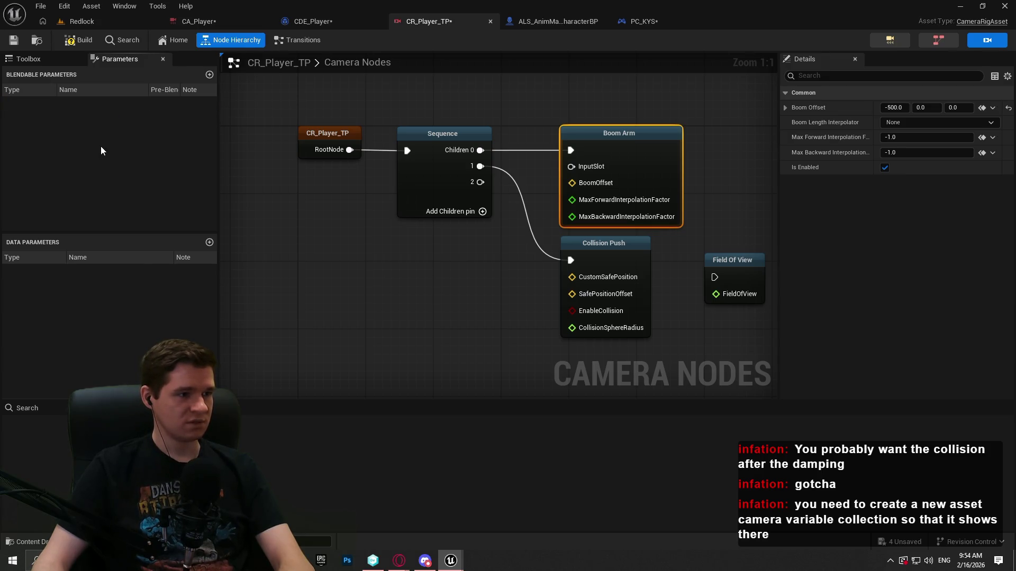
{"action": "left_click", "coordinate": [72, 41]}
{"action": "key", "text": "ctrl+s"}
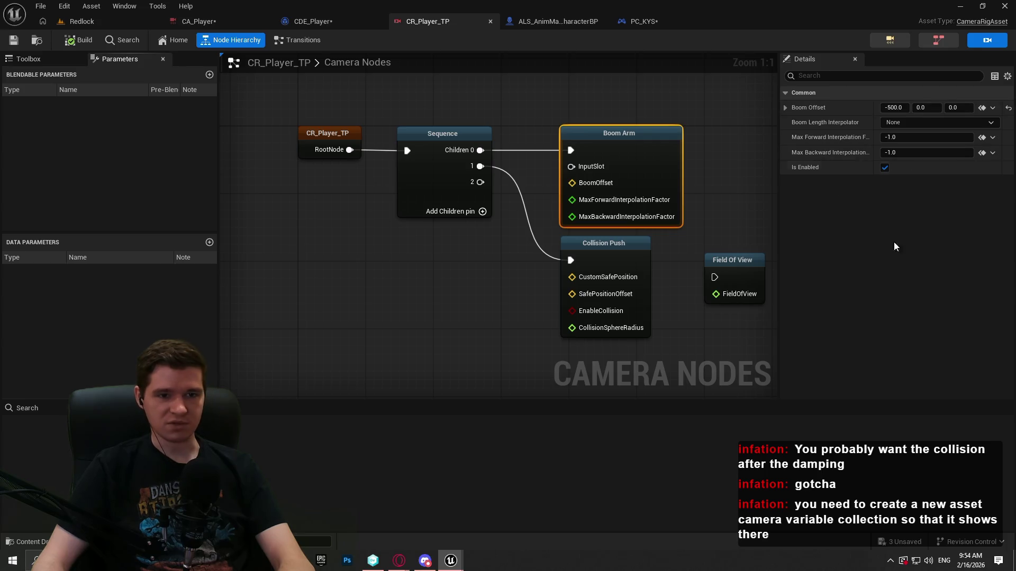
Create Camera Variable Collection CVC_Player in the KYS/Camera Content Browser folder and open it.
{"action": "left_click", "coordinate": [107, 20]}
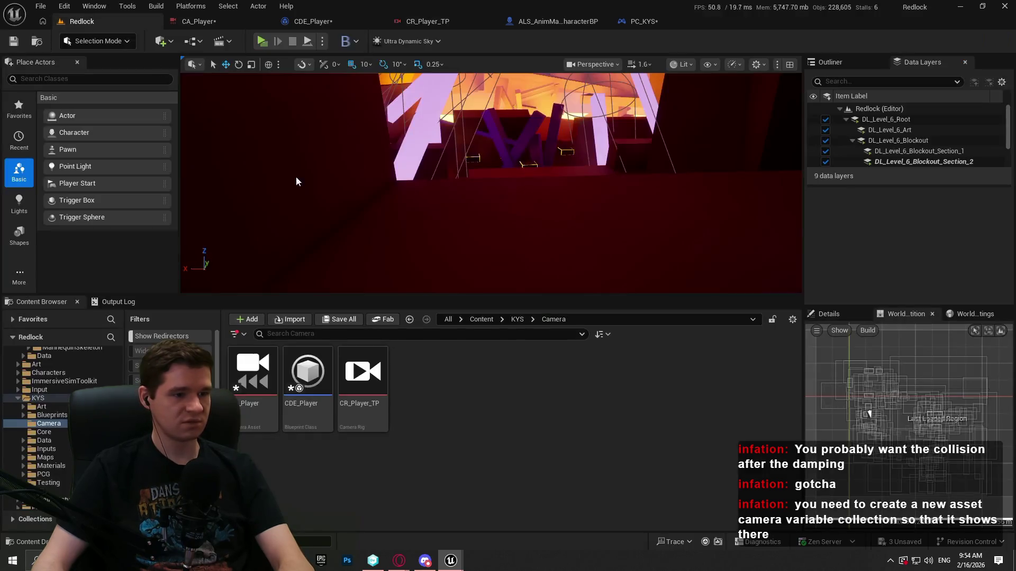
{"action": "right_click", "coordinate": [501, 404]}
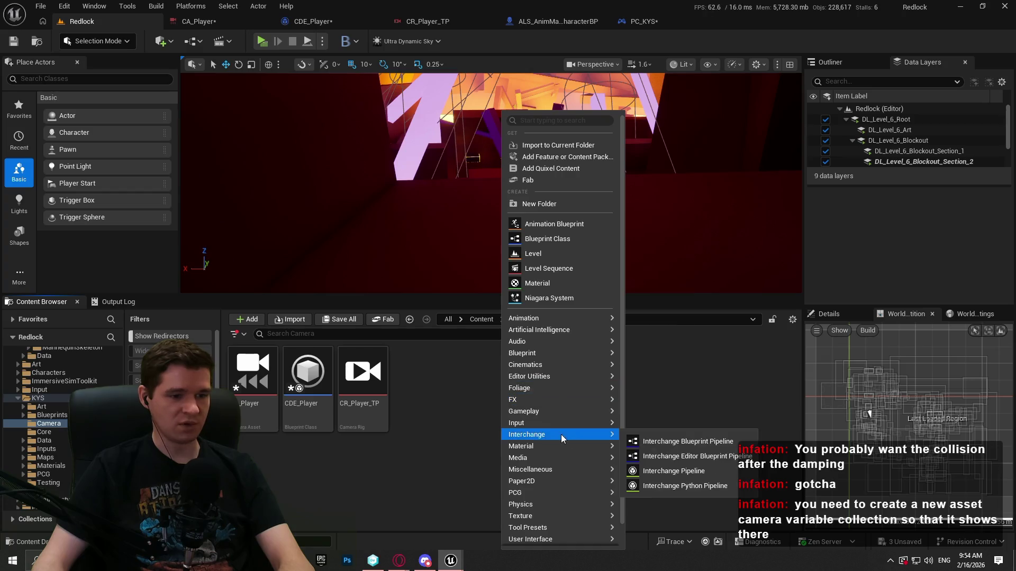
{"action": "mouse_move", "coordinate": [551, 394]}
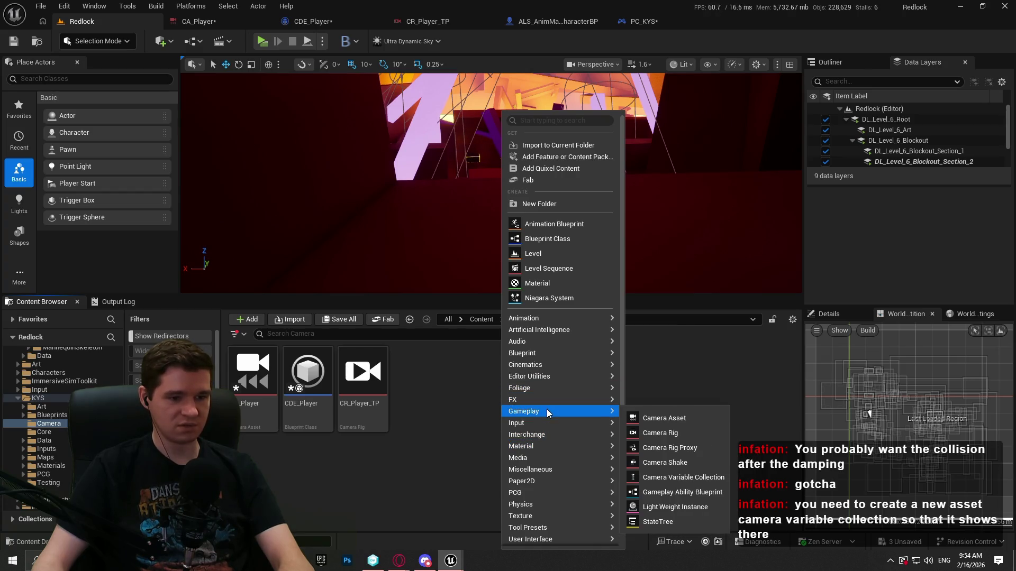
{"action": "left_click", "coordinate": [697, 478]}
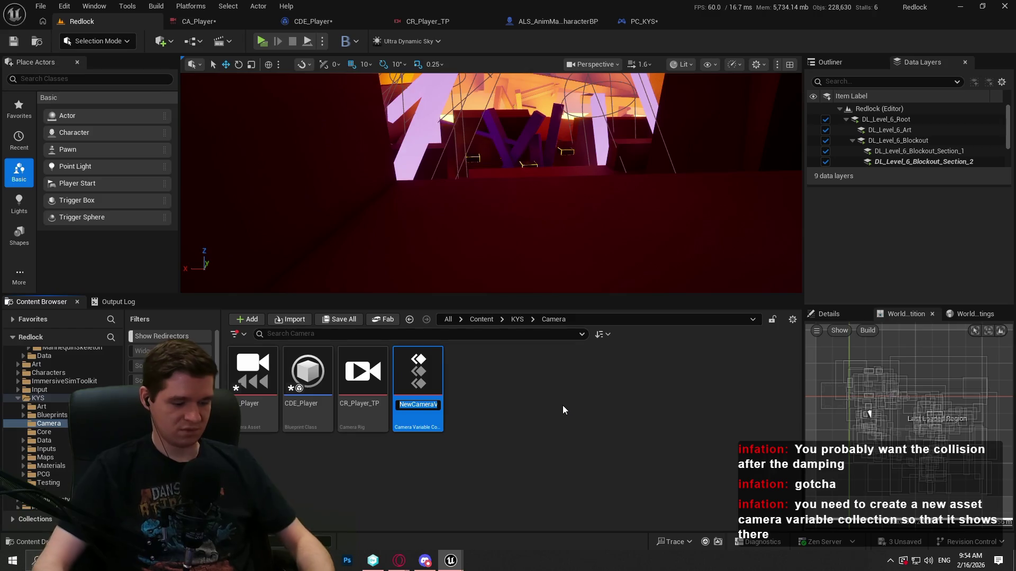
{"action": "type", "text": "CVC_"}
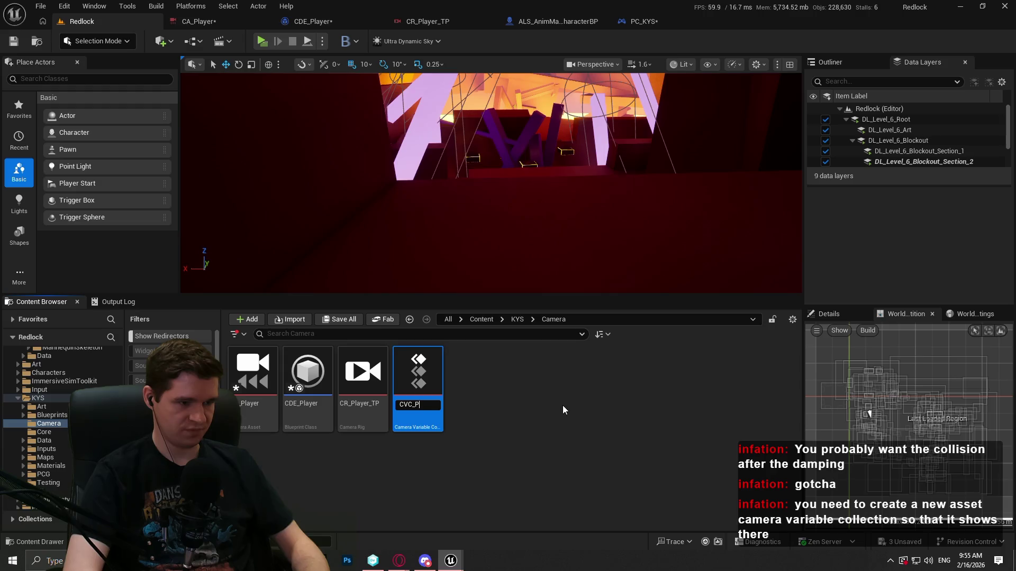
{"action": "type", "text": "Player"}
{"action": "key", "text": "Return"}
{"action": "double_click", "coordinate": [429, 427]}
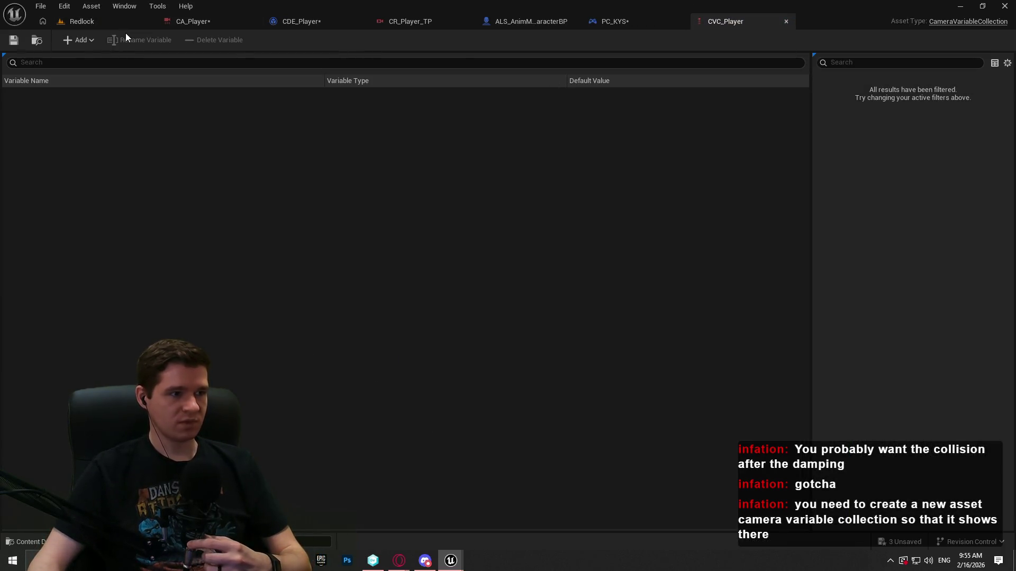
Add Vector3fCameraVariable_0 to CVC_Player, save, and reopen CR_Player_TP via CA_Player.
{"action": "left_click", "coordinate": [89, 38]}
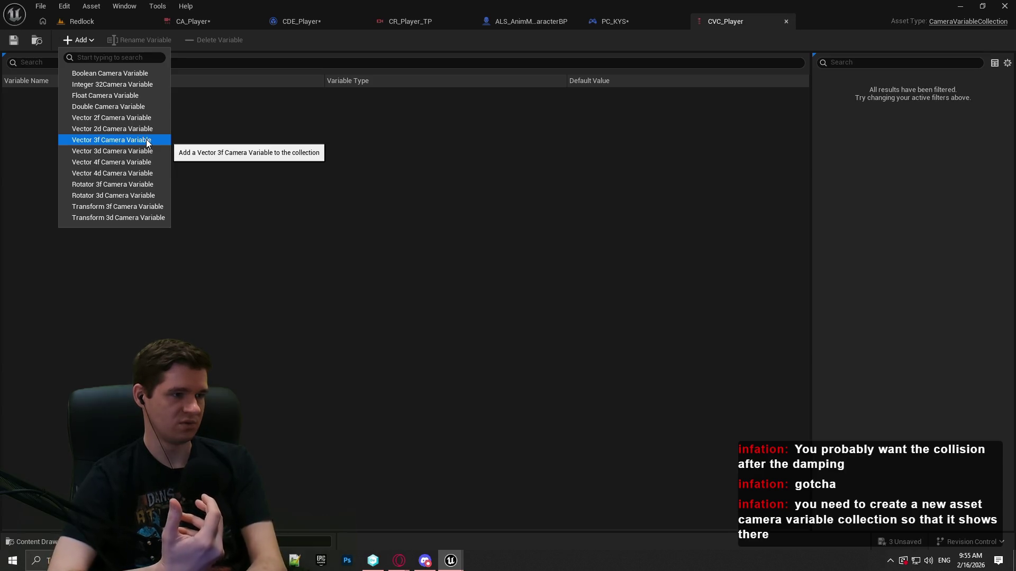
{"action": "left_click", "coordinate": [148, 141]}
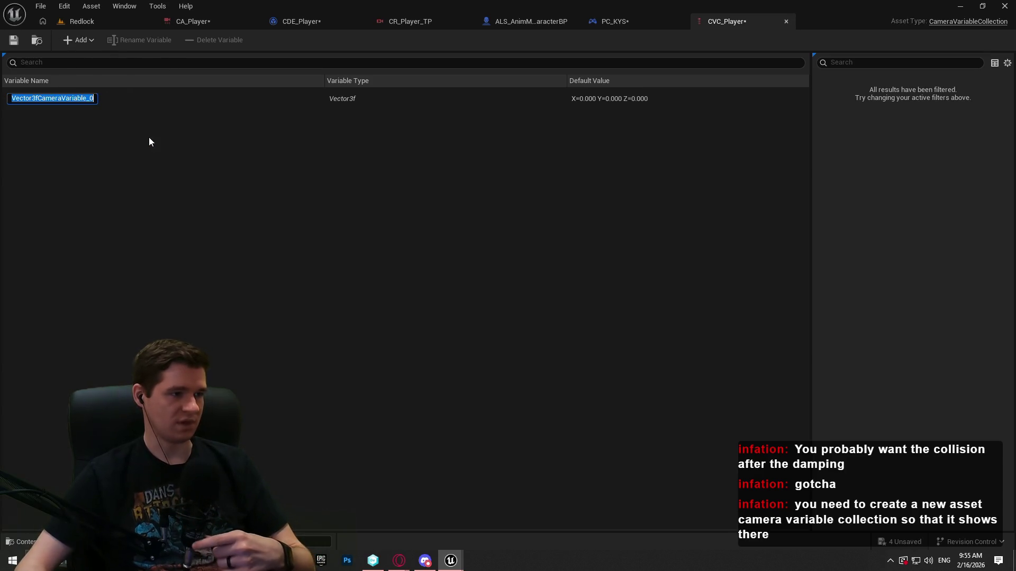
{"action": "left_click", "coordinate": [117, 145]}
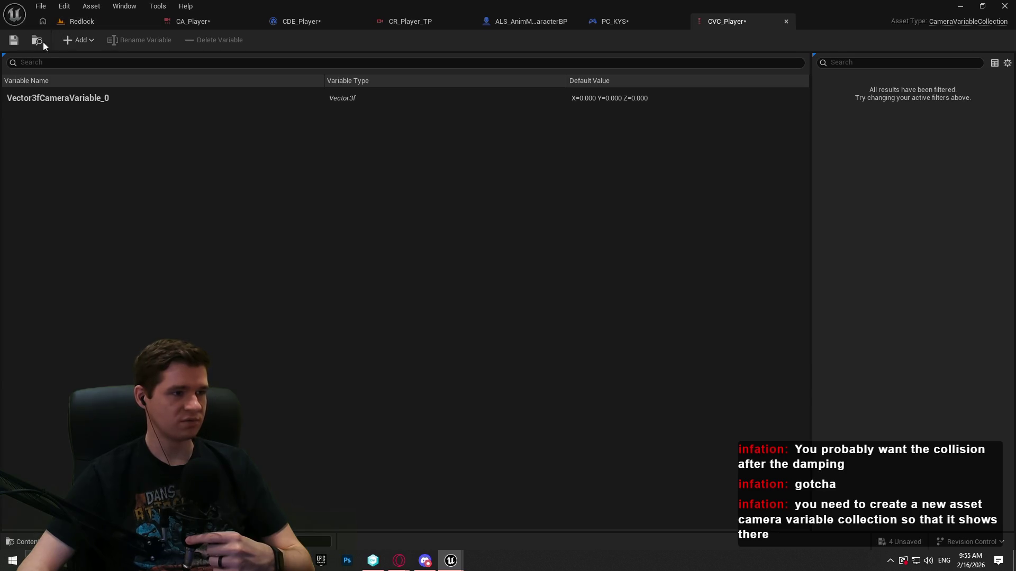
{"action": "left_click", "coordinate": [14, 40]}
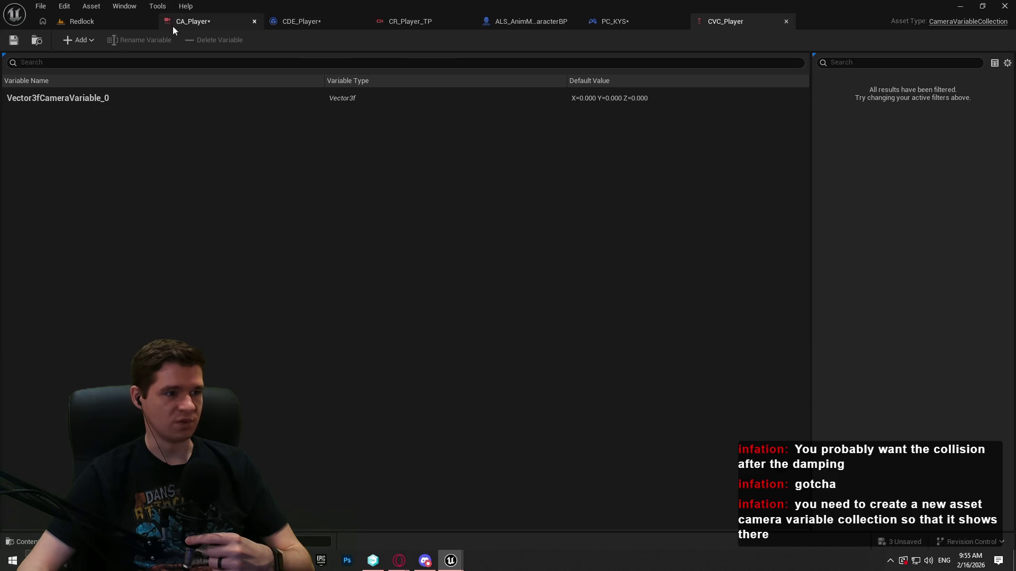
{"action": "left_click", "coordinate": [212, 20]}
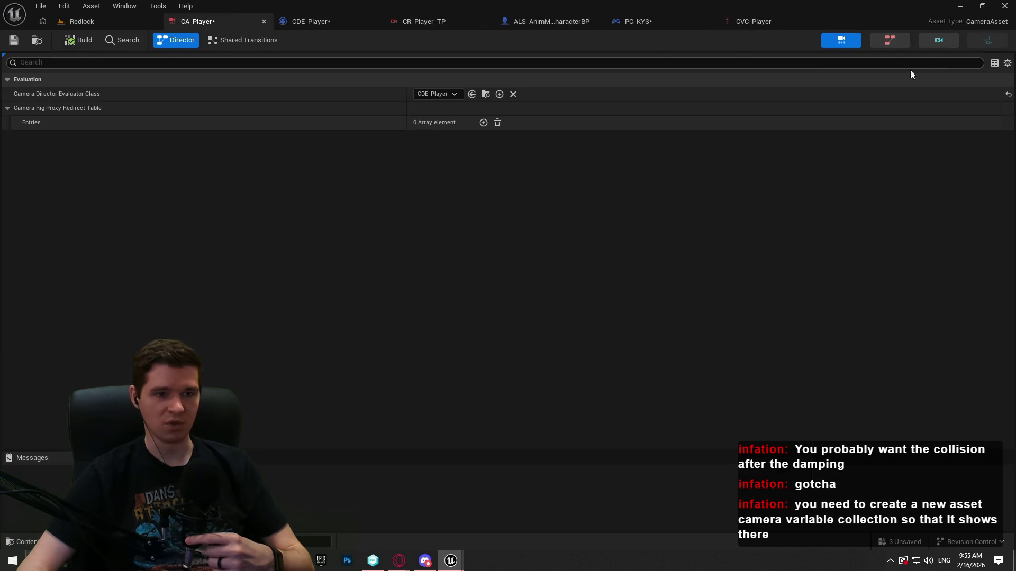
{"action": "left_click", "coordinate": [933, 42]}
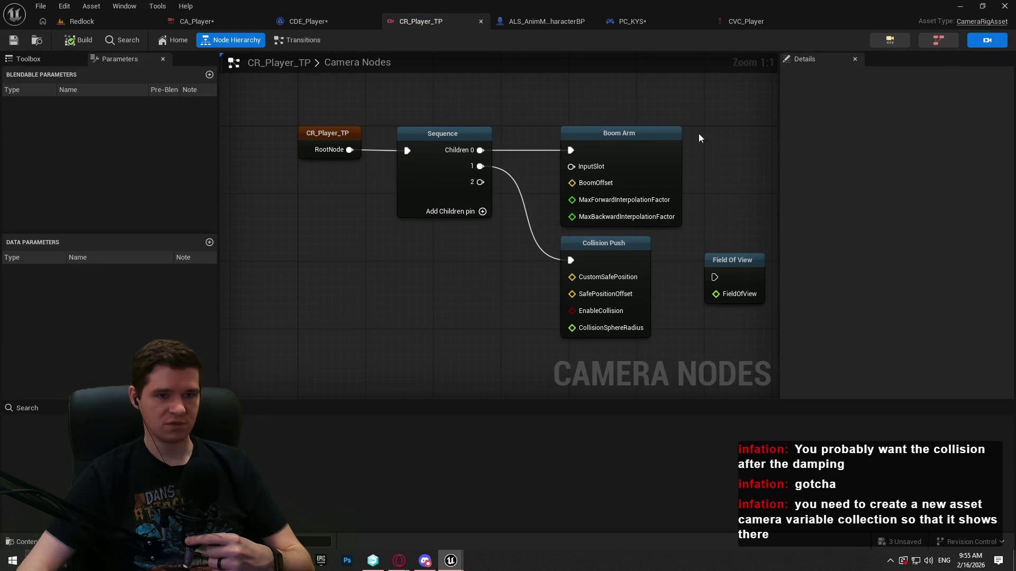
Browse the CVC_Player collection in Boom Arm's Boom Offset variable picker without binding.
{"action": "left_click", "coordinate": [641, 134]}
{"action": "left_click", "coordinate": [982, 106]}
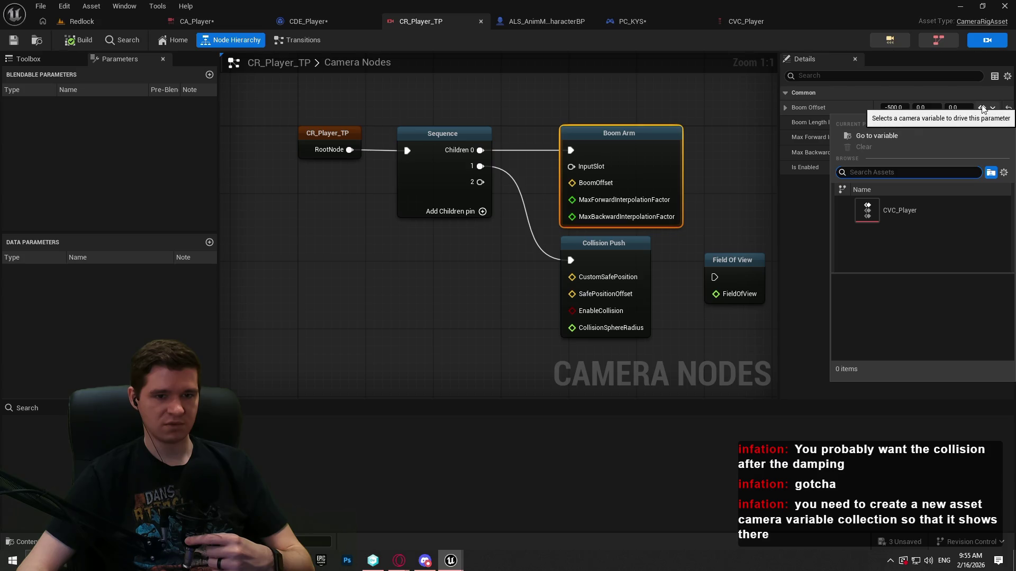
{"action": "left_click", "coordinate": [907, 210]}
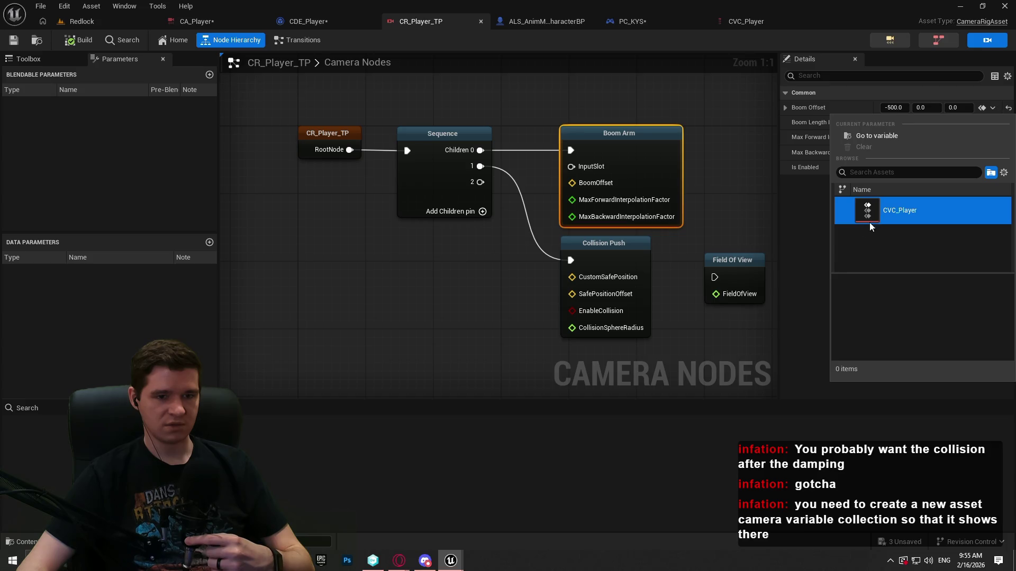
{"action": "left_click", "coordinate": [813, 212]}
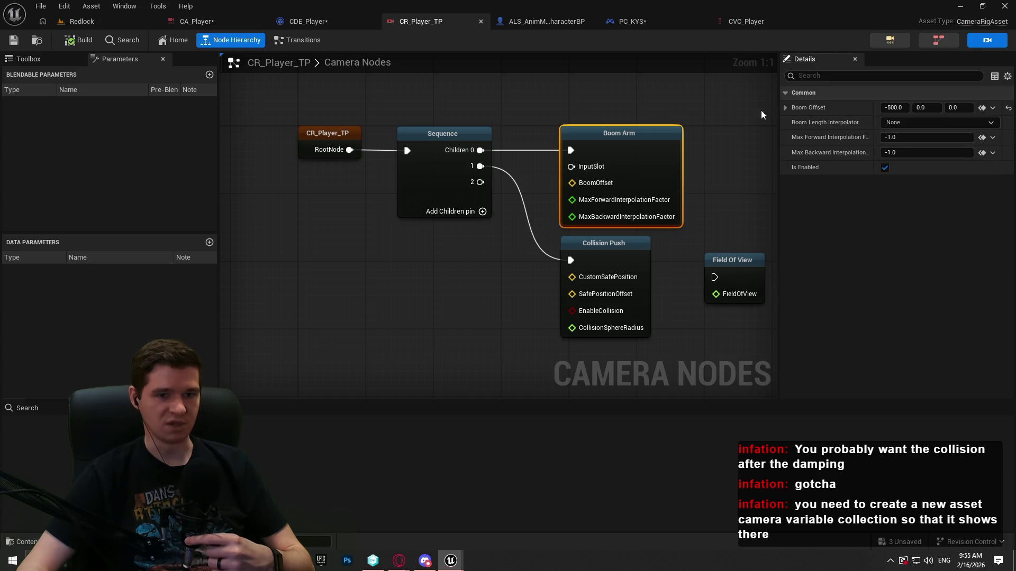
Look through the PC_KYS and CDE_Player Blueprint tabs.
{"action": "left_click", "coordinate": [751, 22]}
{"action": "left_click", "coordinate": [652, 24]}
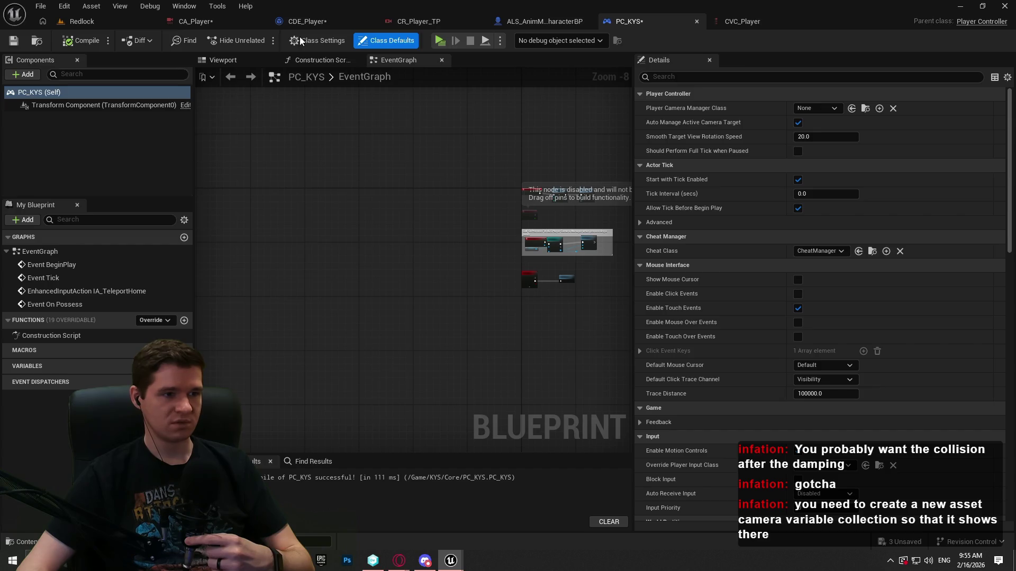
{"action": "left_click", "coordinate": [306, 21]}
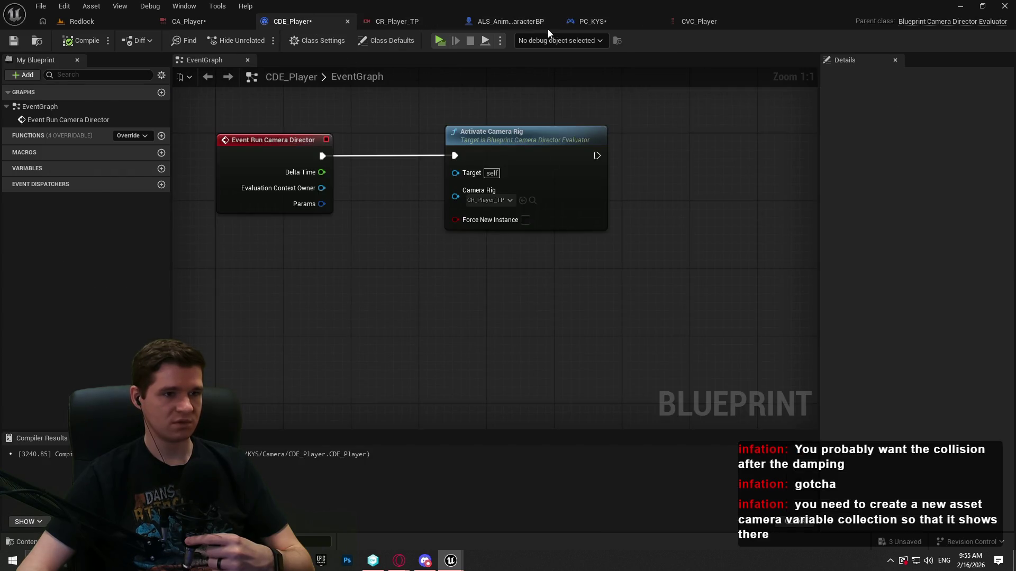
{"action": "left_click", "coordinate": [529, 21]}
{"action": "left_click", "coordinate": [617, 21]}
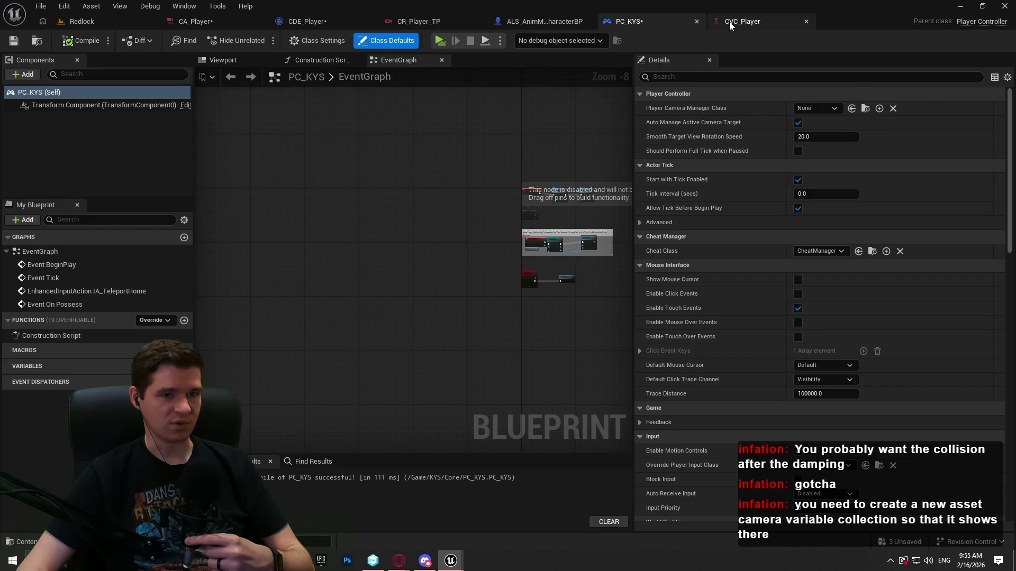
Delete Vector3fCameraVariable_0 from CVC_Player and confirm the deletion.
{"action": "left_click", "coordinate": [729, 24]}
{"action": "left_click", "coordinate": [88, 96]}
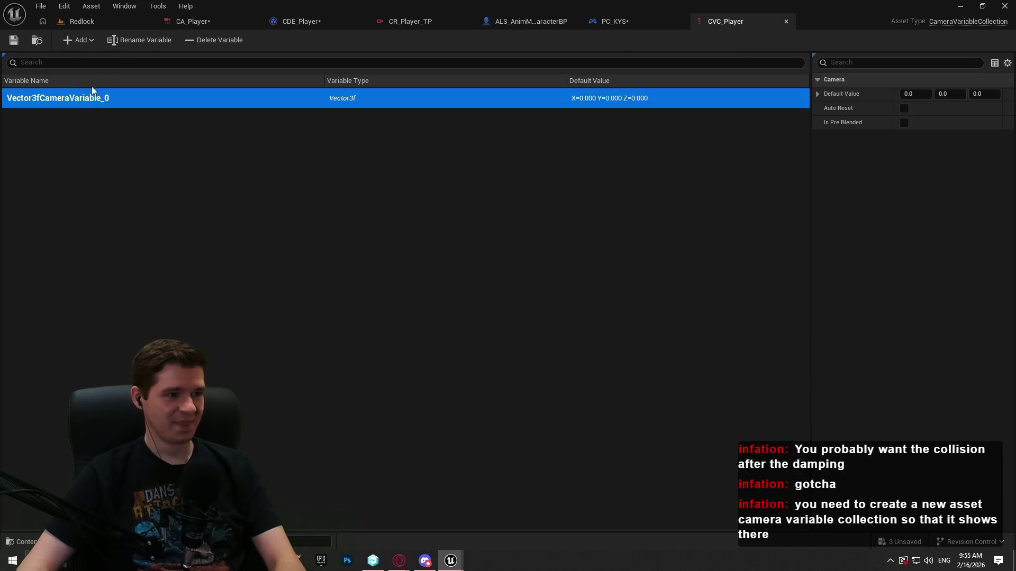
{"action": "key", "text": "Delete"}
{"action": "left_click", "coordinate": [455, 120]}
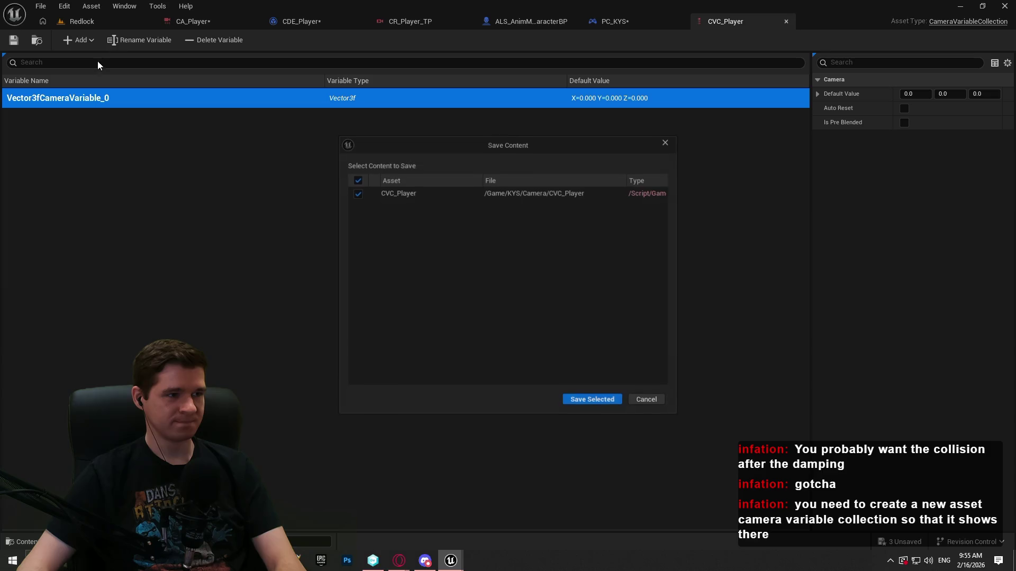
Save CVC_Player, add a Vector 3d camera variable, and return to CR_Player_TP.
{"action": "left_click", "coordinate": [593, 401]}
{"action": "left_click", "coordinate": [78, 40]}
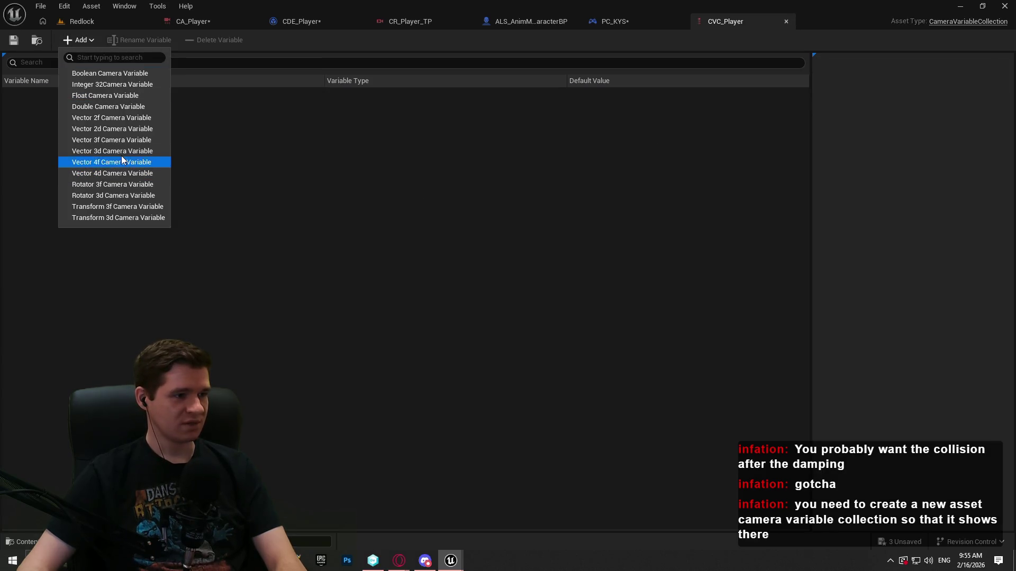
{"action": "left_click", "coordinate": [121, 153]}
{"action": "left_click", "coordinate": [100, 182]}
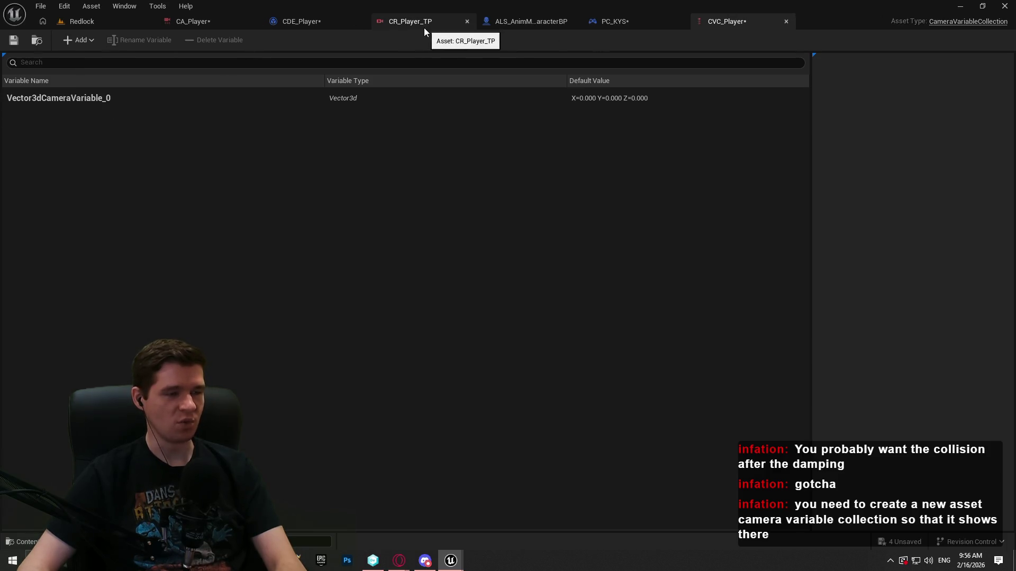
{"action": "left_click", "coordinate": [196, 23]}
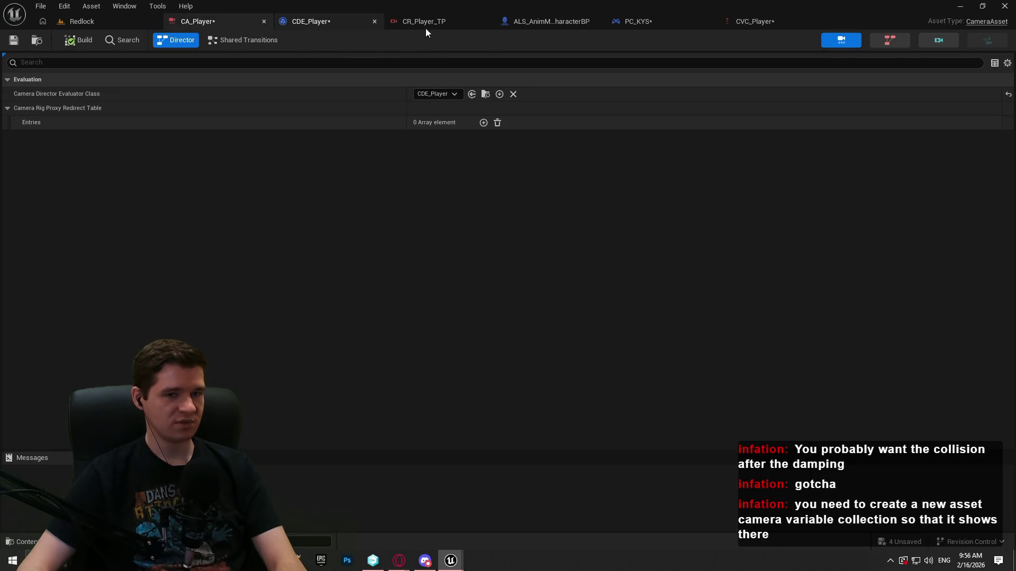
{"action": "left_click", "coordinate": [935, 40]}
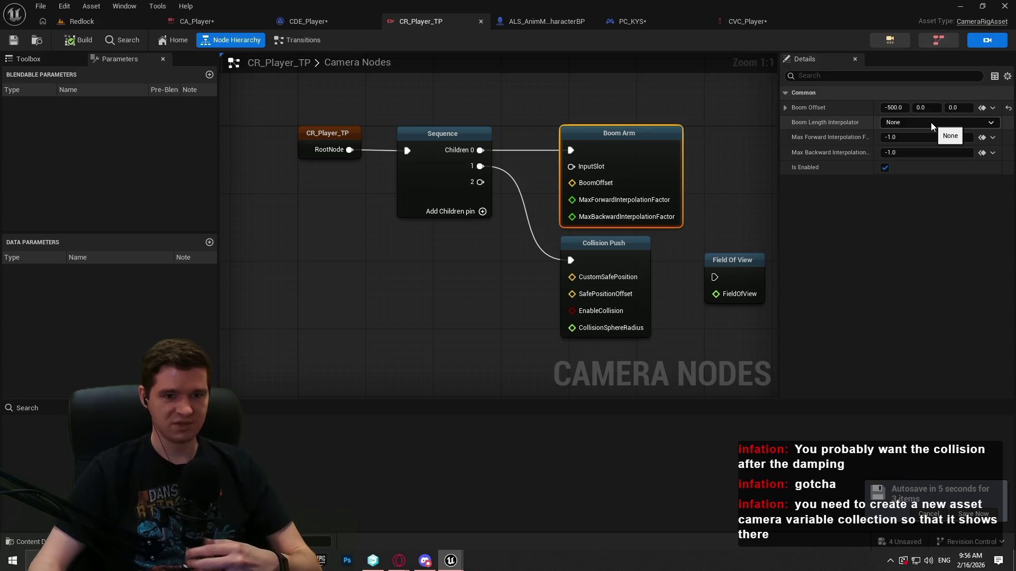
Bind Boom Offset to Vector3dCameraVariable_0, clear the binding again, and save the rig.
{"action": "left_click", "coordinate": [982, 107]}
{"action": "left_click", "coordinate": [935, 202]}
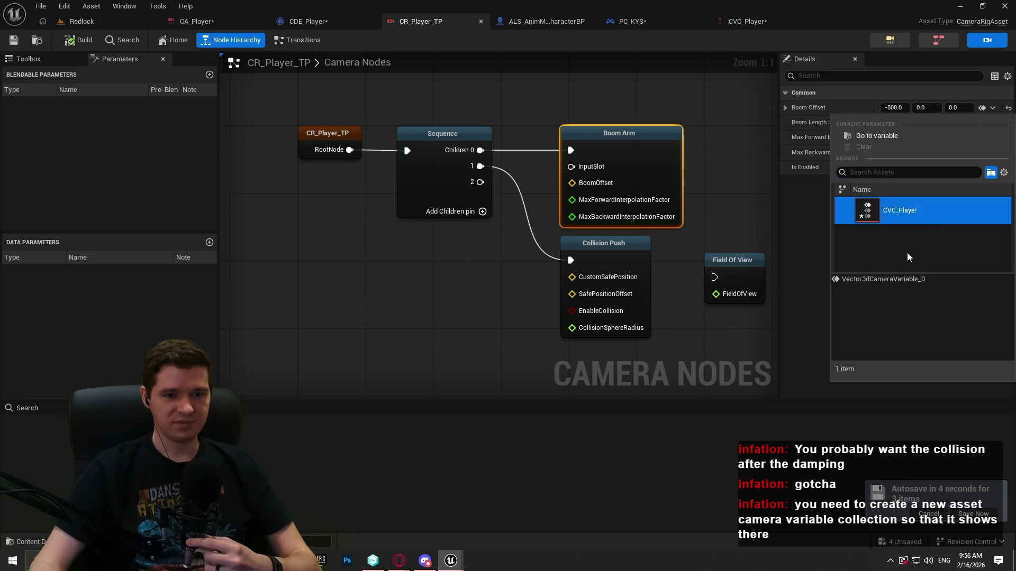
{"action": "left_click", "coordinate": [896, 284]}
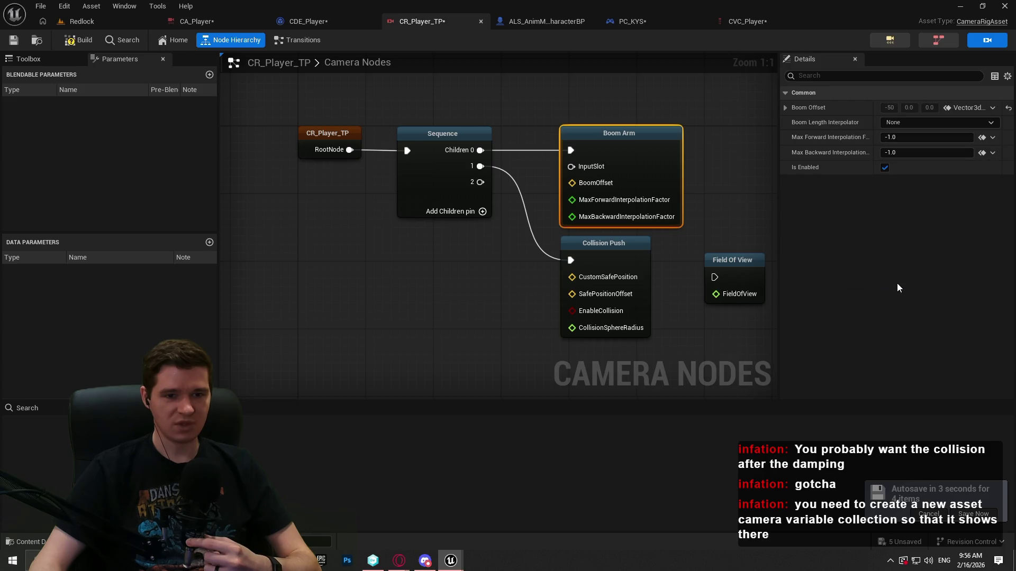
{"action": "left_click", "coordinate": [992, 108]}
{"action": "left_click", "coordinate": [879, 147]}
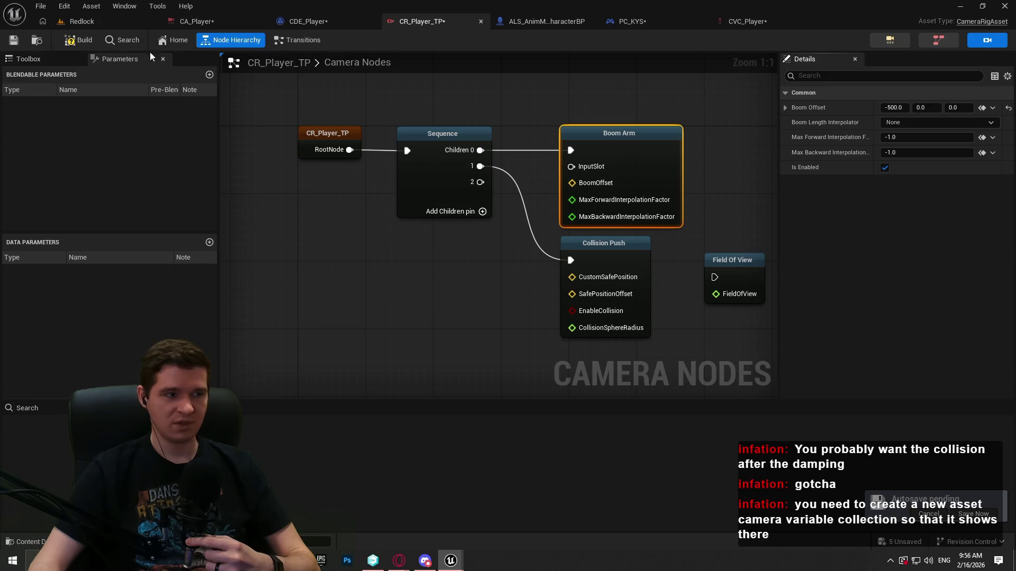
{"action": "left_click", "coordinate": [13, 40]}
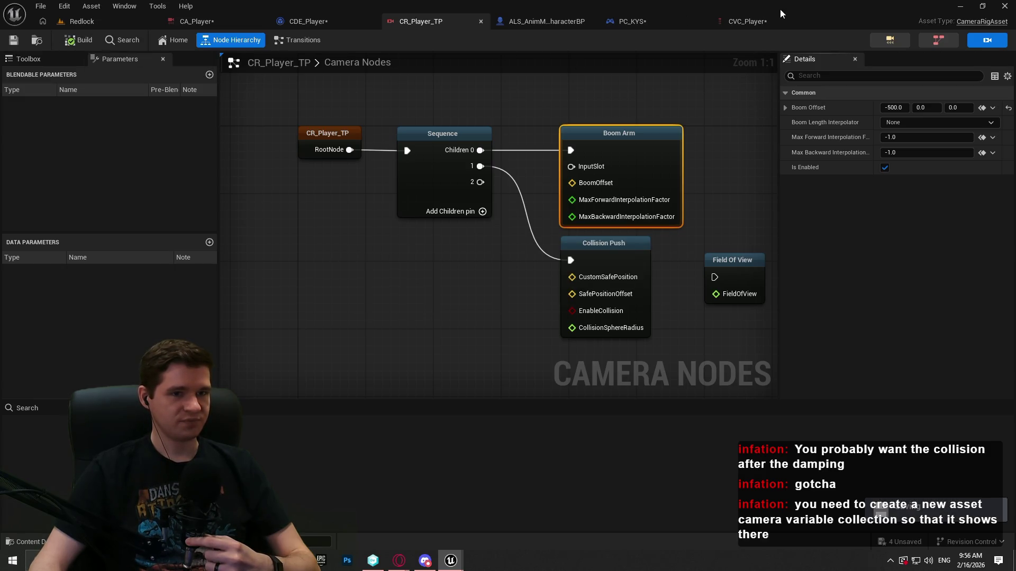
Select Vector3dCameraVariable_0 in CVC_Player and delete it.
{"action": "left_click", "coordinate": [746, 21]}
{"action": "left_click", "coordinate": [147, 96]}
{"action": "key", "text": "Delete"}
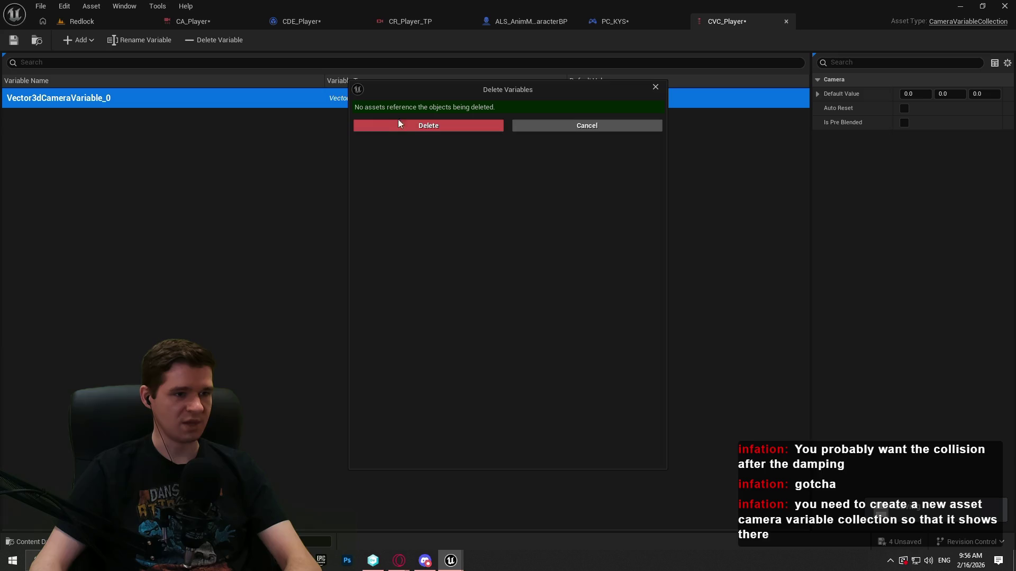
Confirm deleting Vector3dCameraVariable_0, save CVC_Player, and Save All from the Redlock level.
{"action": "left_click", "coordinate": [398, 122]}
{"action": "left_click", "coordinate": [588, 399]}
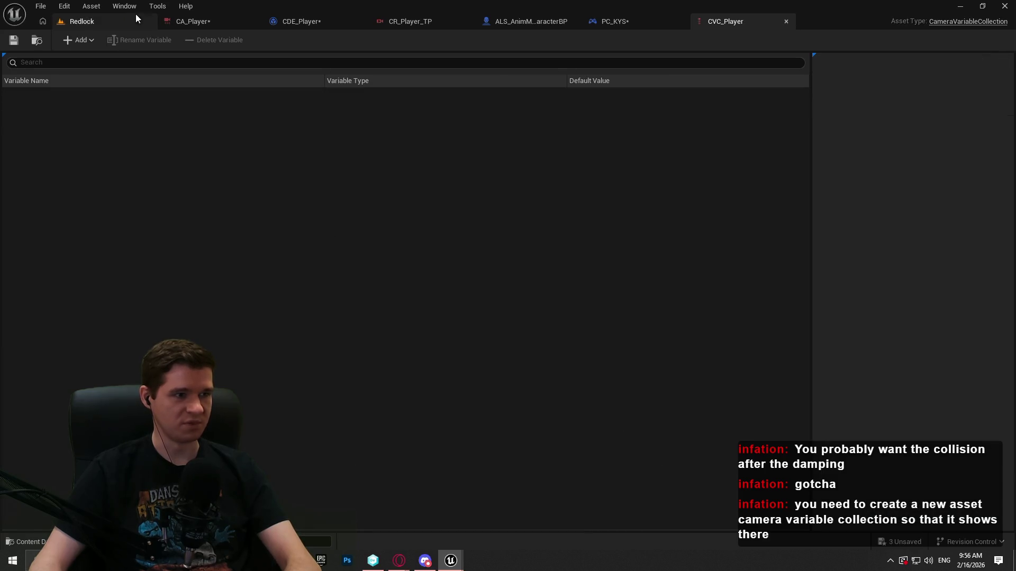
{"action": "left_click", "coordinate": [135, 19]}
{"action": "left_click", "coordinate": [40, 6]}
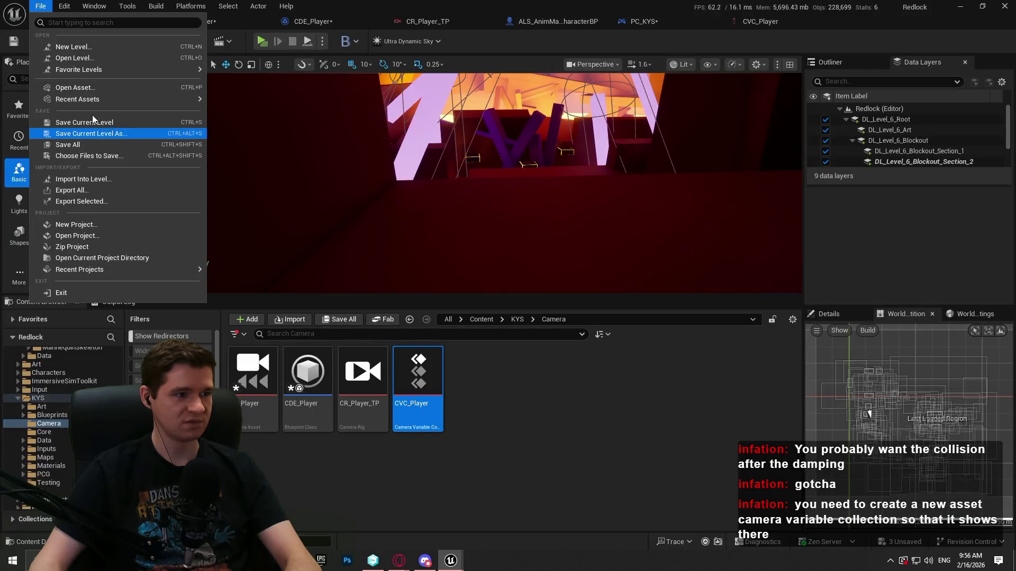
{"action": "left_click", "coordinate": [65, 142]}
Switch to the YouTube camera tutorial in Opera and resume playback.
{"action": "left_click", "coordinate": [614, 431]}
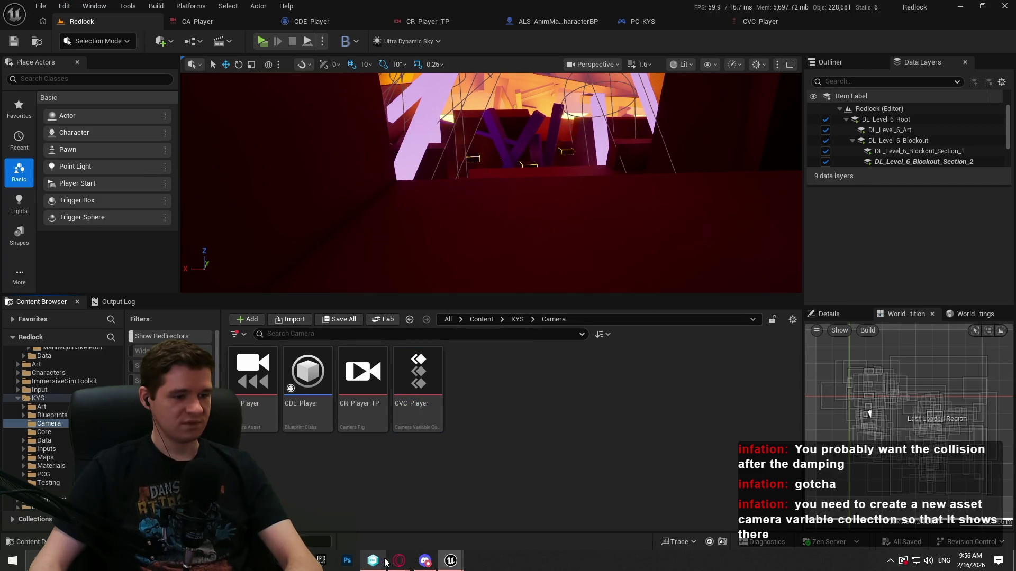
{"action": "mouse_move", "coordinate": [399, 560]}
{"action": "left_click", "coordinate": [455, 516]}
{"action": "left_click", "coordinate": [556, 325]}
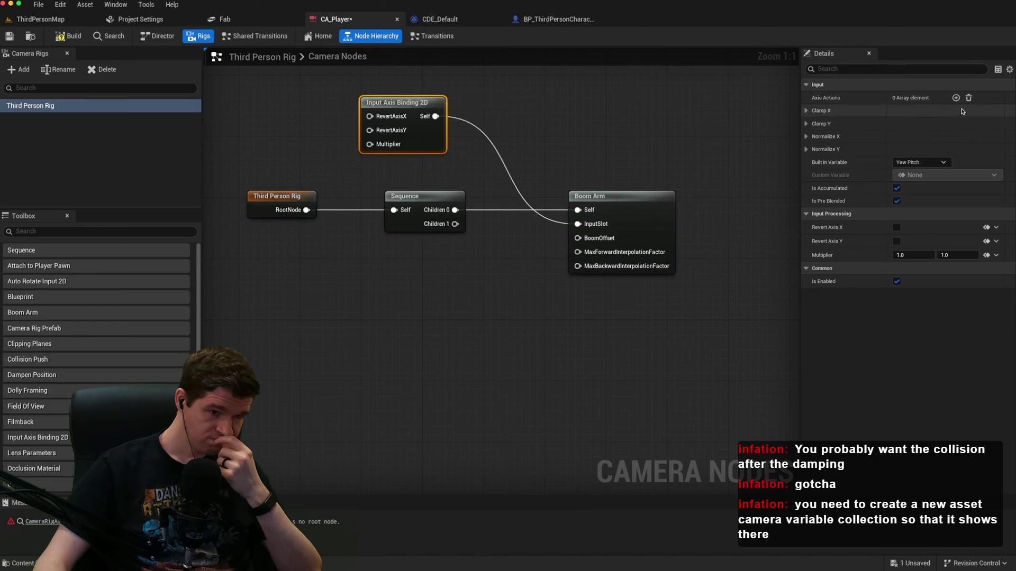
Watch the tutorial's Input Axis Binding 2D setup, then close the Redlock game preview.
{"action": "left_click", "coordinate": [756, 358]}
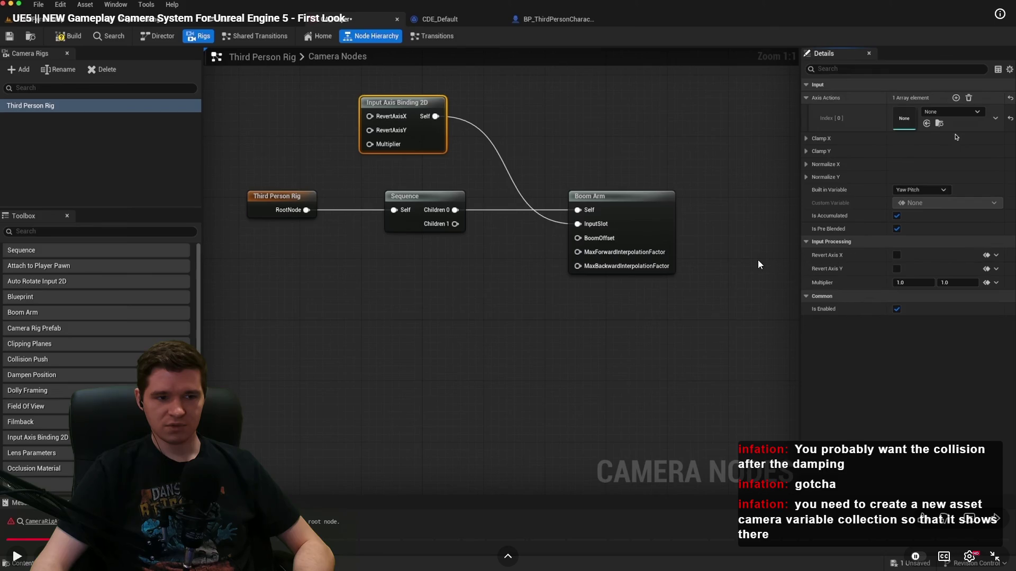
{"action": "left_click", "coordinate": [698, 261]}
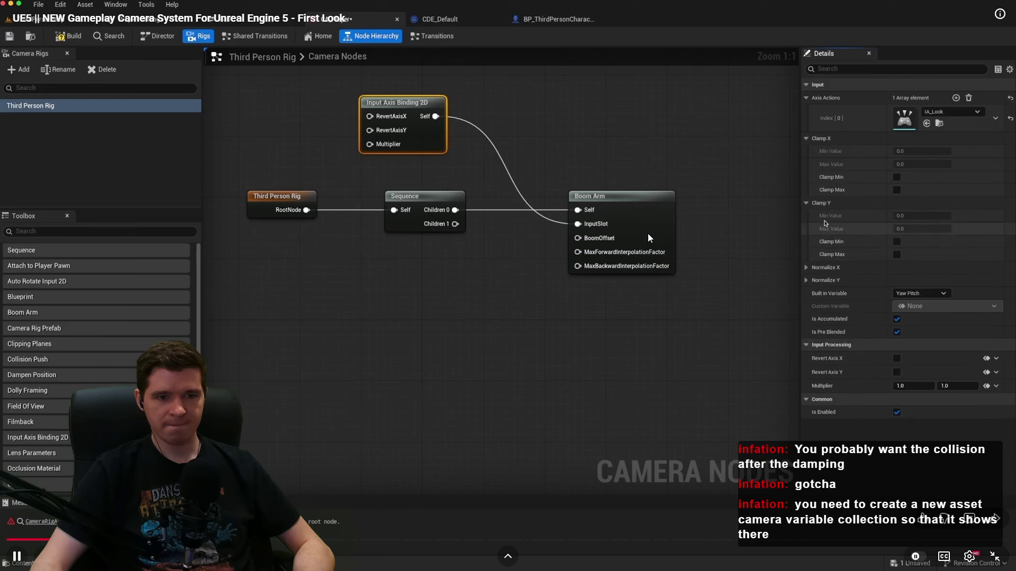
{"action": "left_click", "coordinate": [611, 211]}
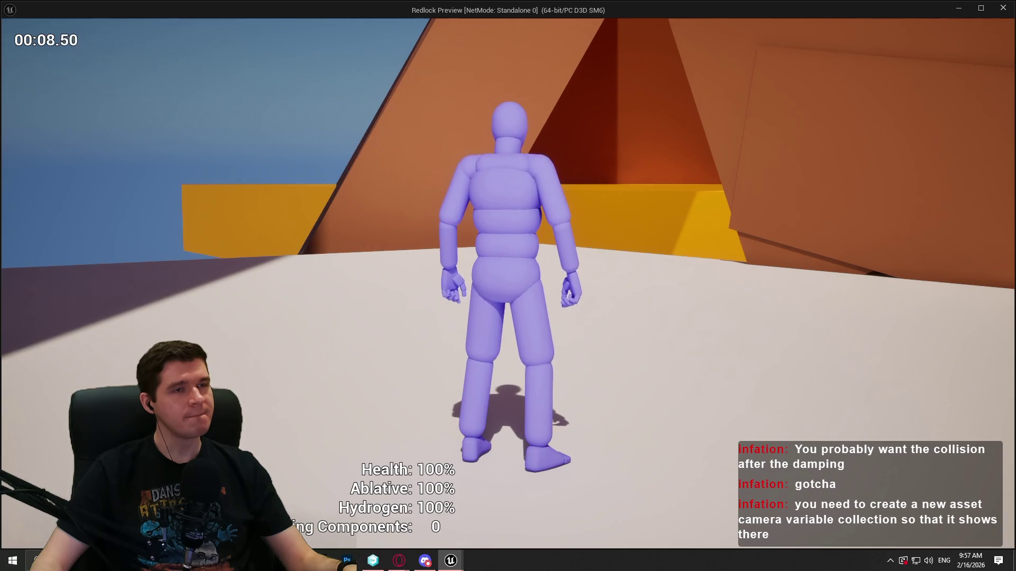
{"action": "key", "text": "Escape"}
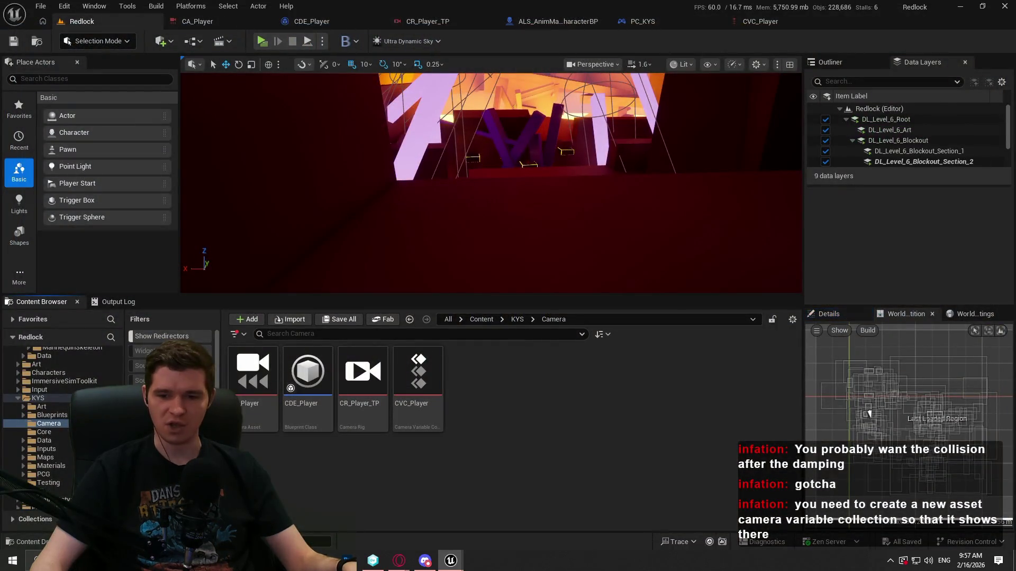
Return from the Redlock preview to the CR_Player_TP camera rig tab.
{"action": "left_click", "coordinate": [442, 21]}
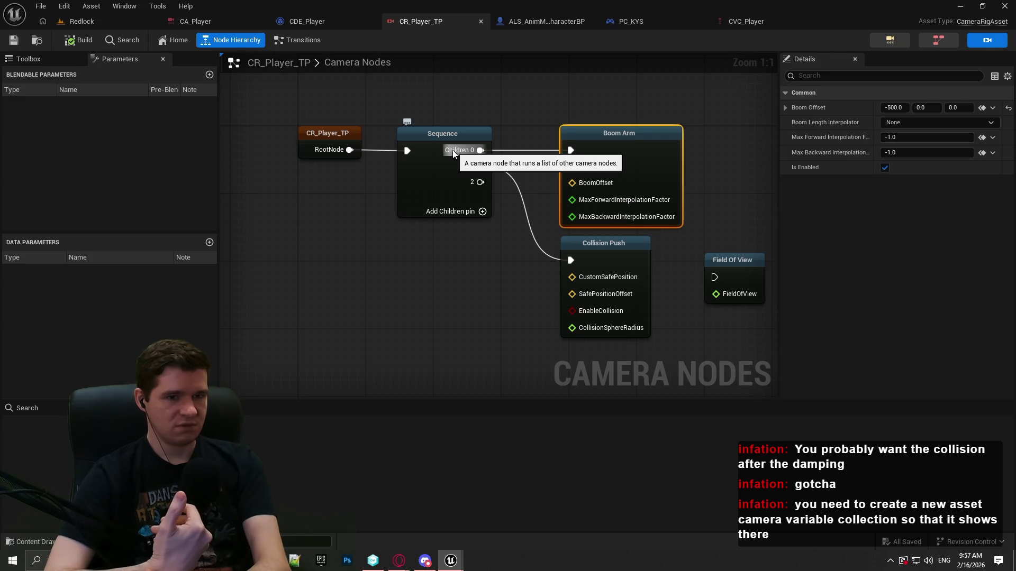
Add an Input Axis Binding 2D node feeding the Boom Arm's InputSlot.
{"action": "left_click", "coordinate": [458, 301]}
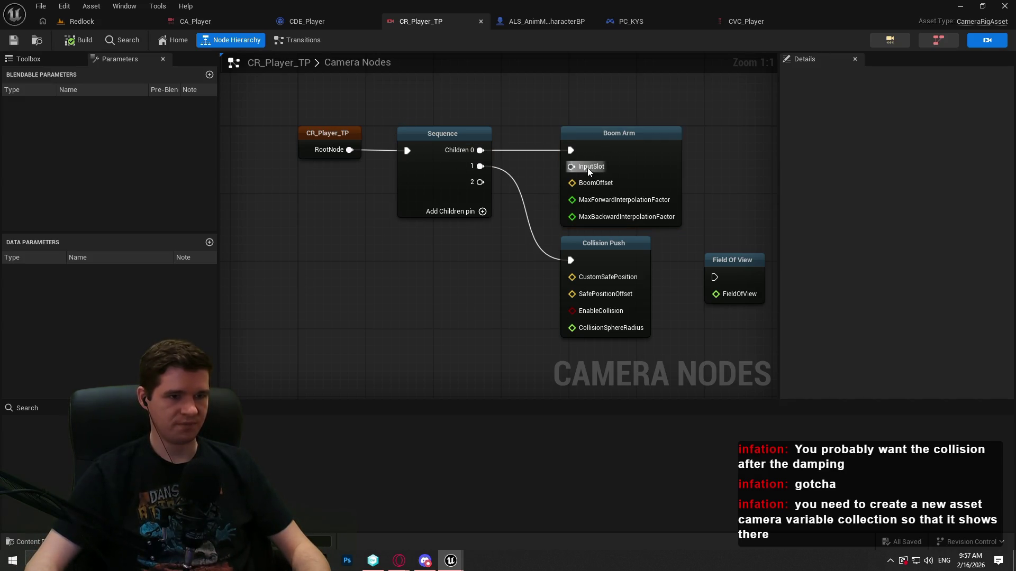
{"action": "left_click_drag", "start_coordinate": [570, 167], "coordinate": [527, 245]}
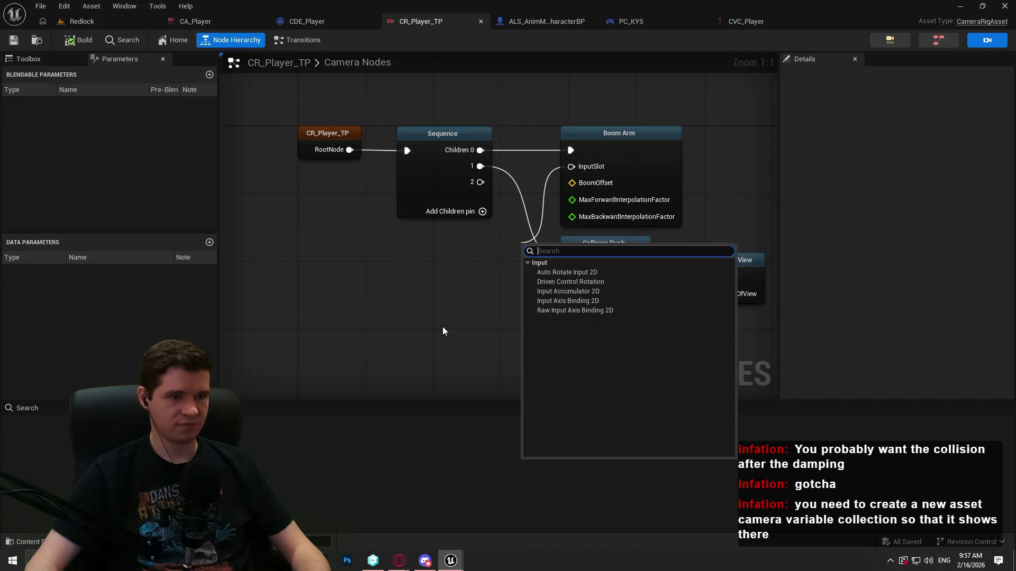
{"action": "left_click", "coordinate": [593, 303]}
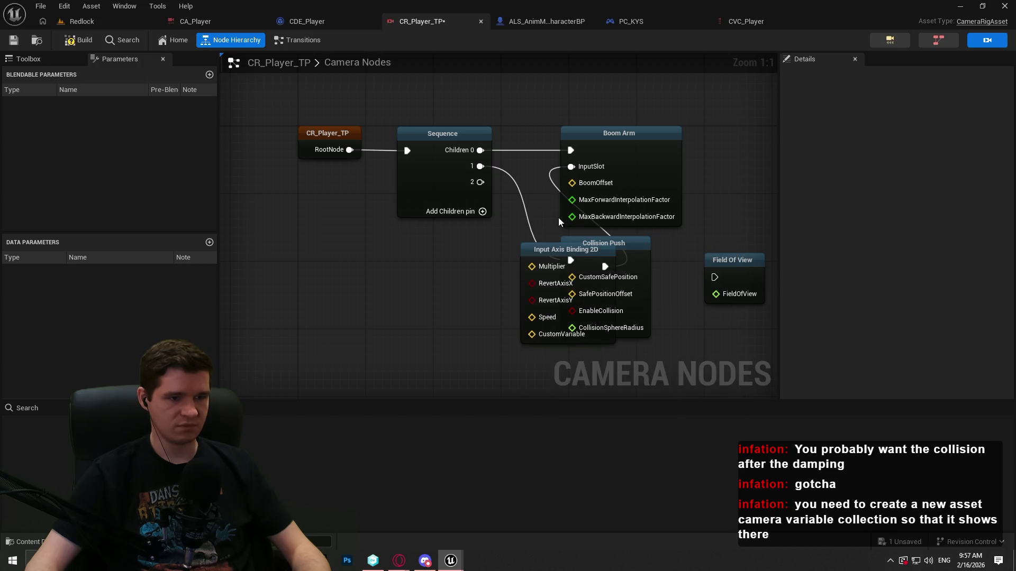
{"action": "left_click_drag", "start_coordinate": [582, 245], "coordinate": [449, 148]}
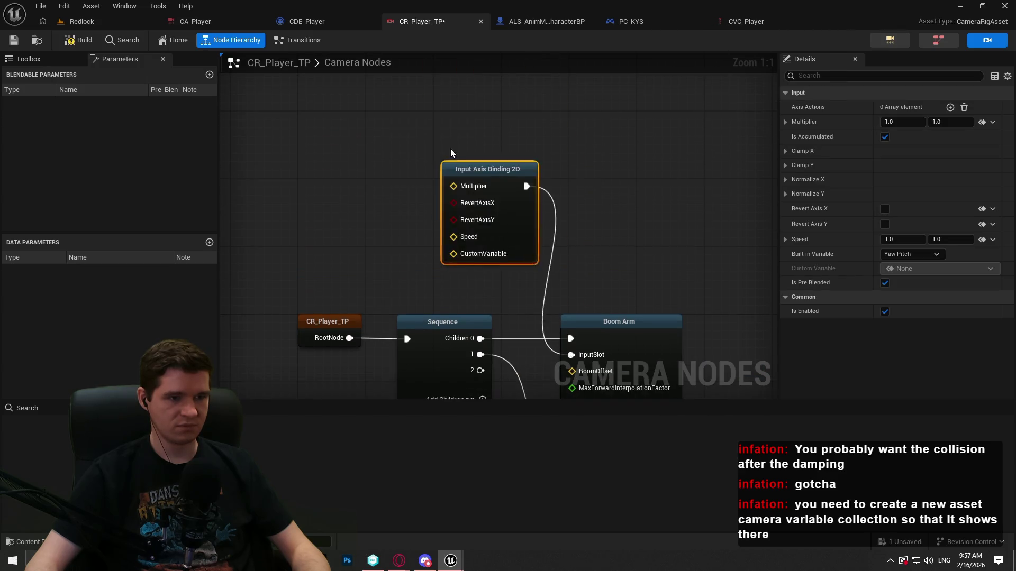
Add an axis action entry set to IA_MouseLook, then switch to BP_ImSimBaseCharacter.
{"action": "left_click", "coordinate": [951, 107]}
{"action": "left_click", "coordinate": [931, 122]}
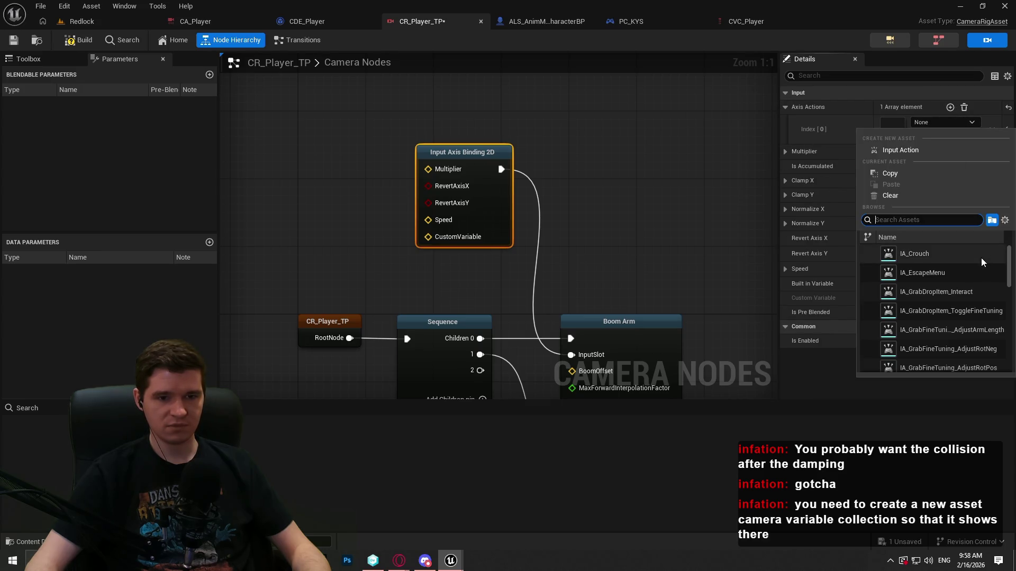
{"action": "scroll", "coordinate": [992, 270], "scroll_direction": "down", "scroll_amount": 3}
{"action": "scroll", "coordinate": [993, 280], "scroll_direction": "down", "scroll_amount": 5}
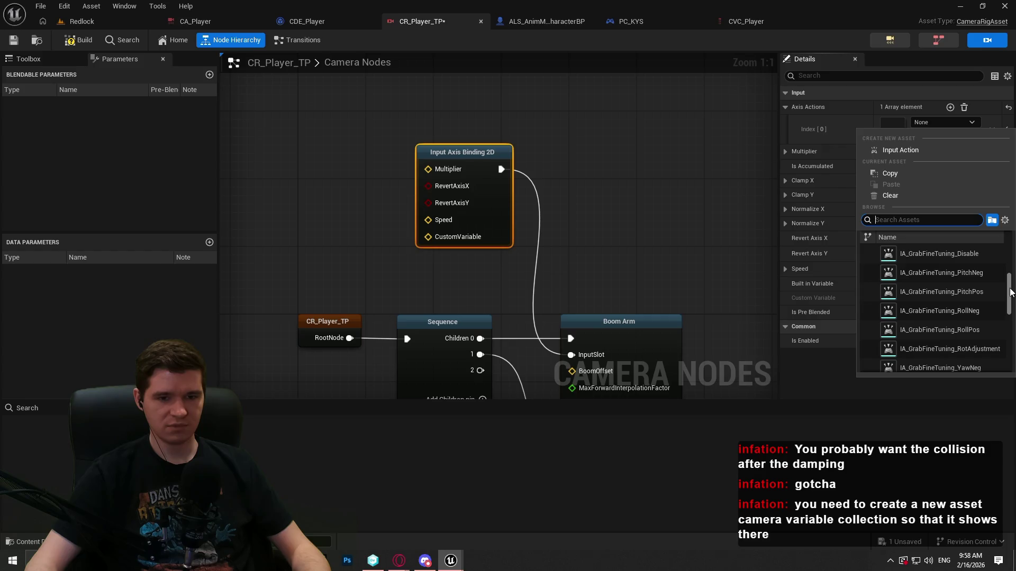
{"action": "scroll", "coordinate": [1007, 324], "scroll_direction": "down", "scroll_amount": 2}
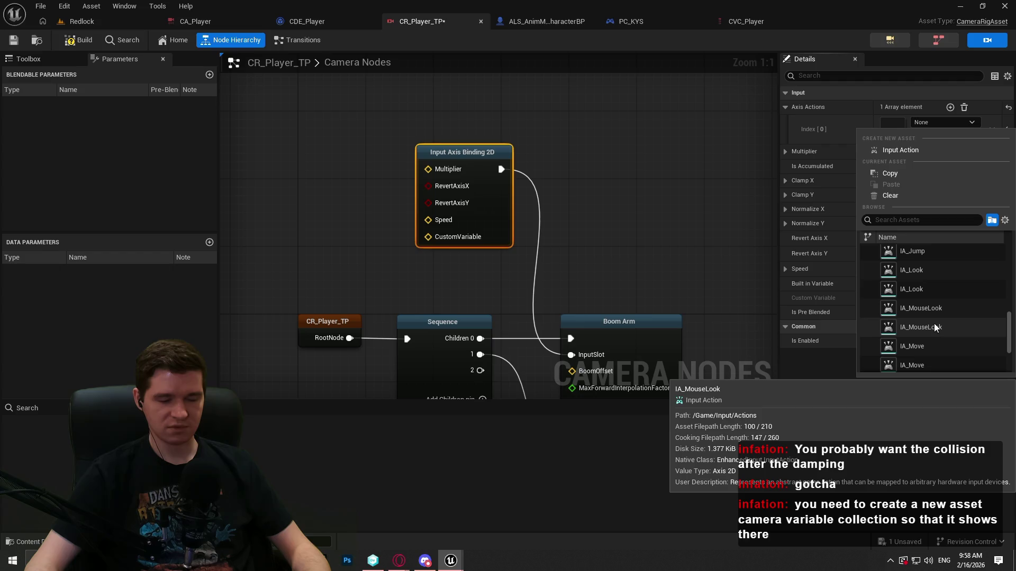
{"action": "left_click", "coordinate": [934, 327]}
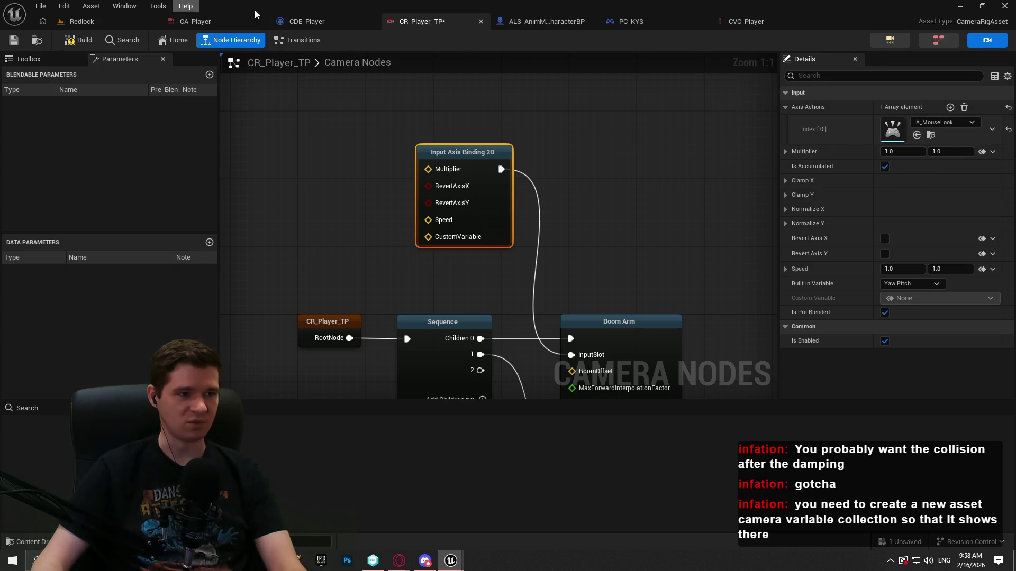
{"action": "left_click", "coordinate": [550, 24]}
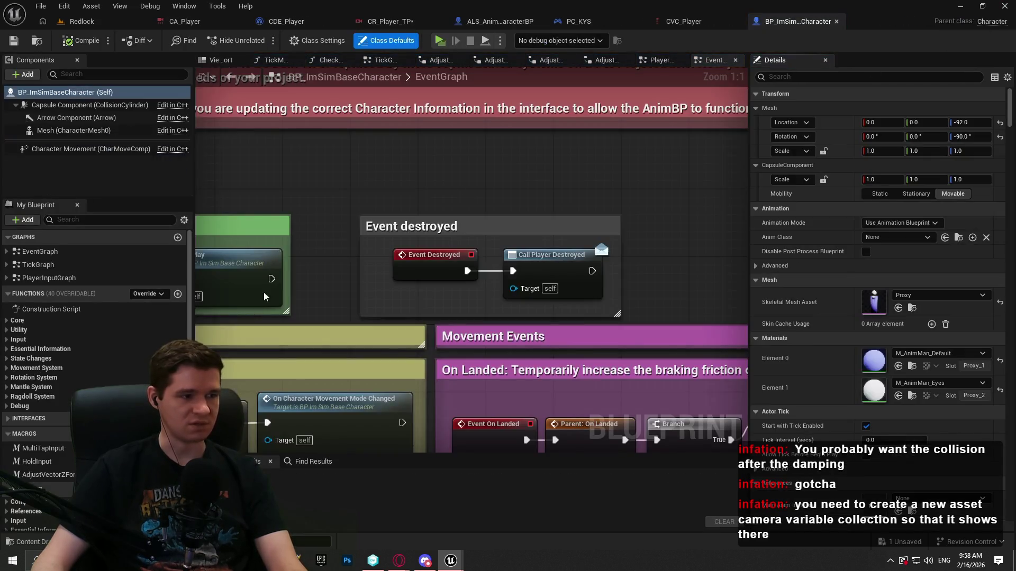
In PlayerInputGraph, disconnect IA_MouseLook from Add Controller Yaw Input and launch the Redlock preview.
{"action": "double_click", "coordinate": [49, 278]}
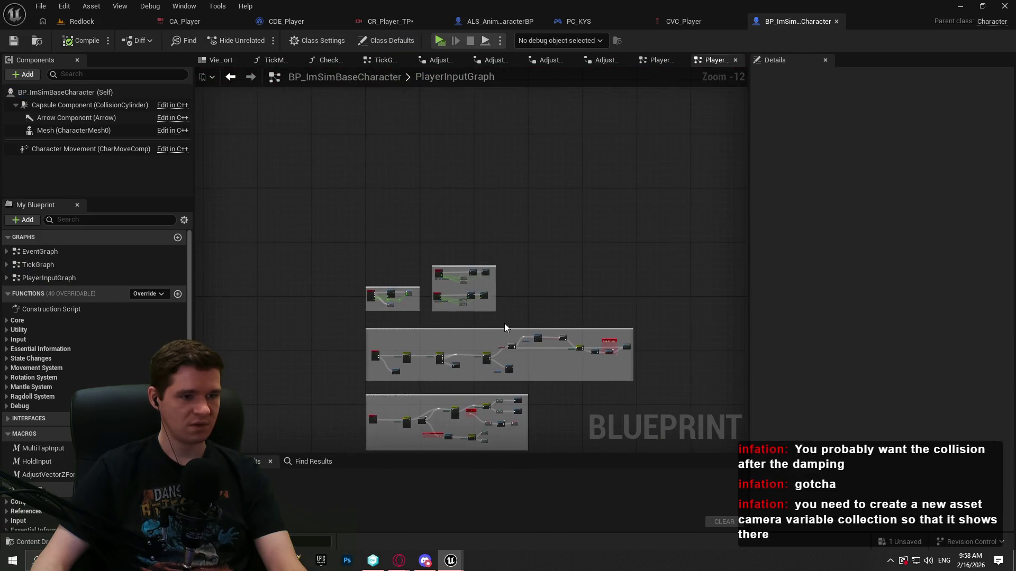
{"action": "scroll", "coordinate": [504, 328], "scroll_direction": "up", "scroll_amount": 10}
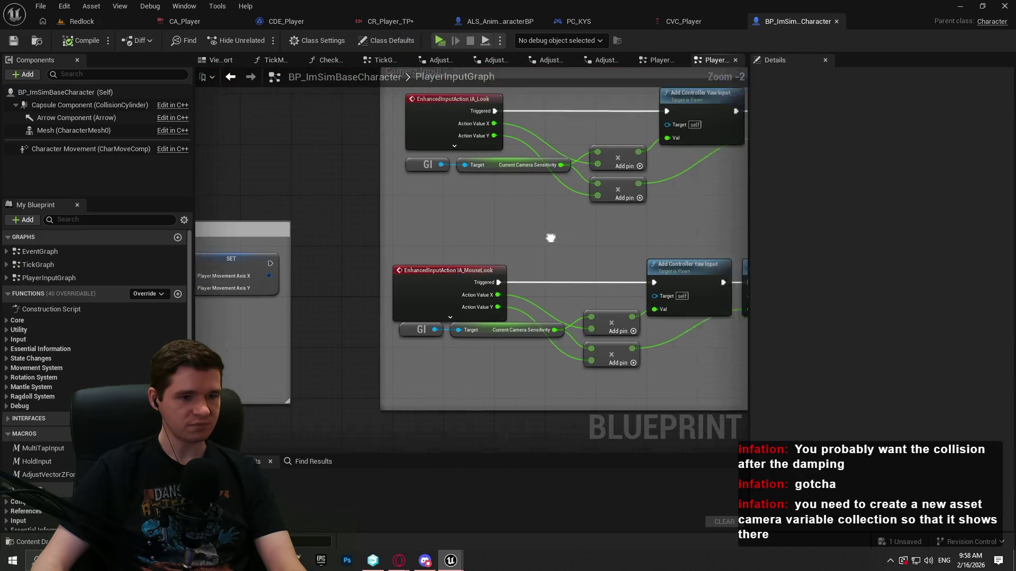
{"action": "mouse_move", "coordinate": [550, 238]}
{"action": "left_mouse_down"}
{"action": "mouse_move", "coordinate": [350, 290]}
{"action": "mouse_move", "coordinate": [475, 280]}
{"action": "left_mouse_up"}
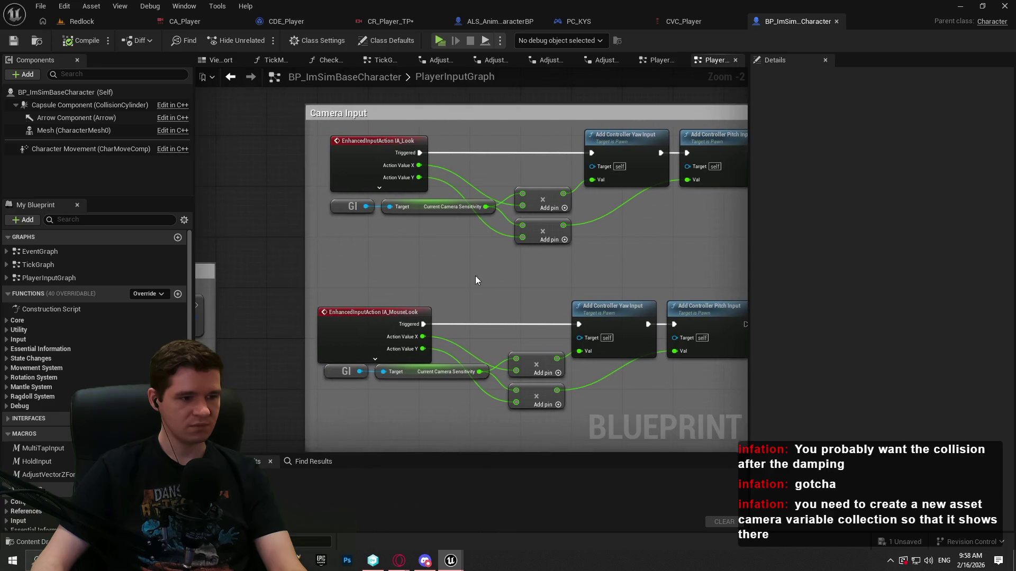
{"action": "left_click", "coordinate": [423, 324], "text": "alt"}
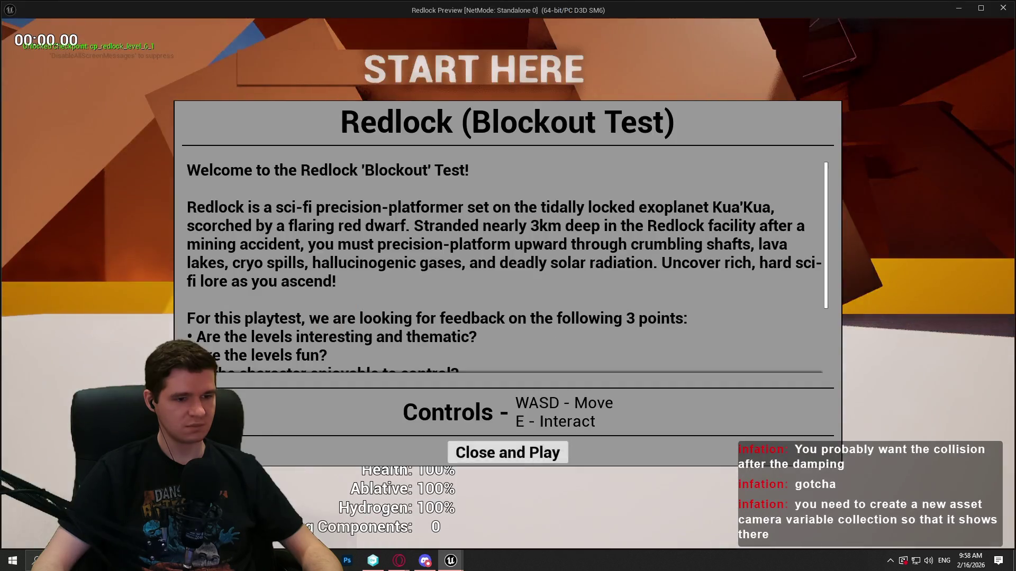
{"action": "left_click", "coordinate": [508, 451]}
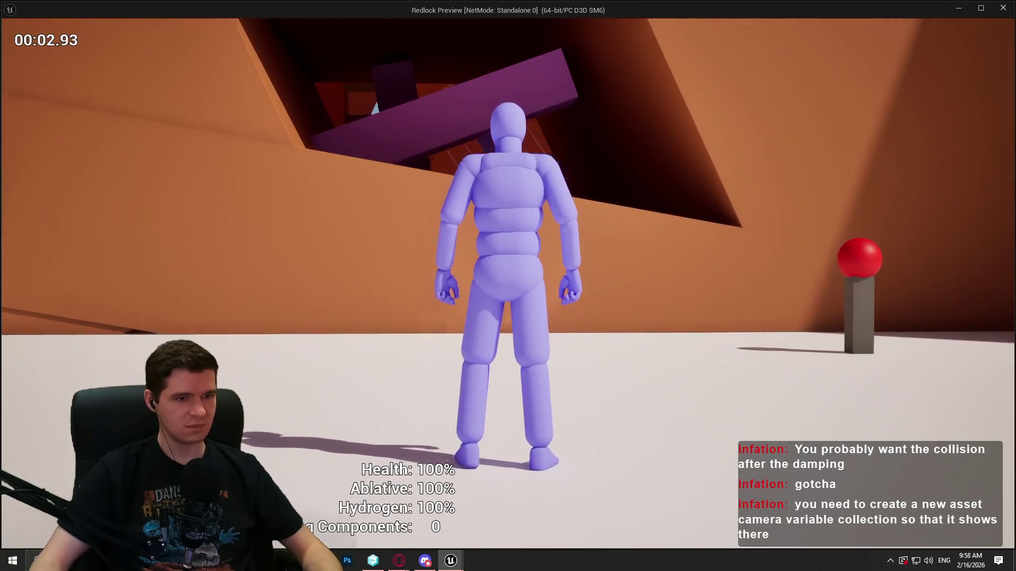
Close the preview and review the PC_KYS, ALS_AnimMan_CharacterBP and CVC_Player tabs.
{"action": "key", "text": "Escape"}
{"action": "left_click", "coordinate": [561, 21]}
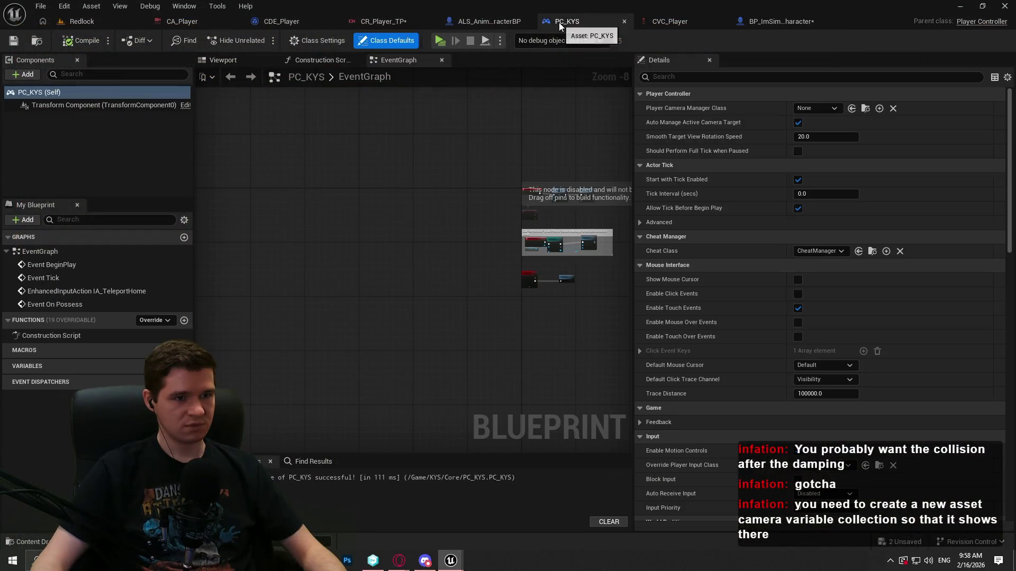
{"action": "left_click", "coordinate": [466, 21]}
{"action": "left_click", "coordinate": [639, 24]}
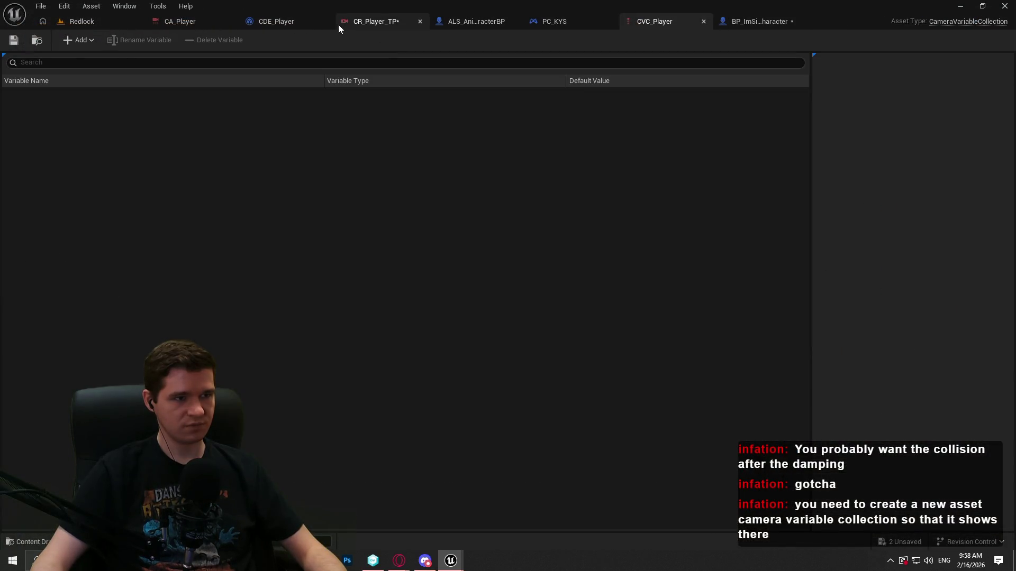
{"action": "left_click", "coordinate": [377, 23]}
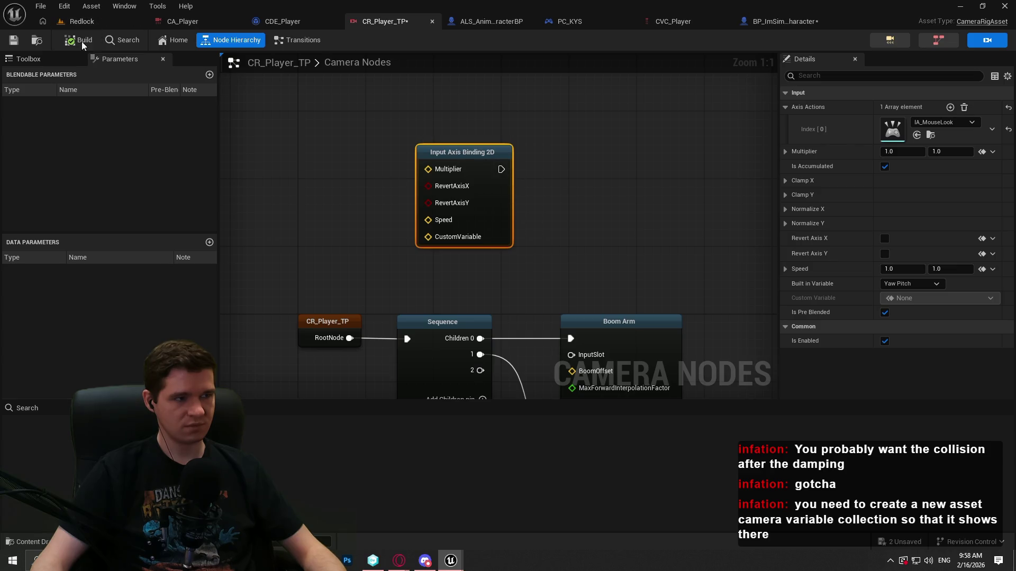
Run another standalone Redlock preview, then return to the CR_Player_TP graph.
{"action": "left_click", "coordinate": [135, 21]}
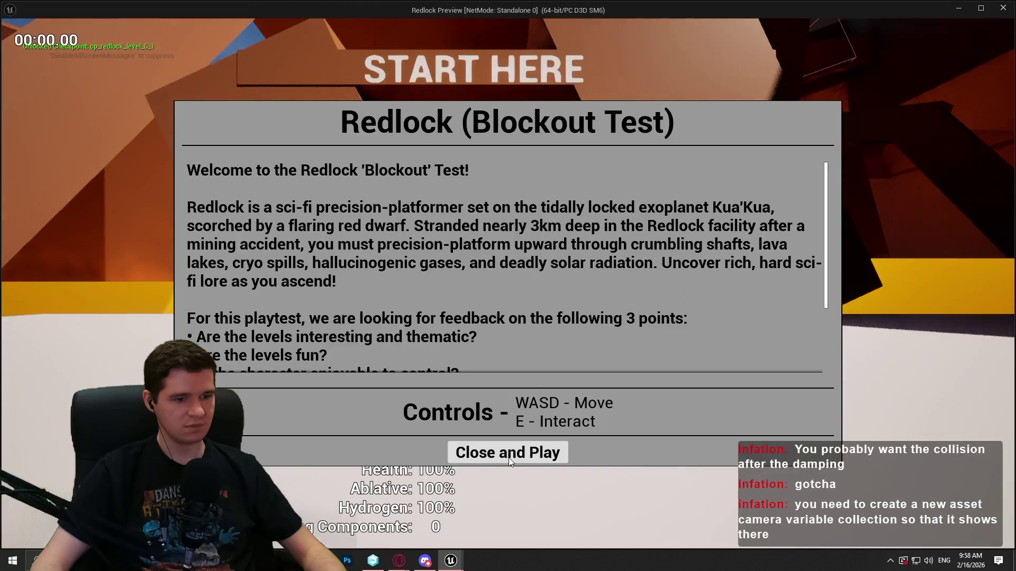
{"action": "left_click", "coordinate": [508, 451]}
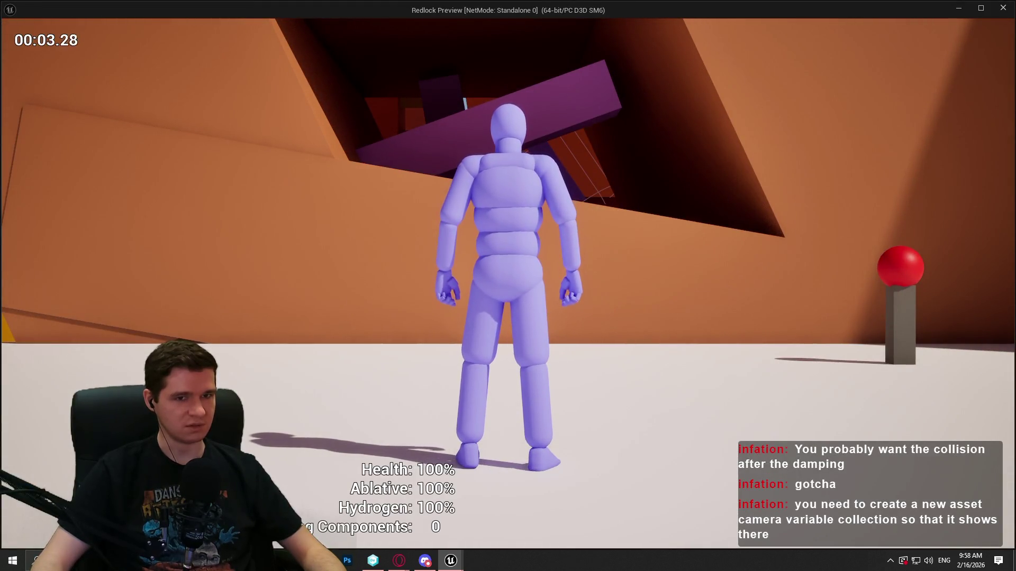
{"action": "key", "text": "Escape"}
{"action": "left_click", "coordinate": [540, 20]}
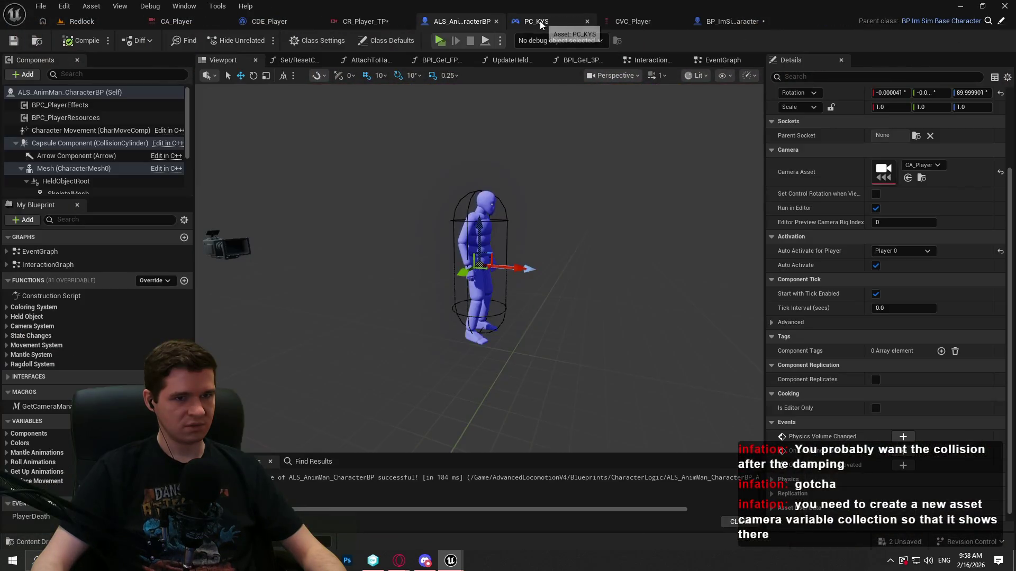
{"action": "left_click", "coordinate": [736, 22]}
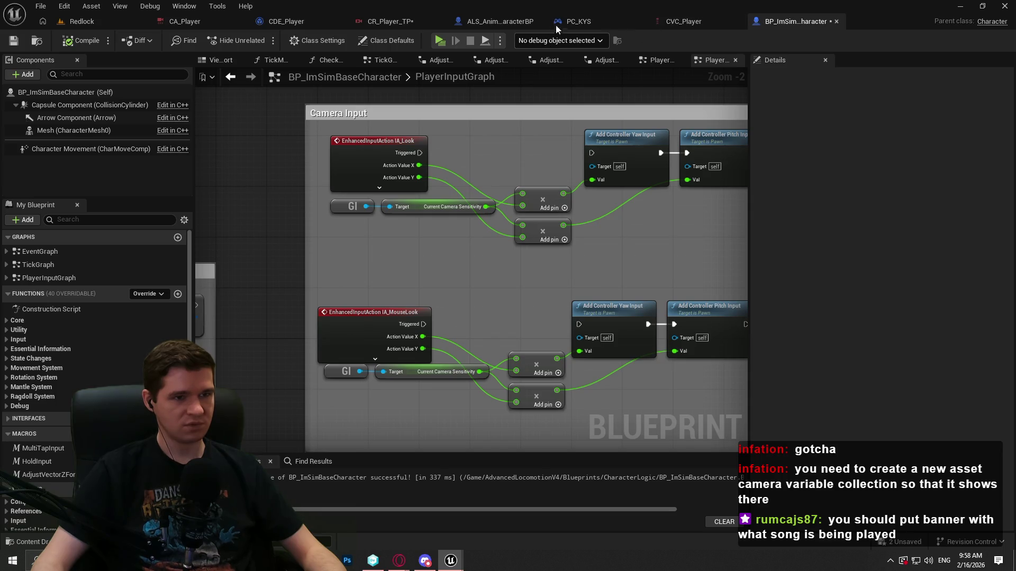
{"action": "left_click", "coordinate": [379, 21]}
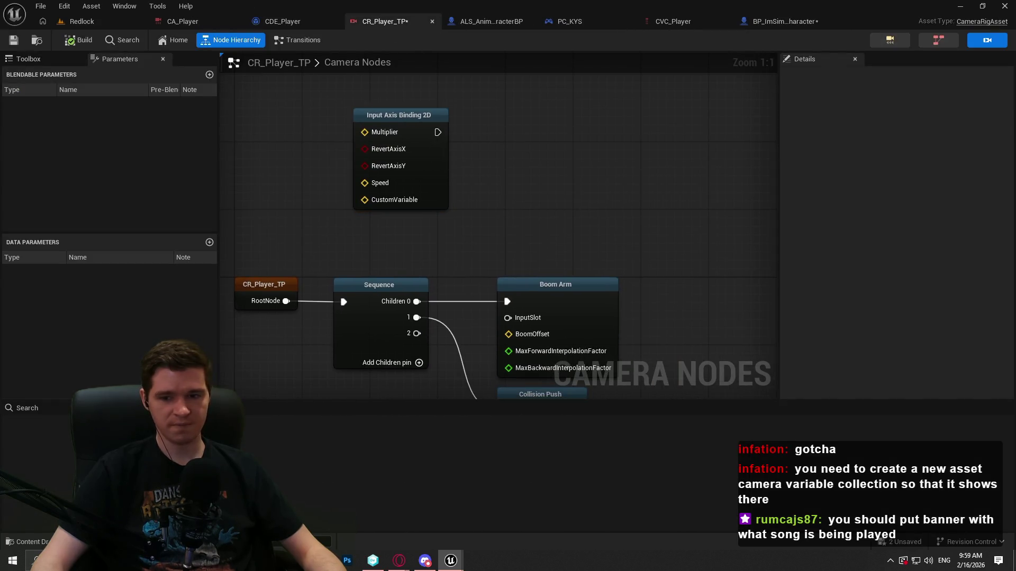
Open File Explorer on the Desktop folder.
{"action": "mouse_move", "coordinate": [521, 140]}
{"action": "left_mouse_down"}
{"action": "mouse_move", "coordinate": [630, 174]}
{"action": "mouse_move", "coordinate": [639, 165]}
{"action": "mouse_move", "coordinate": [574, 168]}
{"action": "left_mouse_up"}
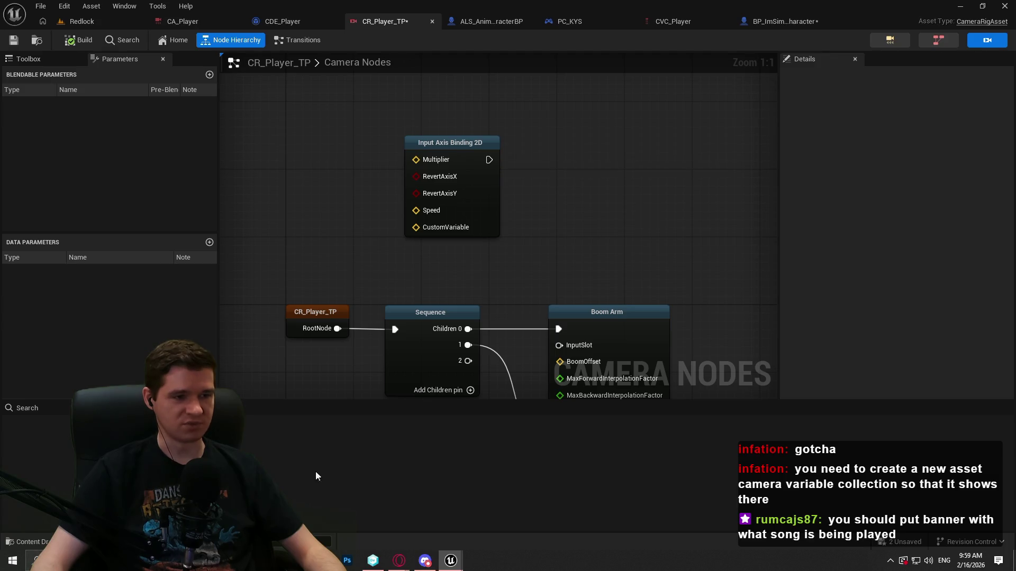
{"action": "key", "text": "super+e"}
{"action": "double_click", "coordinate": [383, 160]}
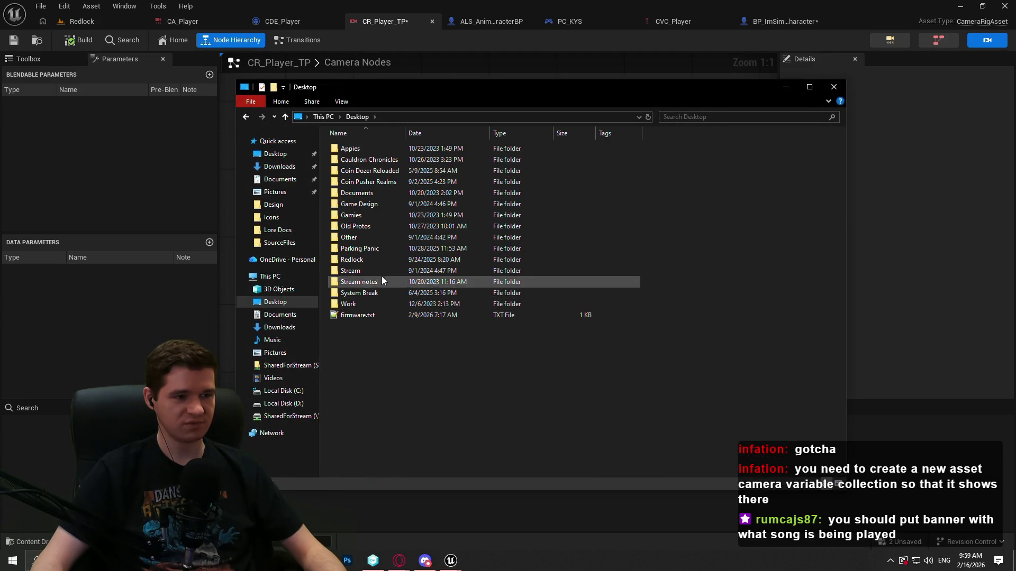
Run run_spotify.bat from Desktop\Other\Spotify and close File Explorer.
{"action": "double_click", "coordinate": [376, 238]}
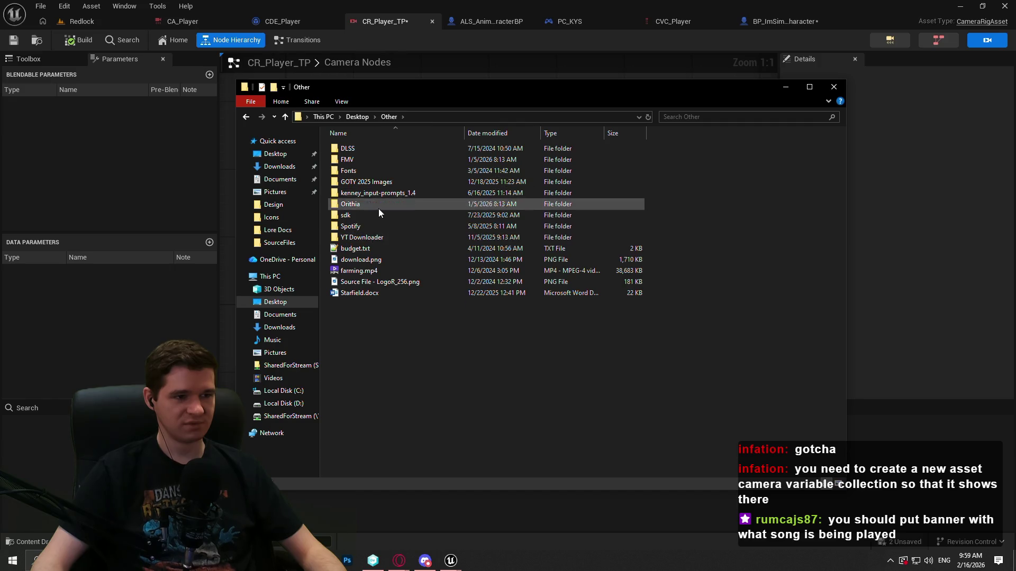
{"action": "double_click", "coordinate": [375, 226]}
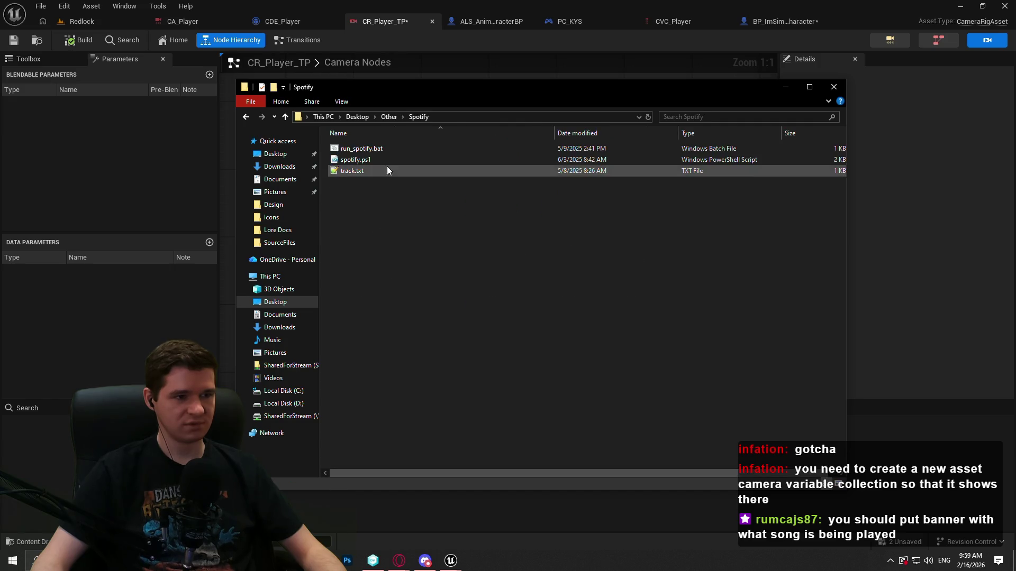
{"action": "double_click", "coordinate": [389, 149]}
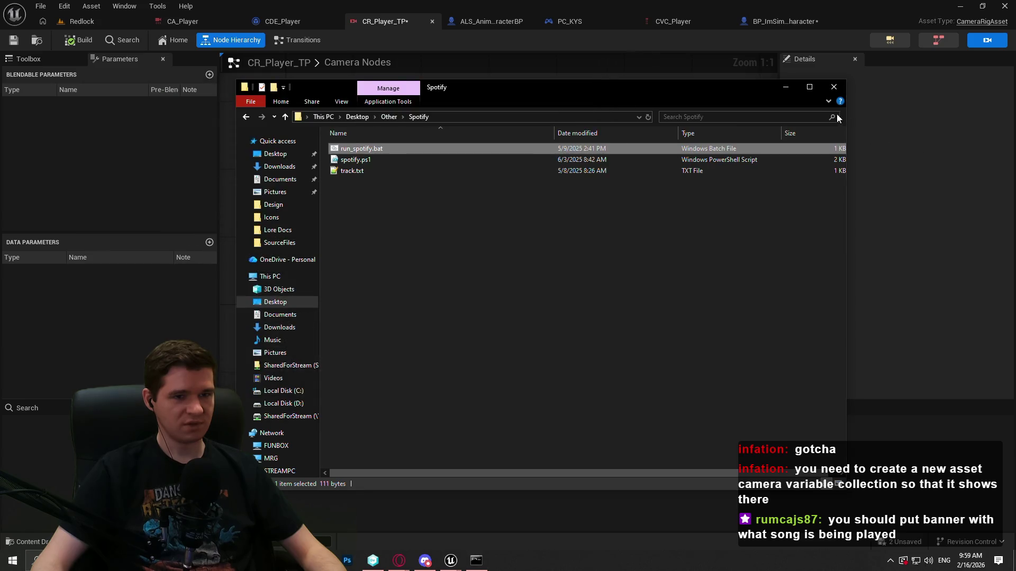
{"action": "left_click", "coordinate": [834, 87]}
{"action": "mouse_move", "coordinate": [597, 218]}
{"action": "left_mouse_down"}
{"action": "mouse_move", "coordinate": [580, 172]}
{"action": "mouse_move", "coordinate": [540, 185]}
{"action": "mouse_move", "coordinate": [591, 140]}
{"action": "mouse_move", "coordinate": [548, 199]}
{"action": "left_mouse_up"}
Reposition Input Axis Binding 2D and shift the CR_Player_TP root and Sequence nodes left.
{"action": "left_click_drag", "start_coordinate": [451, 152], "coordinate": [485, 125]}
{"action": "left_click_drag", "start_coordinate": [583, 181], "coordinate": [524, 199]}
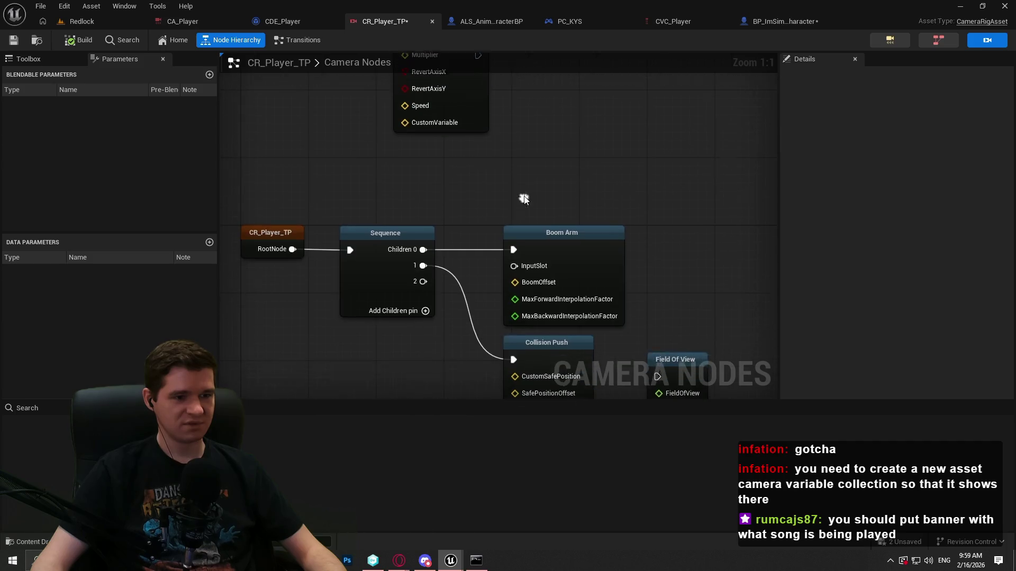
{"action": "scroll", "coordinate": [682, 234], "scroll_direction": "down", "scroll_amount": 3}
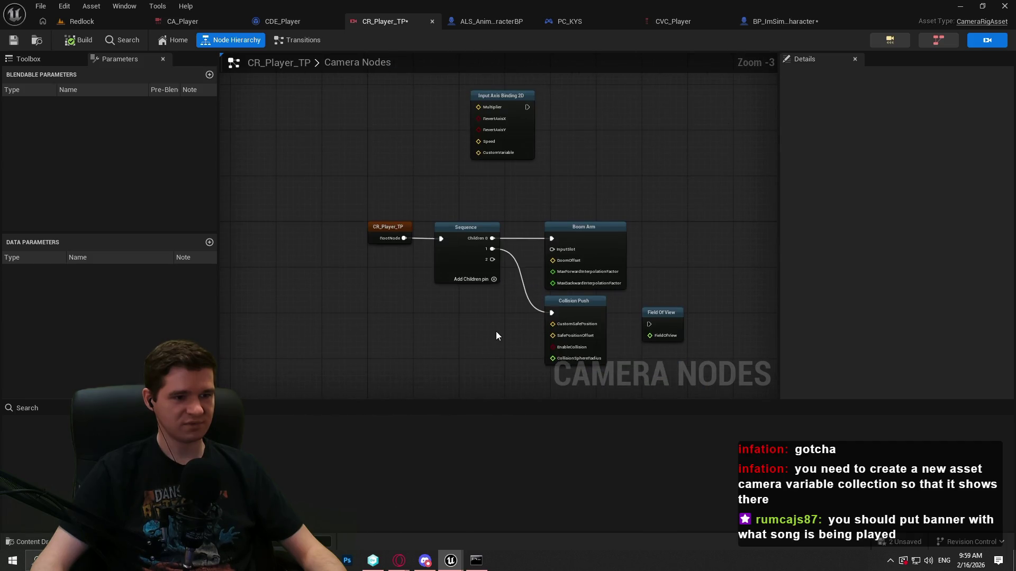
{"action": "left_click_drag", "start_coordinate": [496, 331], "coordinate": [365, 217]}
{"action": "left_click_drag", "start_coordinate": [454, 254], "coordinate": [404, 255]}
{"action": "left_click", "coordinate": [515, 227]}
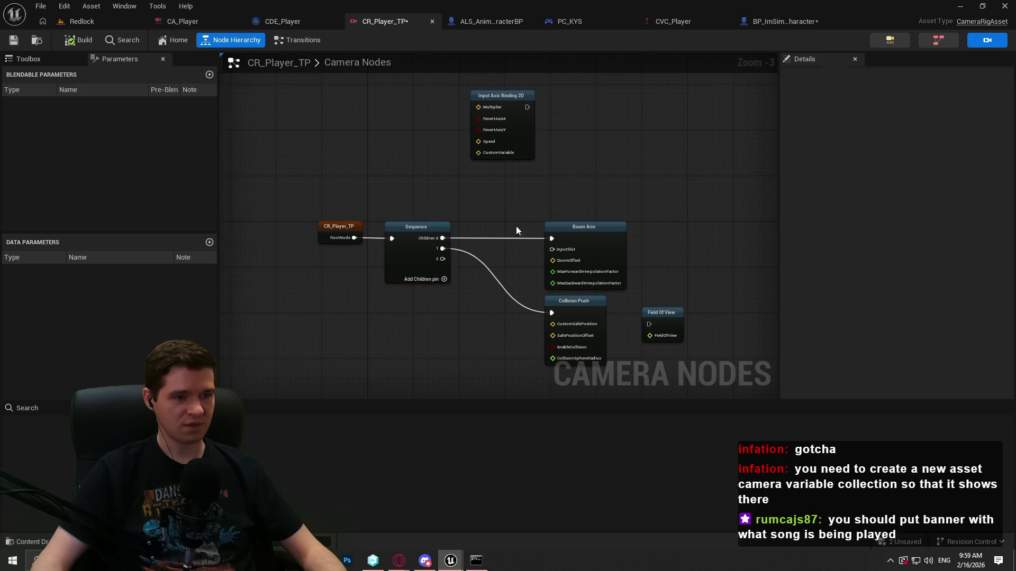
{"action": "scroll", "coordinate": [527, 214], "scroll_direction": "up", "scroll_amount": 3}
Select the Input Axis Binding 2D node and expand its Clamp X settings.
{"action": "left_click", "coordinate": [498, 148]}
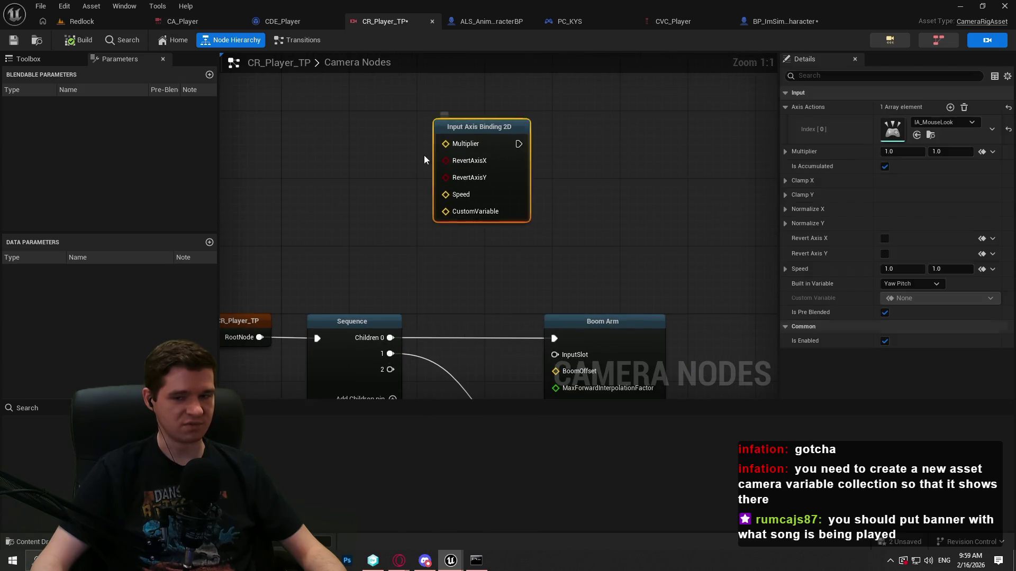
{"action": "key", "text": "ctrl+z"}
{"action": "key", "text": "ctrl+z"}
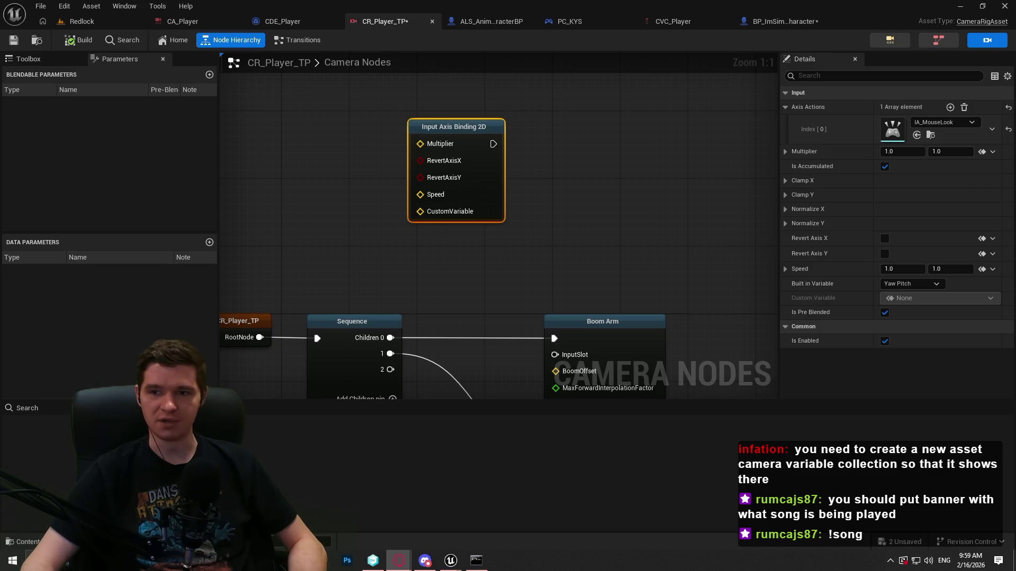
{"action": "left_click", "coordinate": [717, 161]}
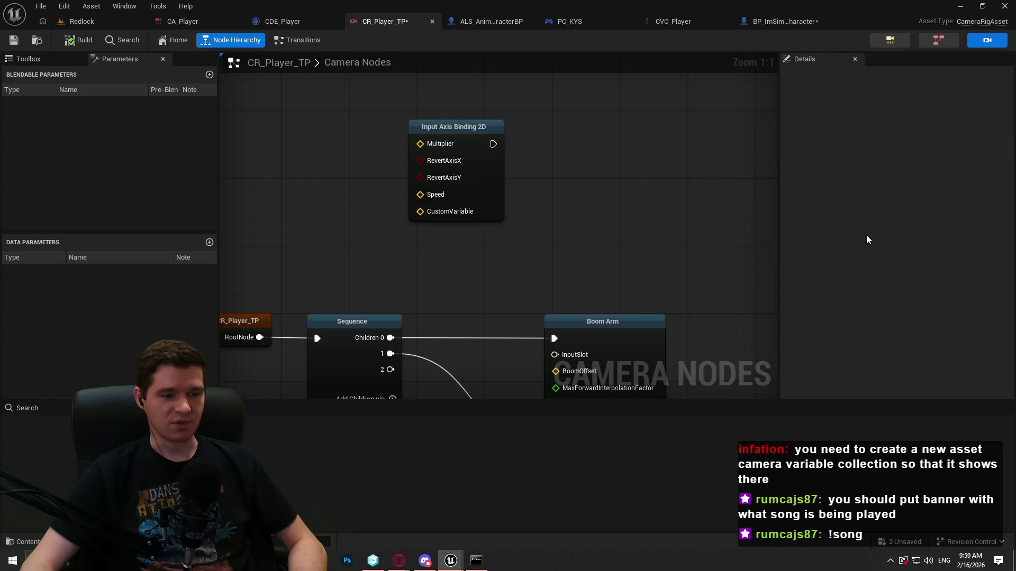
{"action": "left_click", "coordinate": [489, 166]}
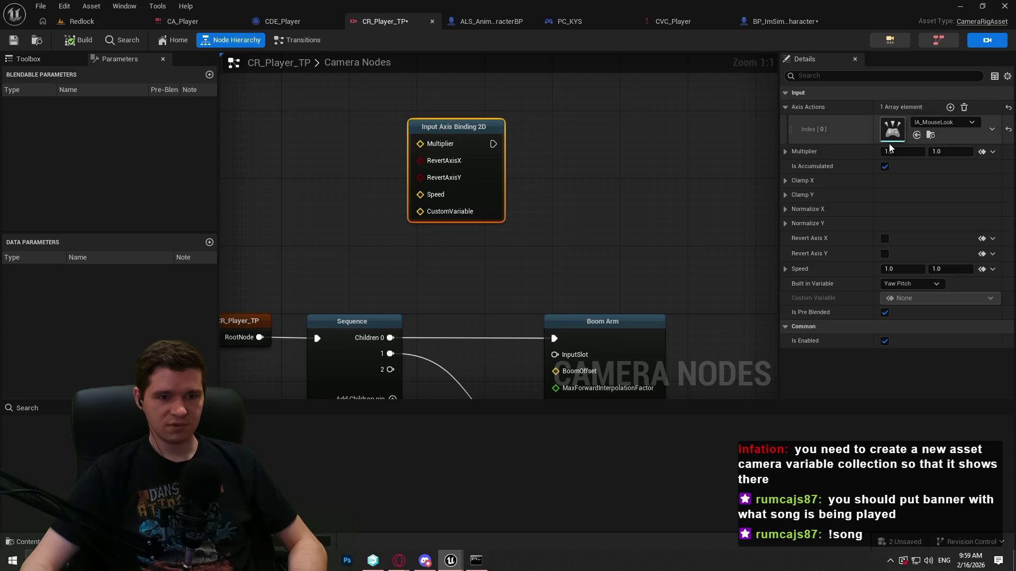
{"action": "left_click", "coordinate": [788, 184]}
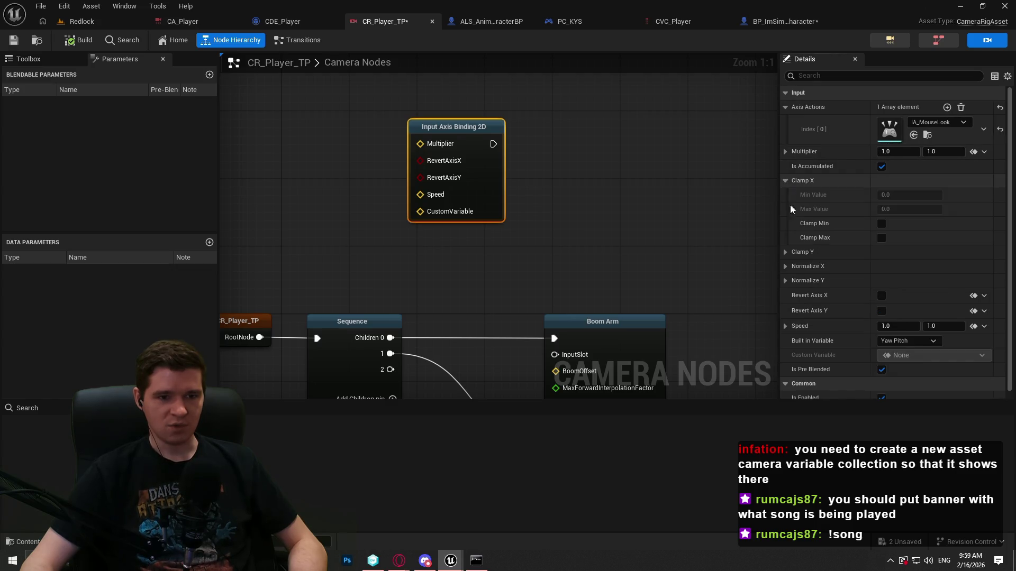
Expand the Clamp Y, Normalize X and Normalize Y settings of Input Axis Binding 2D.
{"action": "left_click", "coordinate": [786, 252]}
{"action": "scroll", "coordinate": [843, 249], "scroll_direction": "down", "scroll_amount": 3}
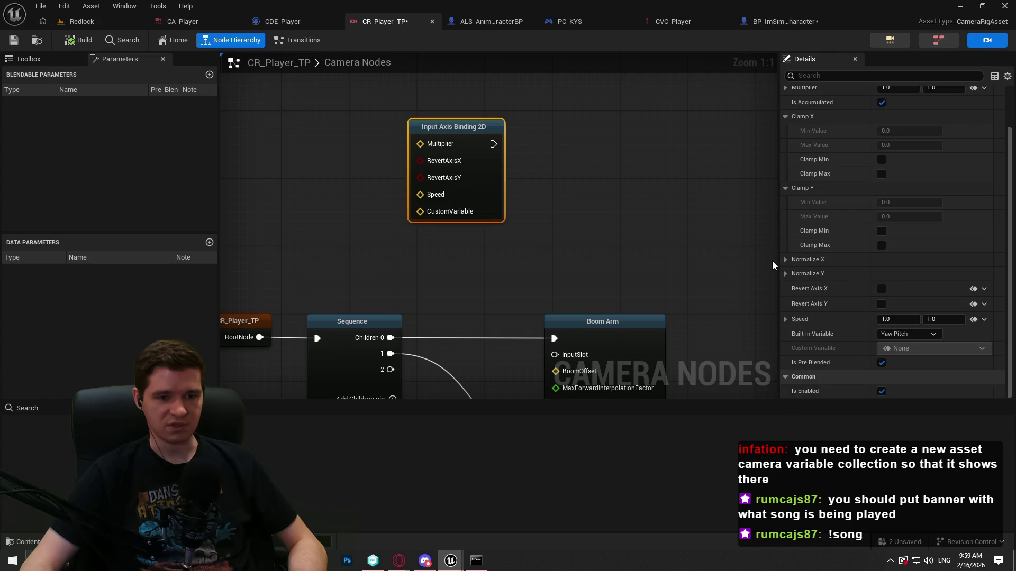
{"action": "left_click", "coordinate": [786, 259]}
{"action": "left_click", "coordinate": [786, 302]}
{"action": "scroll", "coordinate": [868, 274], "scroll_direction": "up", "scroll_amount": 2}
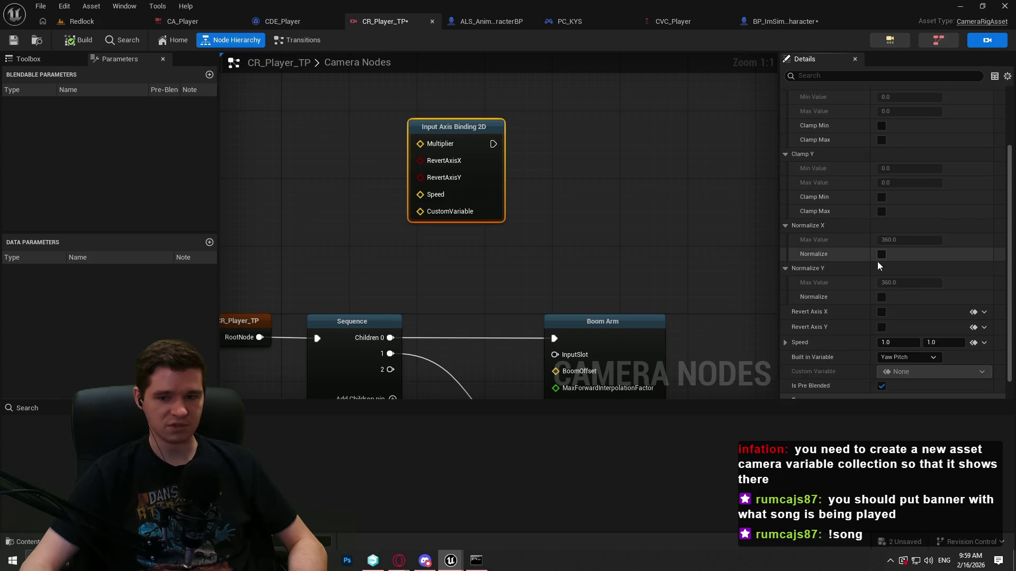
{"action": "scroll", "coordinate": [899, 200], "scroll_direction": "up", "scroll_amount": 2}
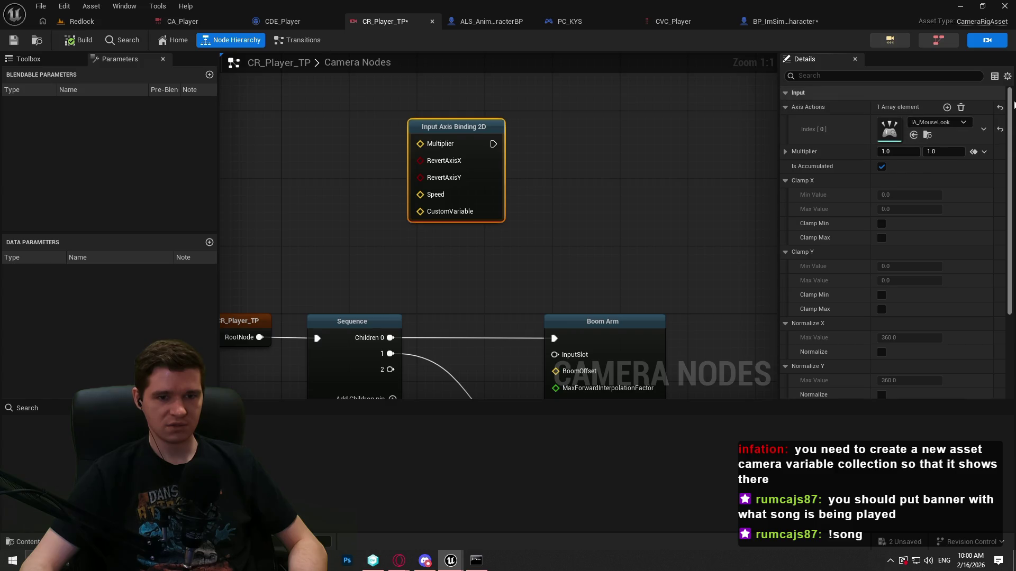
{"action": "mouse_move", "coordinate": [1008, 231]}
{"action": "left_mouse_down"}
{"action": "mouse_move", "coordinate": [1006, 303]}
{"action": "mouse_move", "coordinate": [1005, 227]}
{"action": "left_mouse_up"}
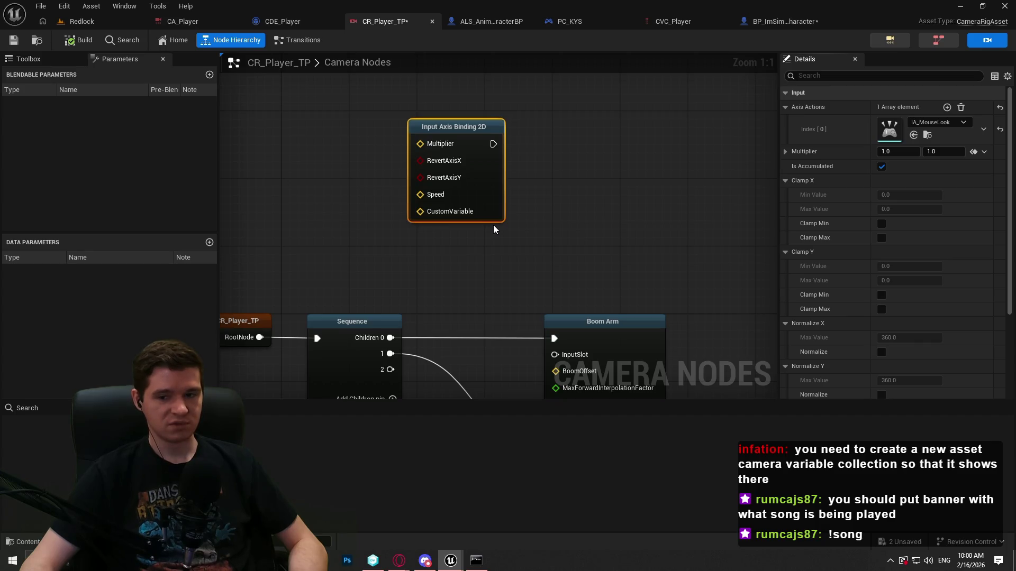
Nudge the Input Axis Binding 2D node up-left and open BP_ImSimBaseCharacter's input graph.
{"action": "left_click_drag", "start_coordinate": [510, 254], "coordinate": [580, 102]}
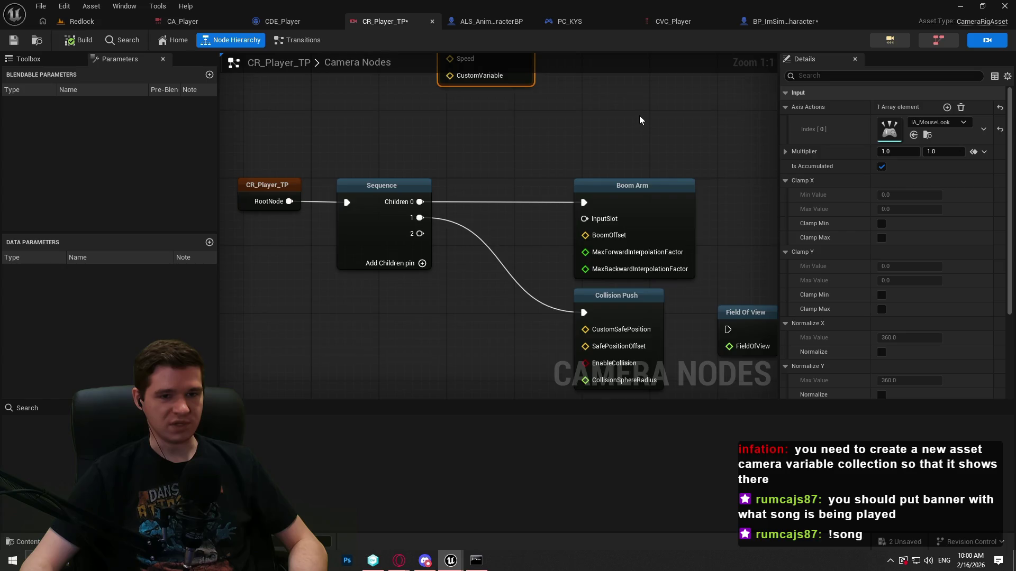
{"action": "left_click_drag", "start_coordinate": [639, 119], "coordinate": [618, 217]}
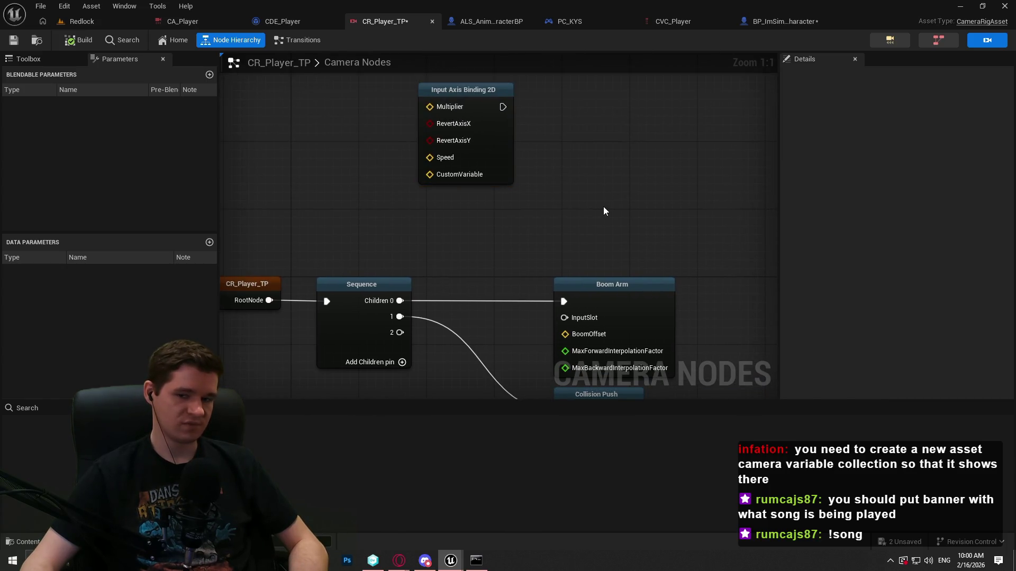
{"action": "mouse_move", "coordinate": [497, 156]}
{"action": "left_mouse_down"}
{"action": "mouse_move", "coordinate": [597, 171]}
{"action": "mouse_move", "coordinate": [489, 139]}
{"action": "mouse_move", "coordinate": [489, 148]}
{"action": "left_mouse_up"}
{"action": "left_click", "coordinate": [645, 154]}
{"action": "scroll", "coordinate": [641, 143], "scroll_direction": "down", "scroll_amount": 5}
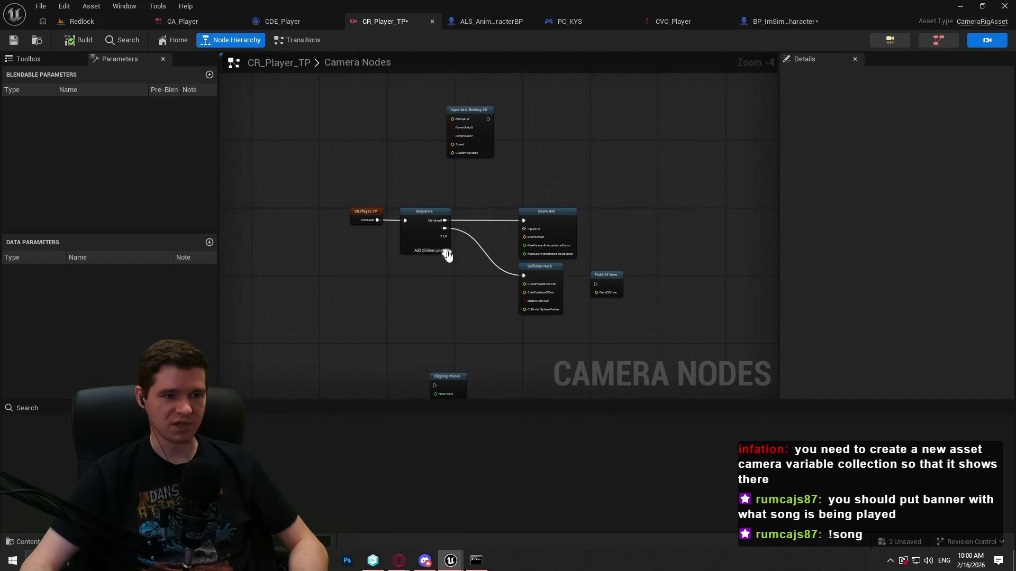
{"action": "left_click", "coordinate": [756, 22]}
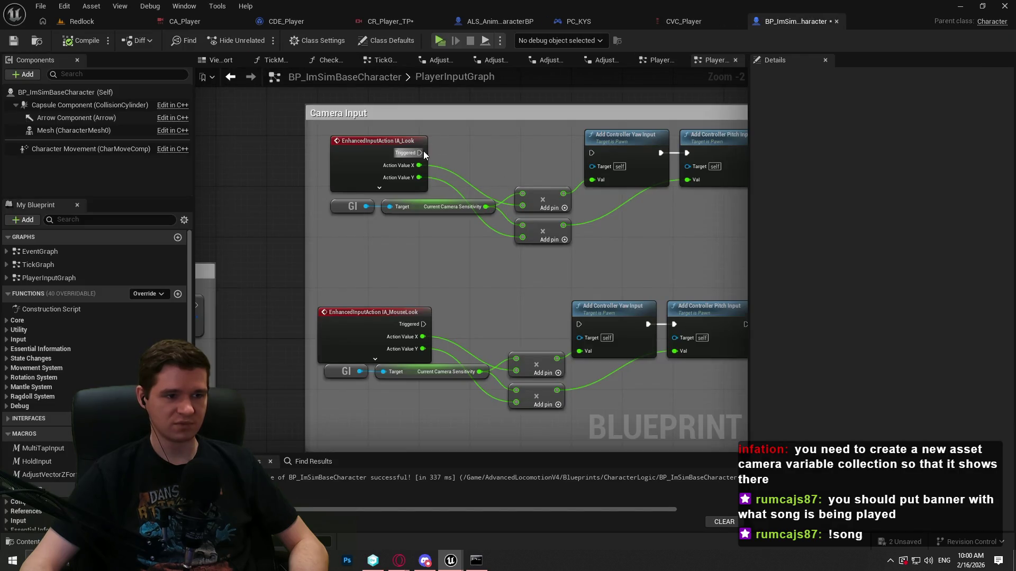
Reconnect IA_Look and IA_MouseLook Triggered outputs to Add Controller Yaw Input.
{"action": "left_click_drag", "start_coordinate": [423, 154], "coordinate": [592, 153]}
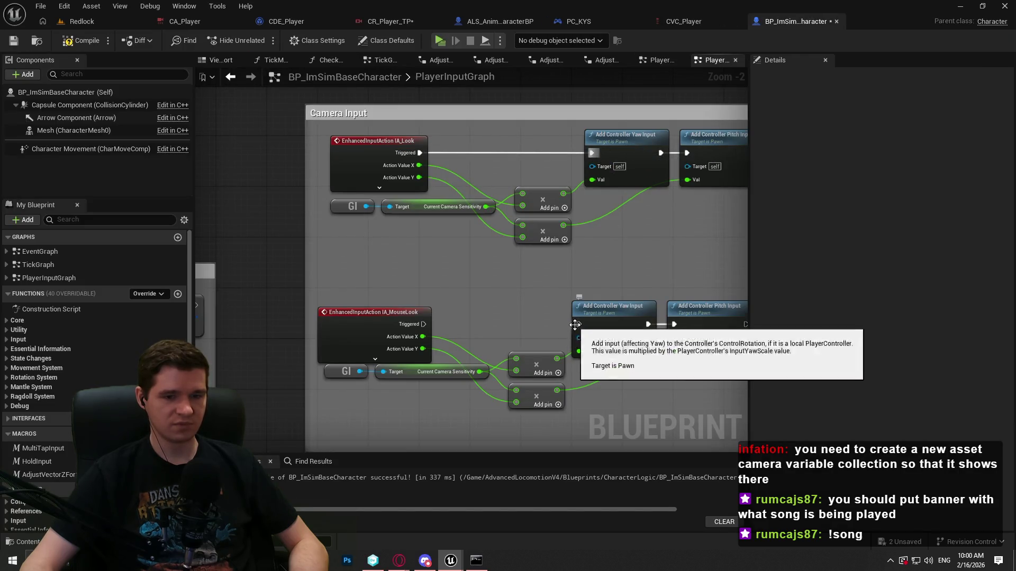
{"action": "left_click_drag", "start_coordinate": [423, 324], "coordinate": [579, 324]}
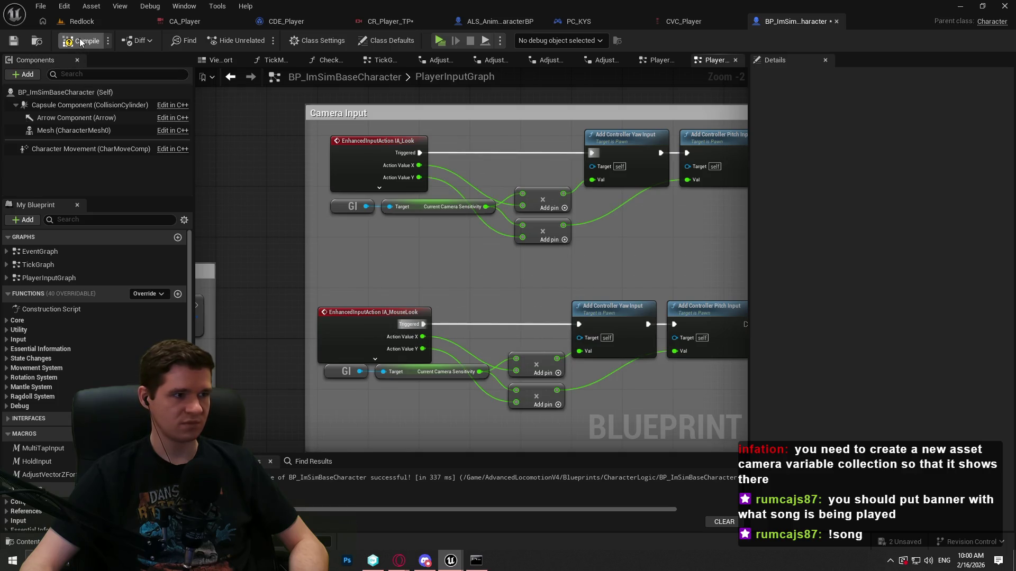
{"action": "left_click", "coordinate": [90, 22]}
In CR_Player_TP, select Input Axis Binding 2D and collapse Clamp X, Clamp Y and Normalize X.
{"action": "left_click", "coordinate": [412, 18]}
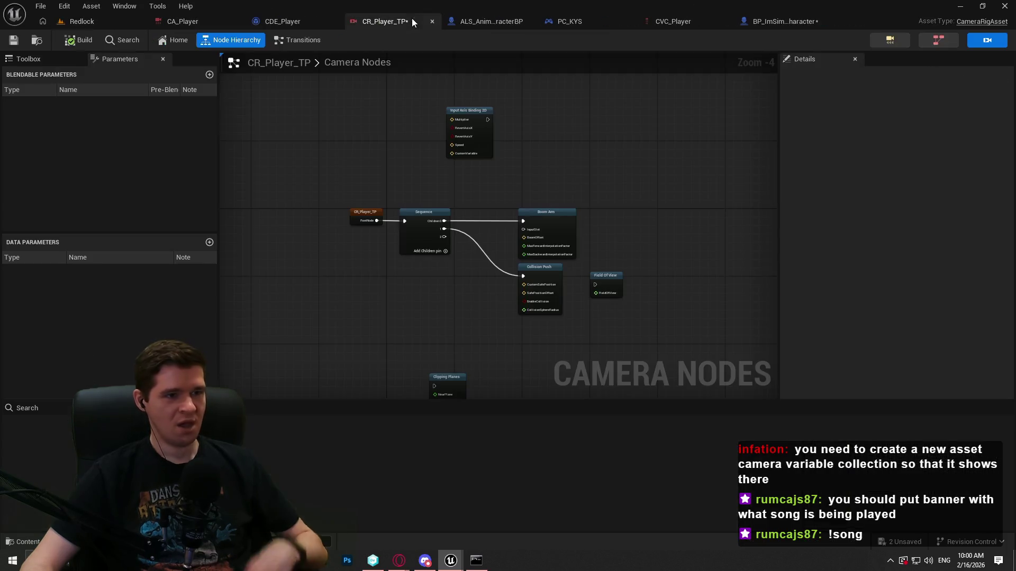
{"action": "left_click_drag", "start_coordinate": [562, 148], "coordinate": [563, 132]}
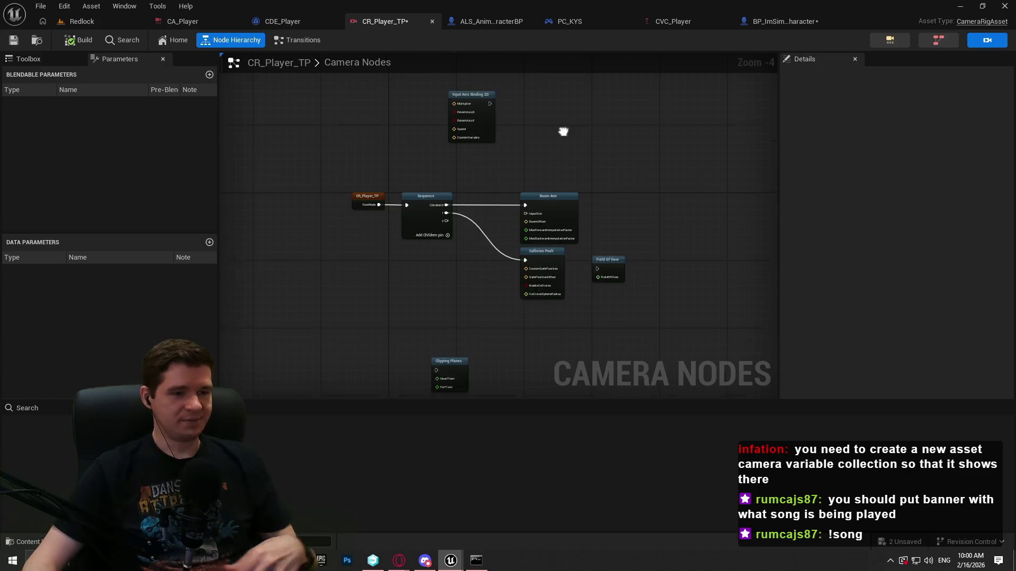
{"action": "scroll", "coordinate": [539, 154], "scroll_direction": "up", "scroll_amount": 4}
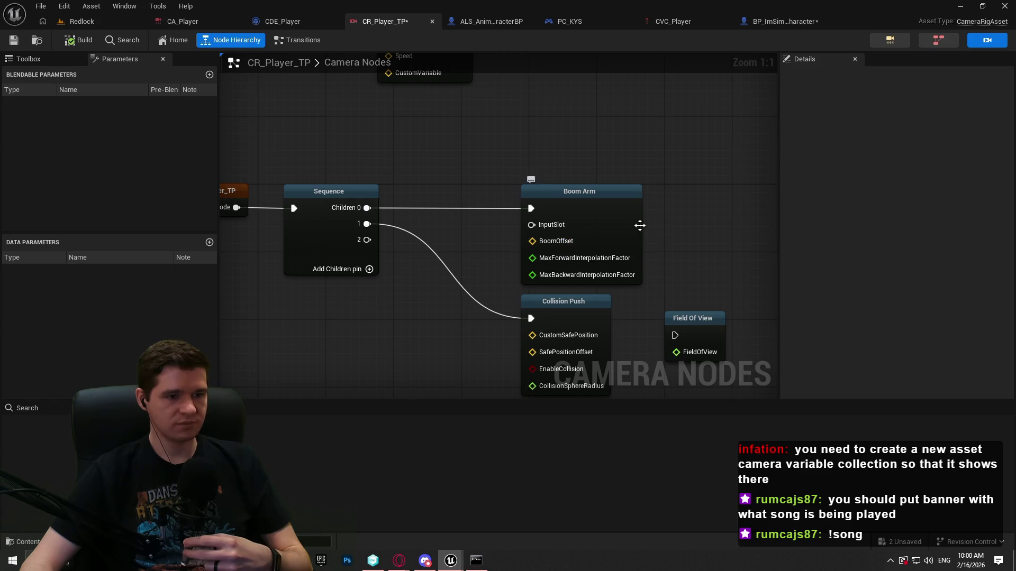
{"action": "left_click", "coordinate": [632, 225]}
{"action": "key", "text": "Escape"}
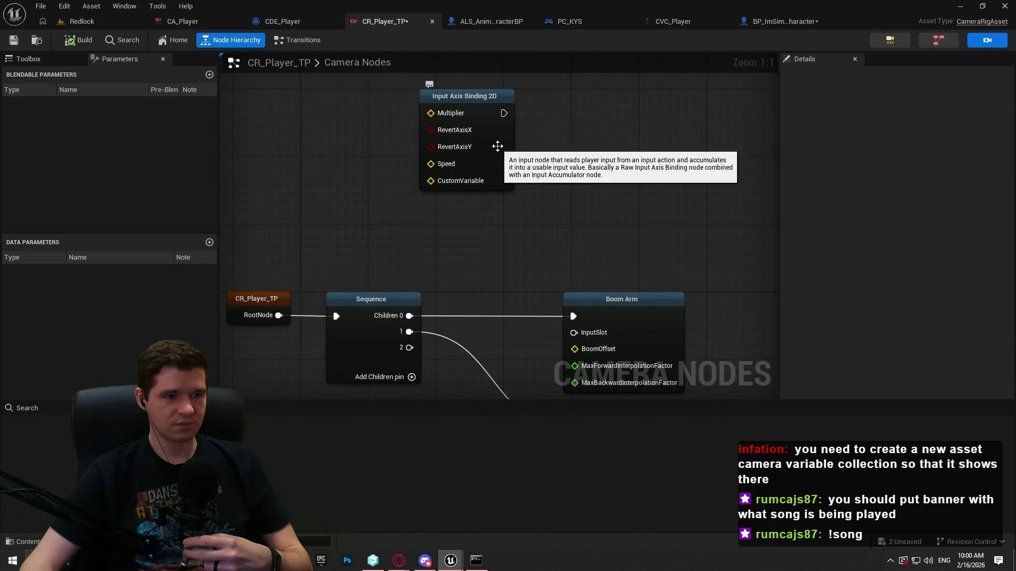
{"action": "left_click", "coordinate": [498, 146]}
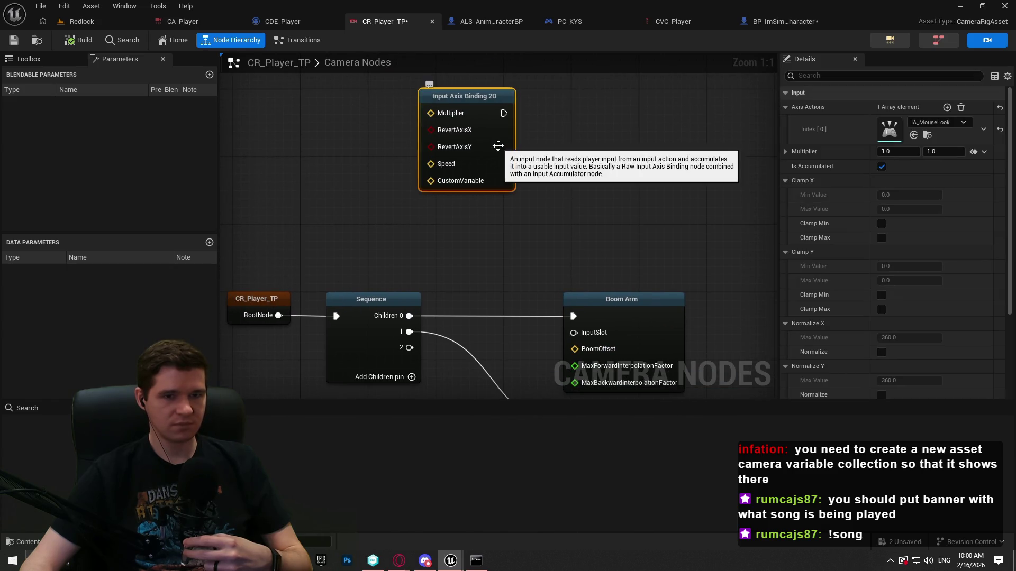
{"action": "left_click", "coordinate": [785, 180]}
{"action": "left_click", "coordinate": [784, 194]}
{"action": "left_click", "coordinate": [785, 209]}
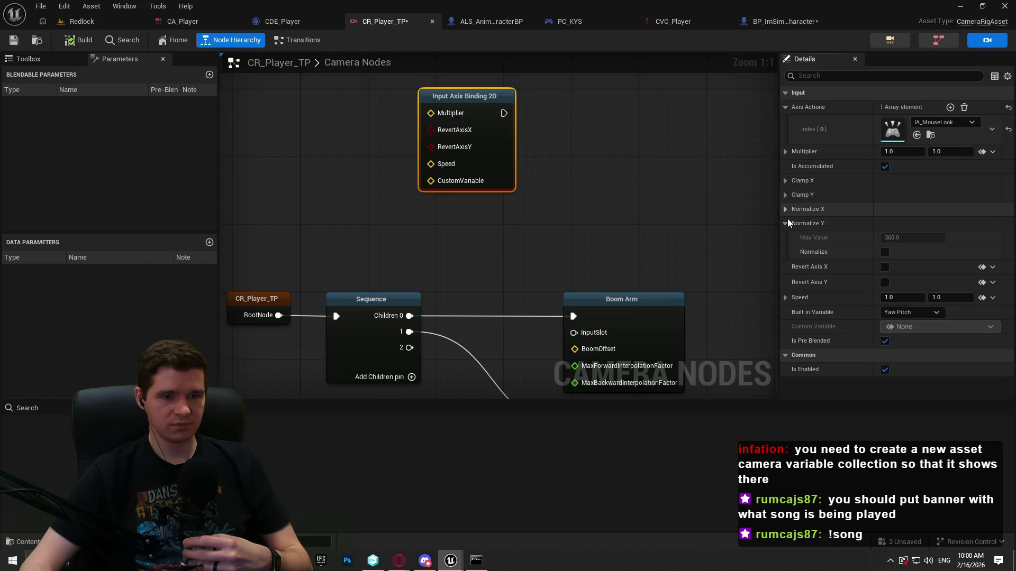
{"action": "left_click", "coordinate": [784, 223]}
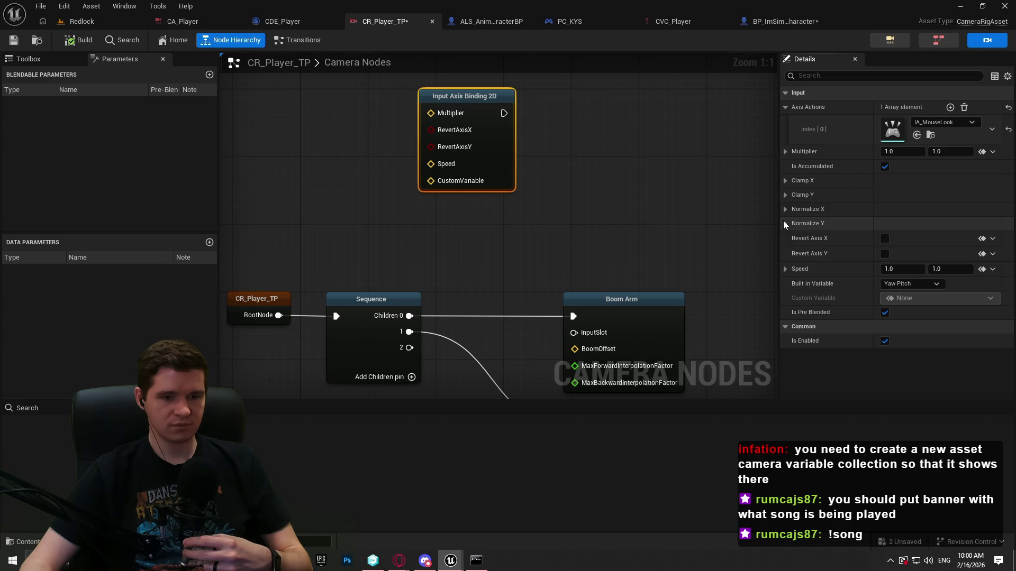
{"action": "left_click", "coordinate": [895, 284]}
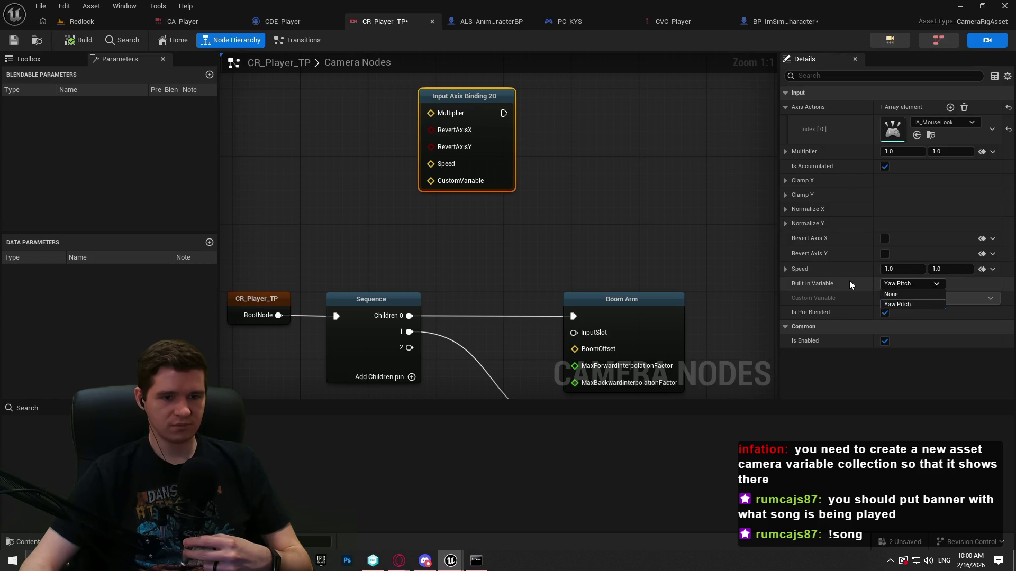
{"action": "left_click", "coordinate": [831, 285]}
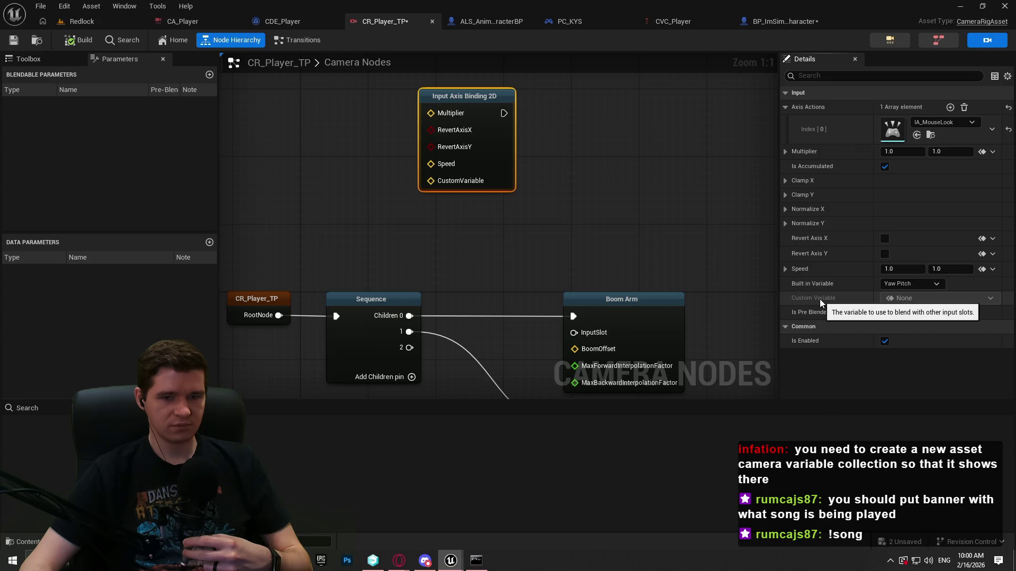
{"action": "left_click", "coordinate": [908, 285]}
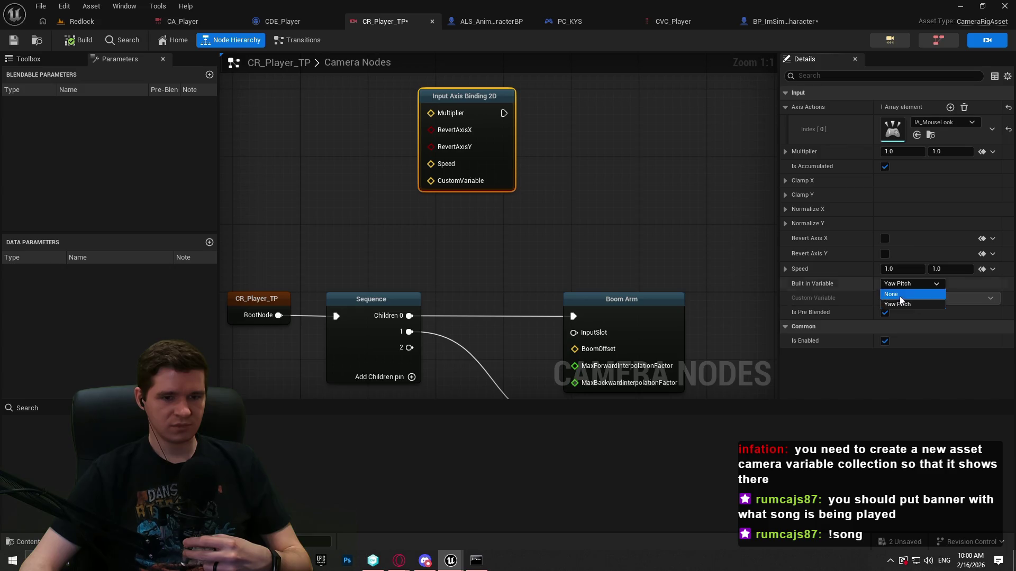
{"action": "left_click", "coordinate": [905, 295]}
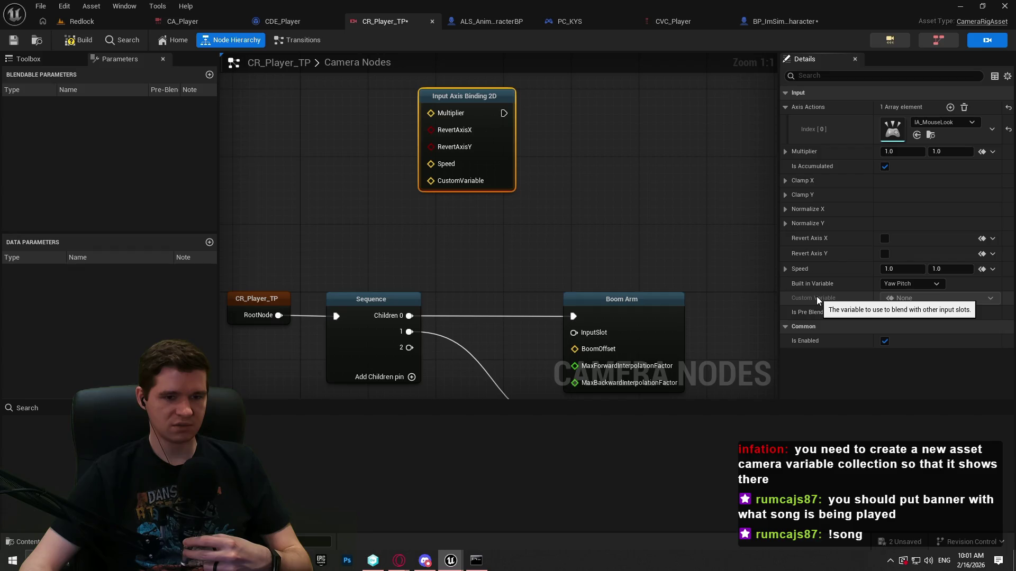
{"action": "left_click", "coordinate": [557, 119]}
{"action": "left_click_drag", "start_coordinate": [638, 227], "coordinate": [633, 136]}
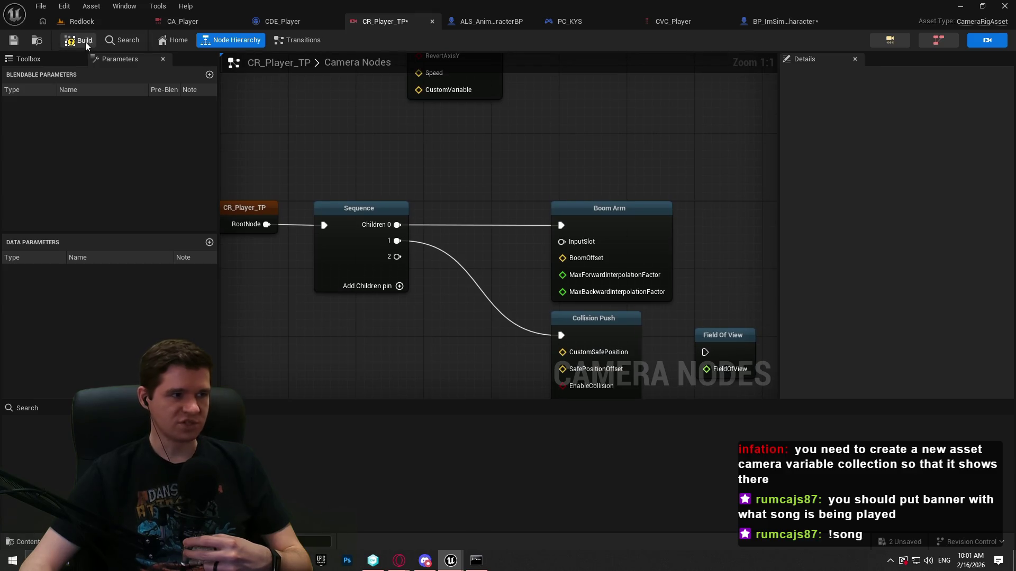
{"action": "mouse_move", "coordinate": [410, 555]}
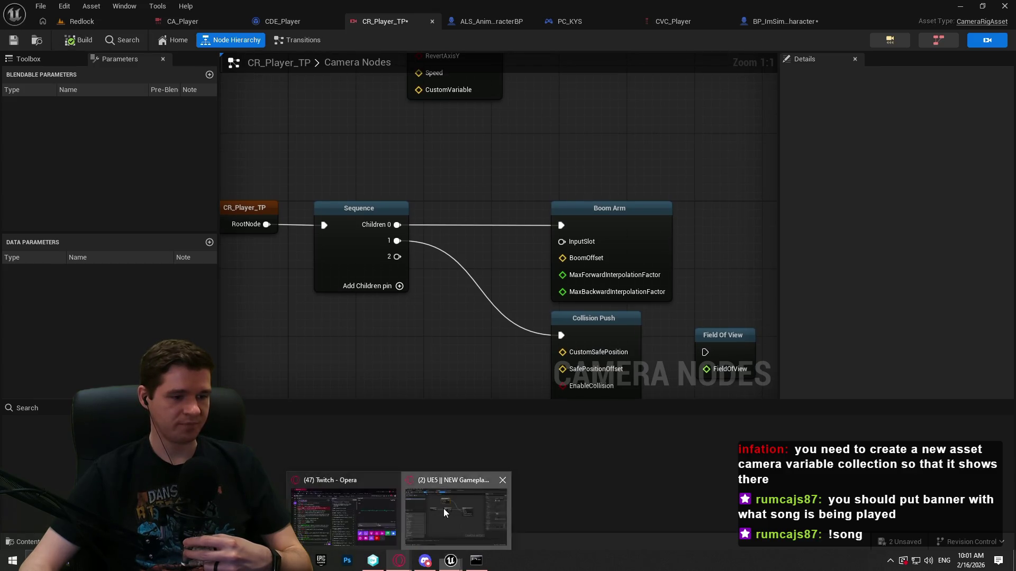
Watch the YouTube tutorial, pausing and seeking to its camera node graph.
{"action": "left_click", "coordinate": [443, 509]}
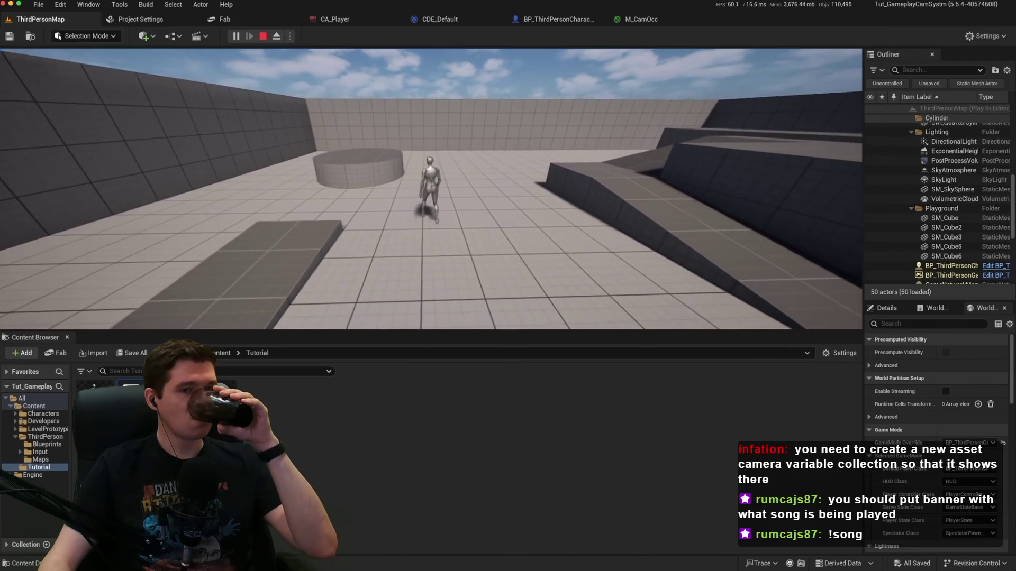
{"action": "key", "text": "space"}
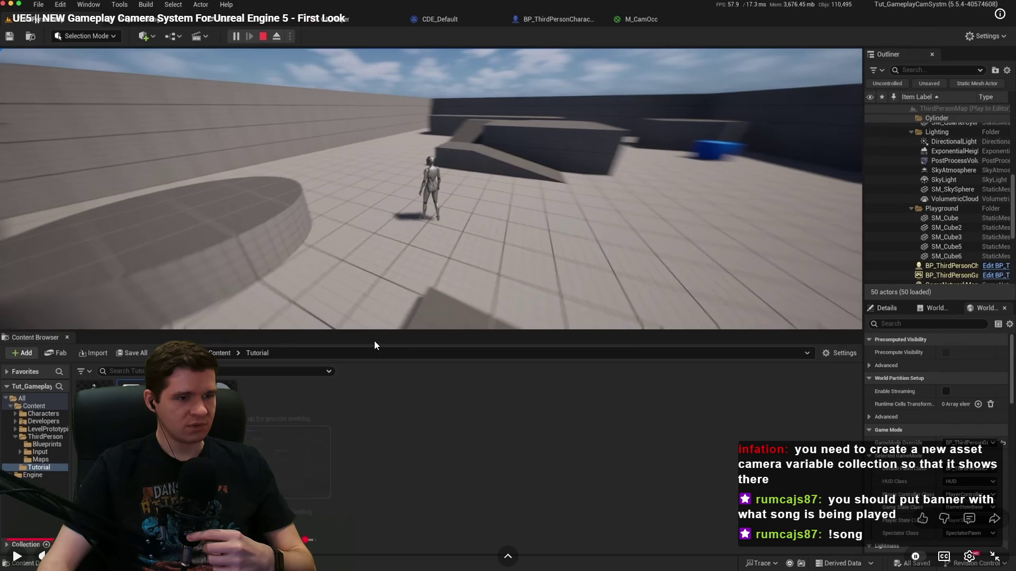
{"action": "left_click", "coordinate": [394, 283]}
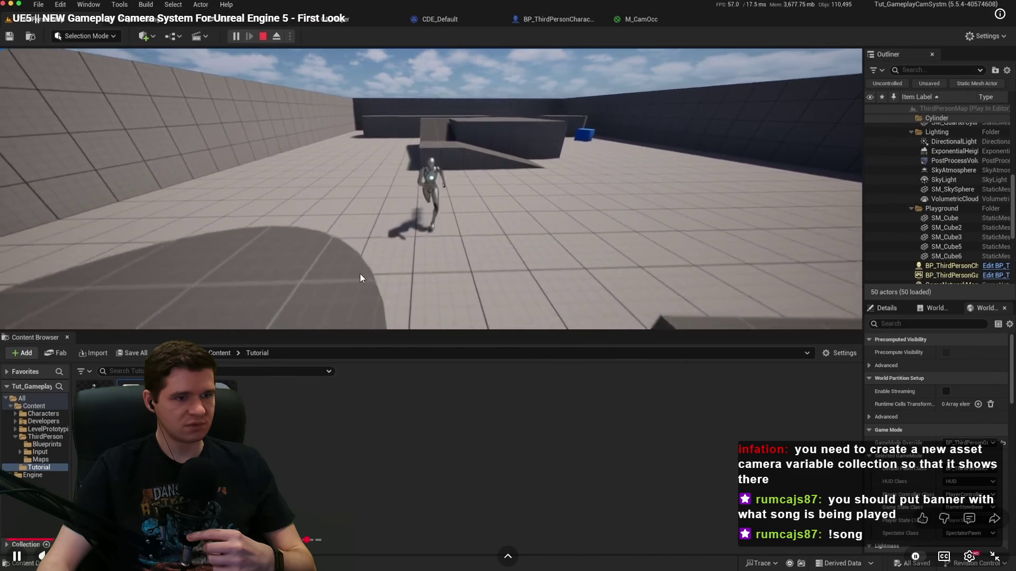
{"action": "left_click", "coordinate": [308, 499]}
{"action": "left_click_drag", "start_coordinate": [307, 539], "coordinate": [308, 539]}
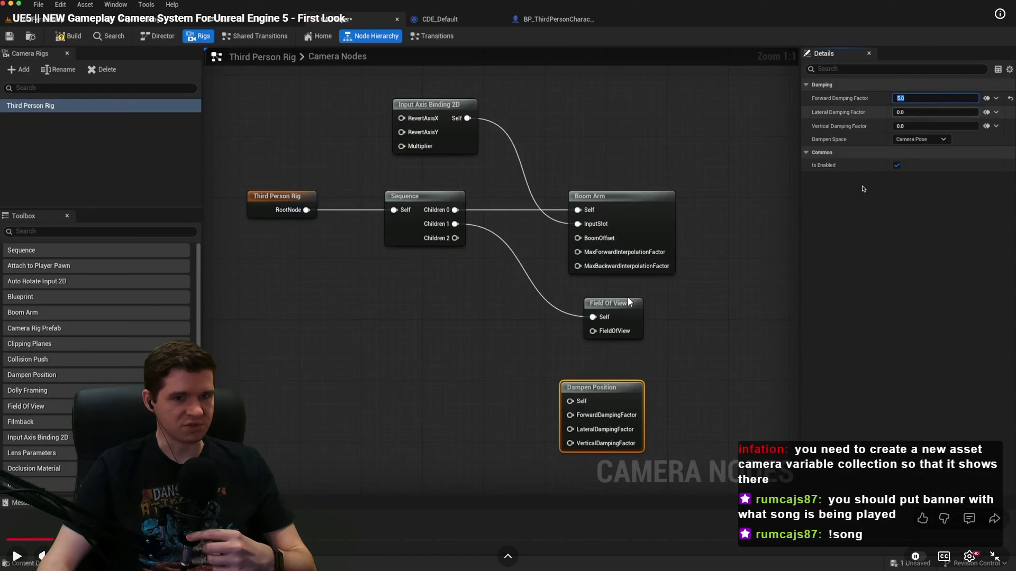
{"action": "key", "text": "space"}
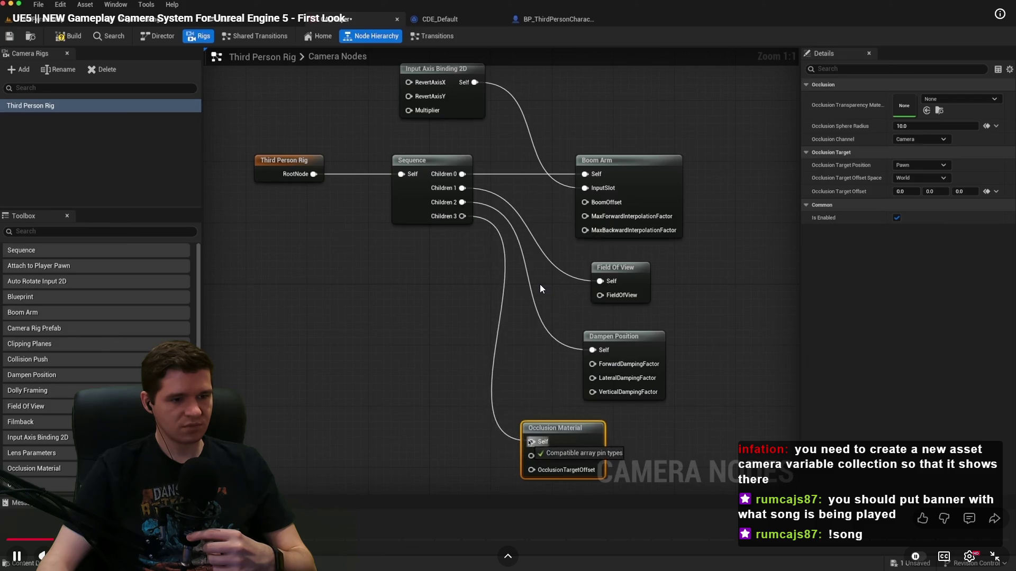
{"action": "key", "text": "space"}
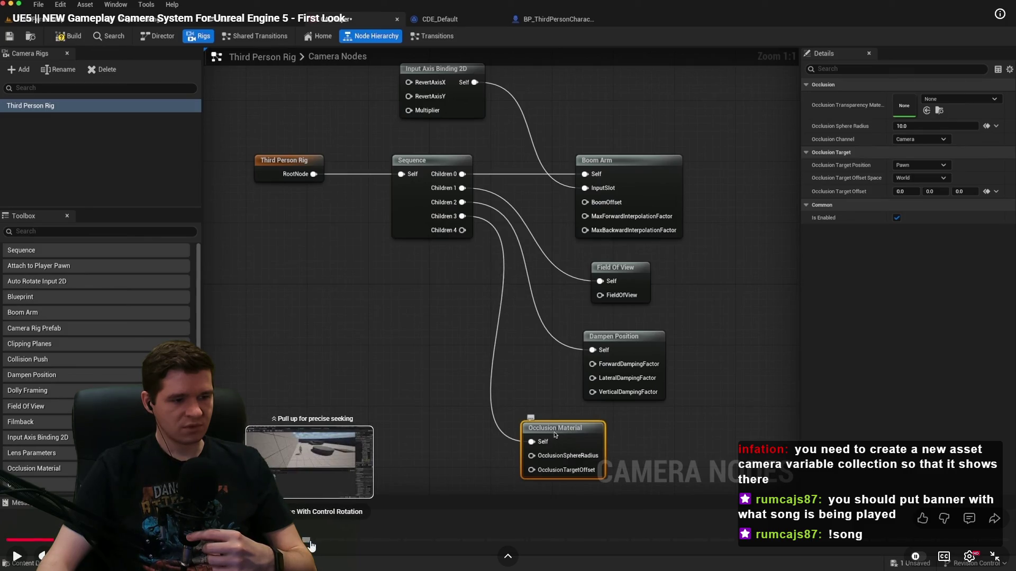
{"action": "left_click", "coordinate": [311, 546]}
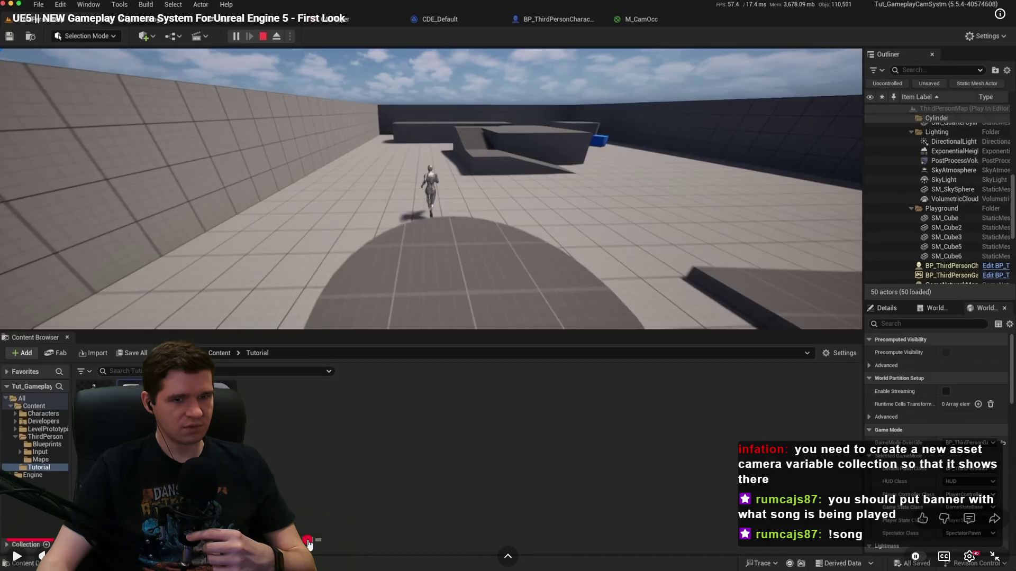
Replay a later part of the tutorial fullscreen, then pause and exit fullscreen.
{"action": "left_click", "coordinate": [994, 562]}
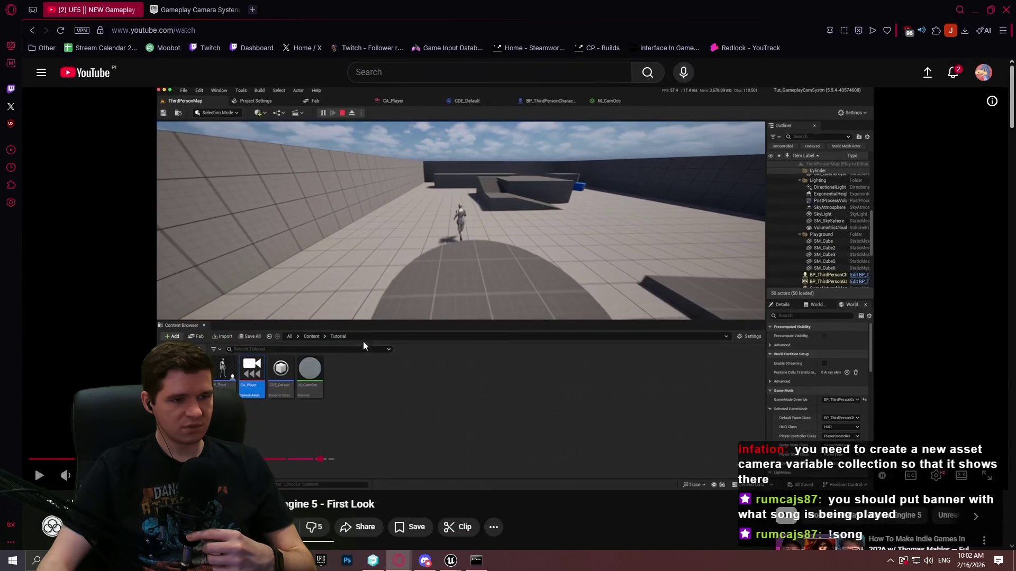
{"action": "left_click", "coordinate": [986, 475]}
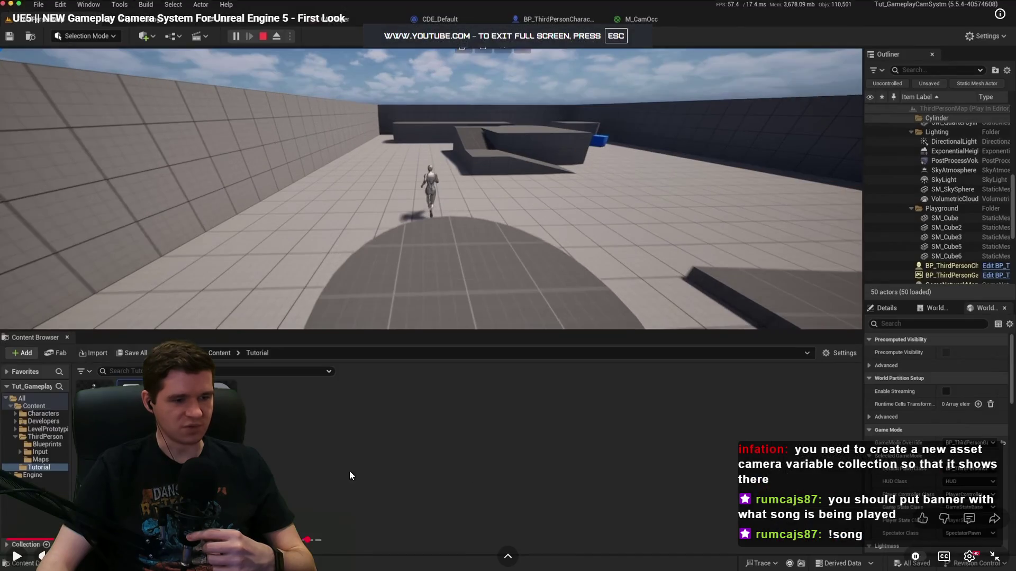
{"action": "left_click", "coordinate": [306, 543]}
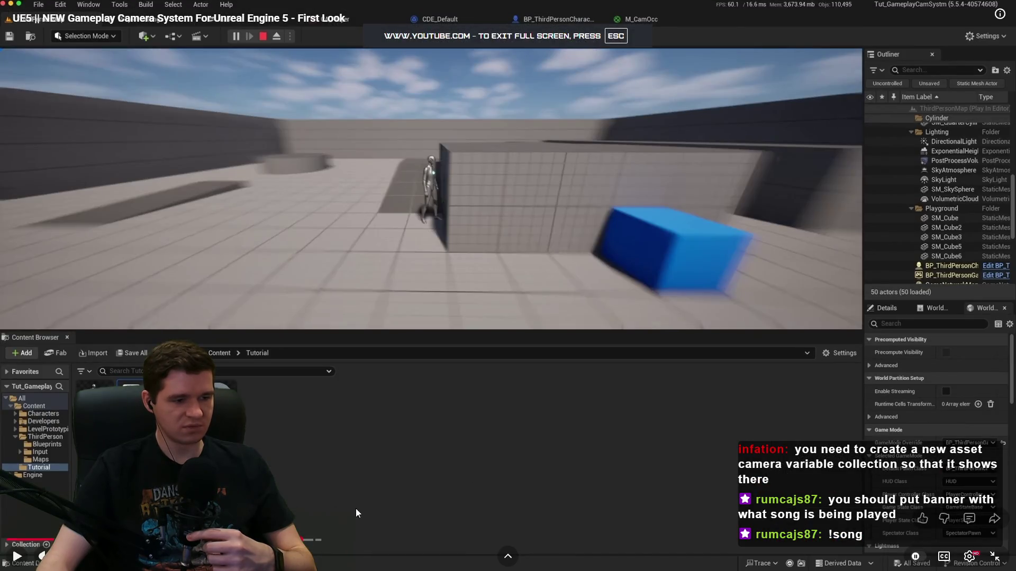
{"action": "left_click", "coordinate": [770, 291]}
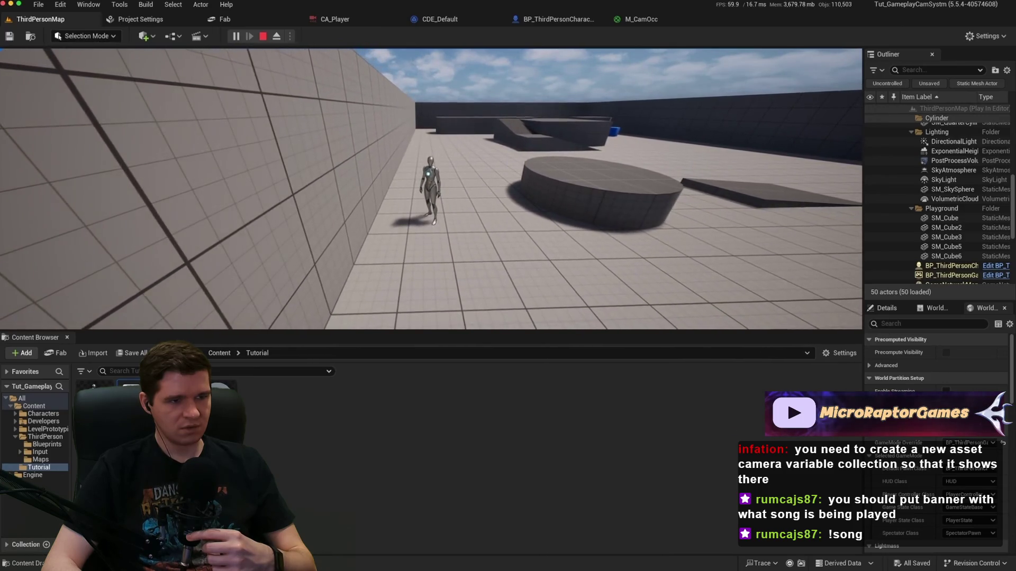
{"action": "left_click", "coordinate": [229, 192]}
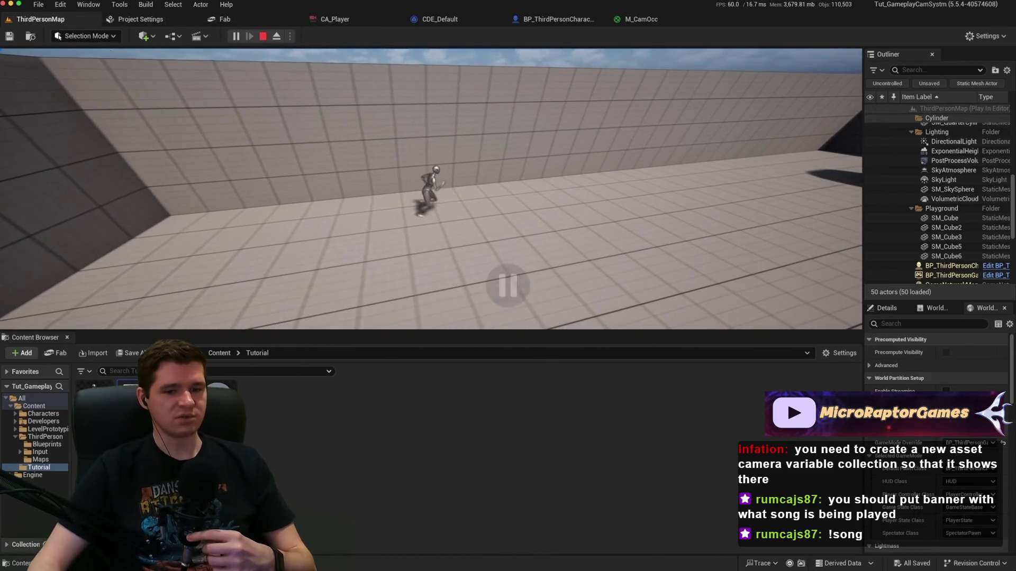
{"action": "left_click", "coordinate": [995, 557]}
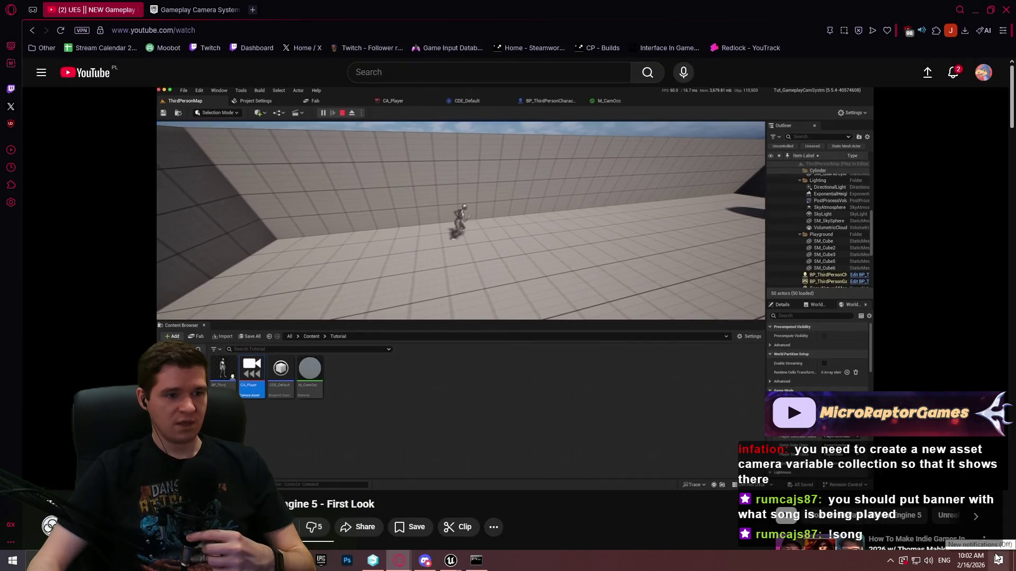
Return to Unreal's CR_Player_TP graph and bring the Clipping Planes node into view.
{"action": "mouse_move", "coordinate": [451, 561]}
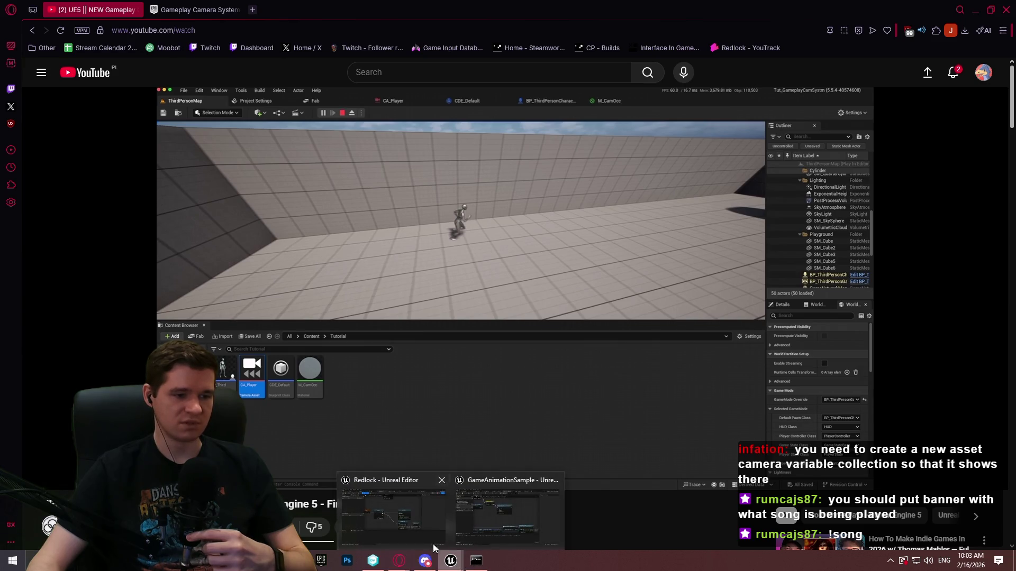
{"action": "left_click", "coordinate": [417, 531]}
{"action": "left_click_drag", "start_coordinate": [680, 284], "coordinate": [645, 127]}
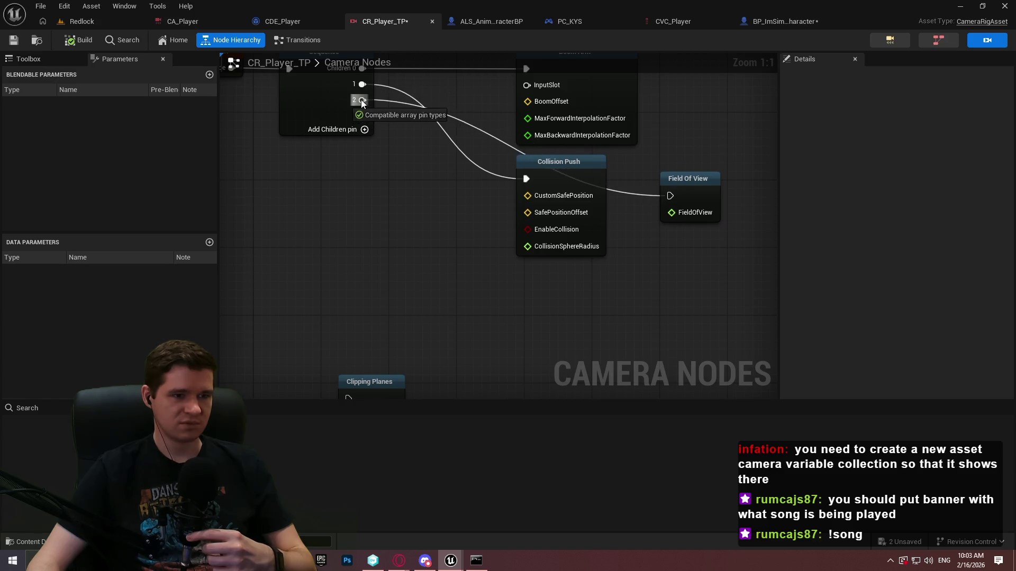
Place Field Of View below Collision Push and wire it to Sequence child 3.
{"action": "left_click_drag", "start_coordinate": [680, 174], "coordinate": [542, 270]}
{"action": "mouse_move", "coordinate": [479, 310]}
{"action": "left_mouse_down"}
{"action": "mouse_move", "coordinate": [469, 62]}
{"action": "mouse_move", "coordinate": [472, 225]}
{"action": "mouse_move", "coordinate": [401, 257]}
{"action": "left_mouse_up"}
{"action": "left_click", "coordinate": [360, 262]}
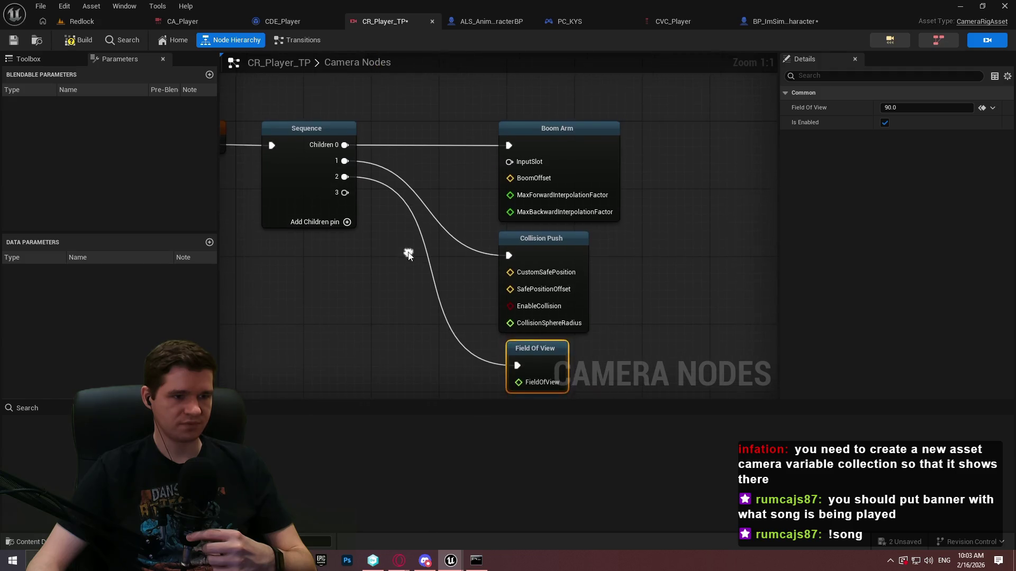
{"action": "left_click_drag", "start_coordinate": [356, 209], "coordinate": [346, 170]}
{"action": "left_click_drag", "start_coordinate": [393, 239], "coordinate": [393, 240]}
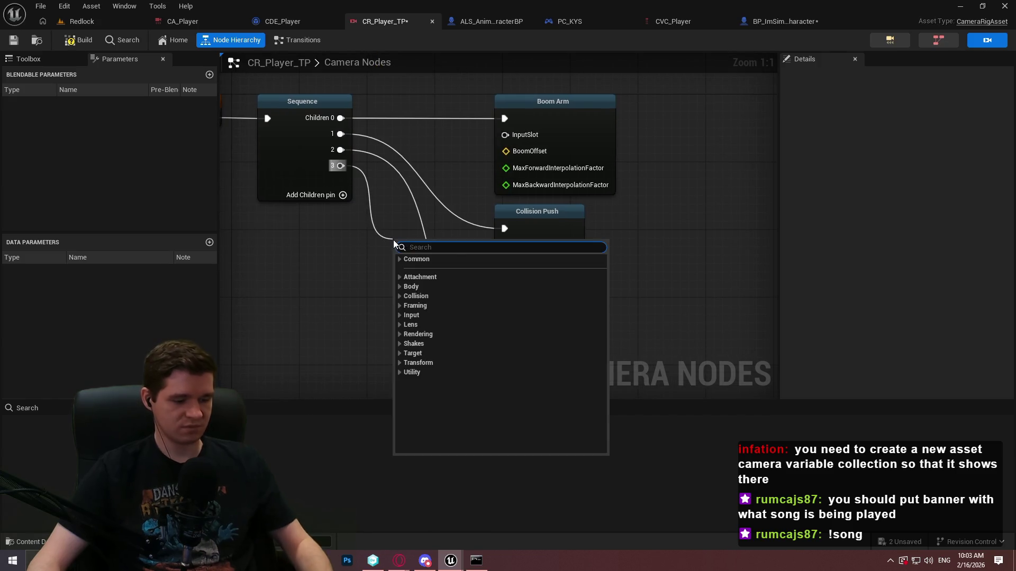
{"action": "type", "text": "input"}
{"action": "key", "text": "Escape"}
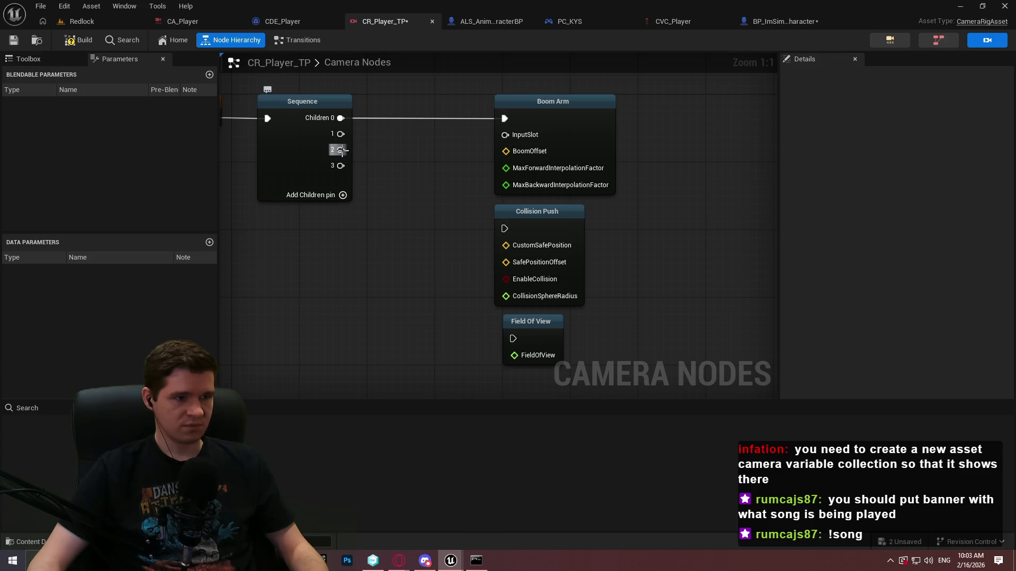
{"action": "left_click_drag", "start_coordinate": [341, 166], "coordinate": [513, 339]}
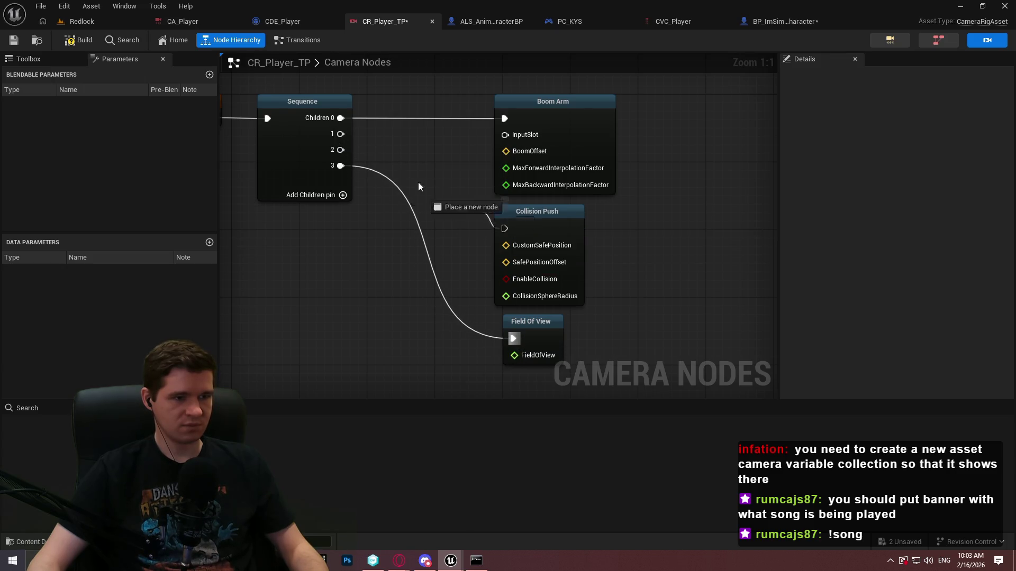
Move Collision Push lower and add a Dampen Position node on Sequence child 1.
{"action": "left_click", "coordinate": [570, 286]}
{"action": "left_click_drag", "start_coordinate": [570, 286], "coordinate": [570, 411]}
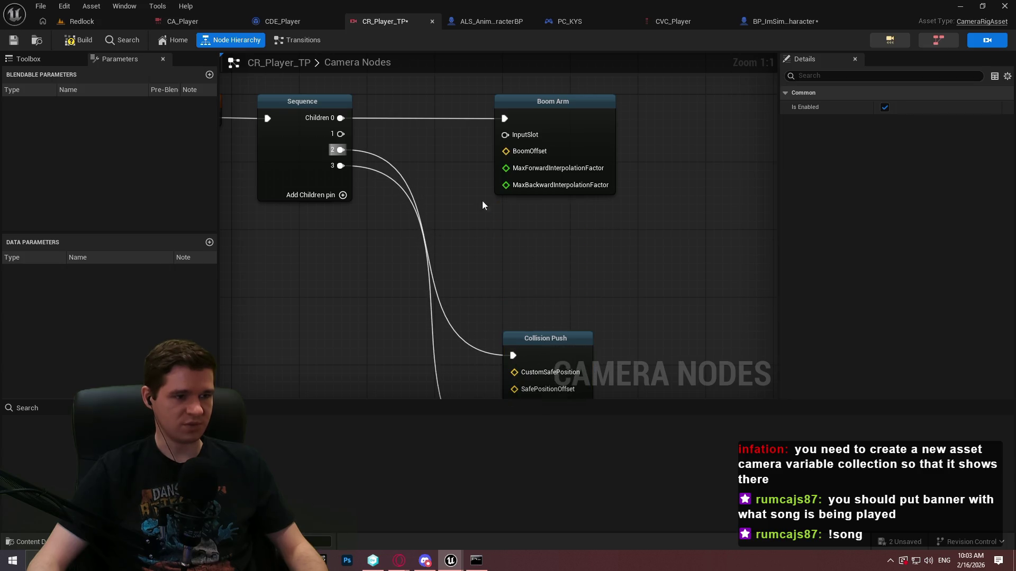
{"action": "left_click_drag", "start_coordinate": [341, 134], "coordinate": [501, 228]}
{"action": "type", "text": "damp"}
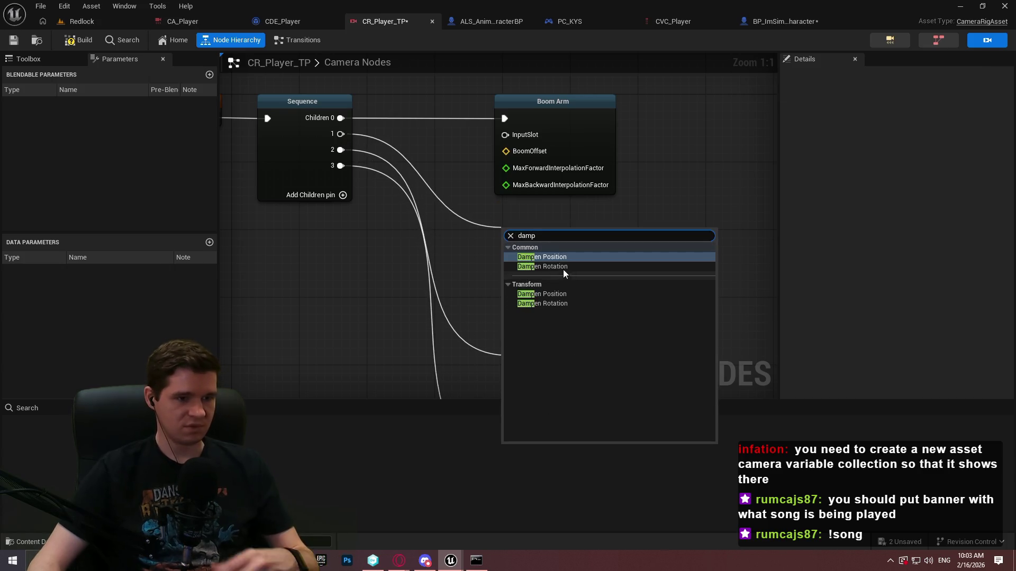
{"action": "left_click", "coordinate": [570, 259]}
{"action": "scroll", "coordinate": [539, 321], "scroll_direction": "down", "scroll_amount": 5}
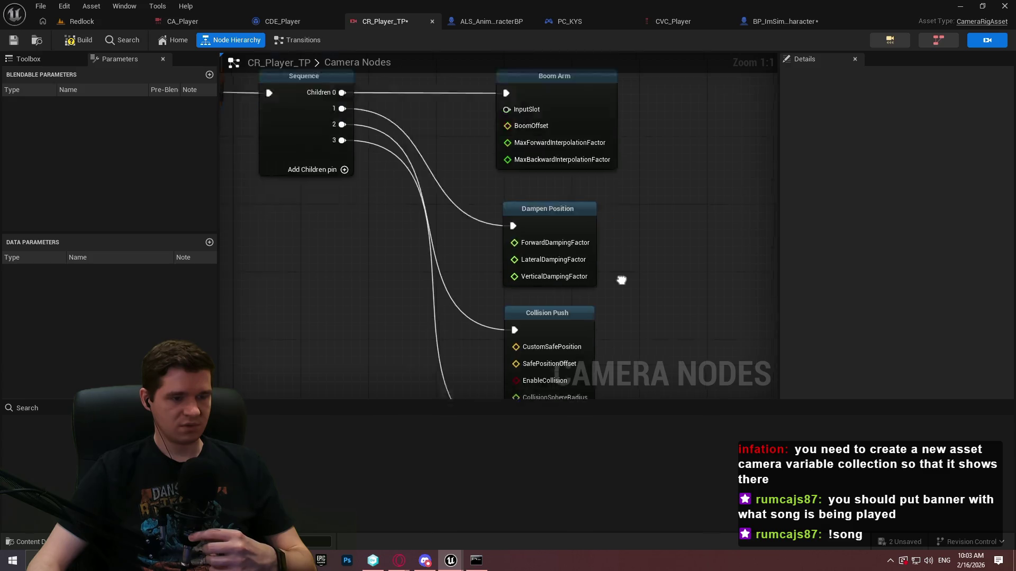
{"action": "left_click", "coordinate": [536, 80]}
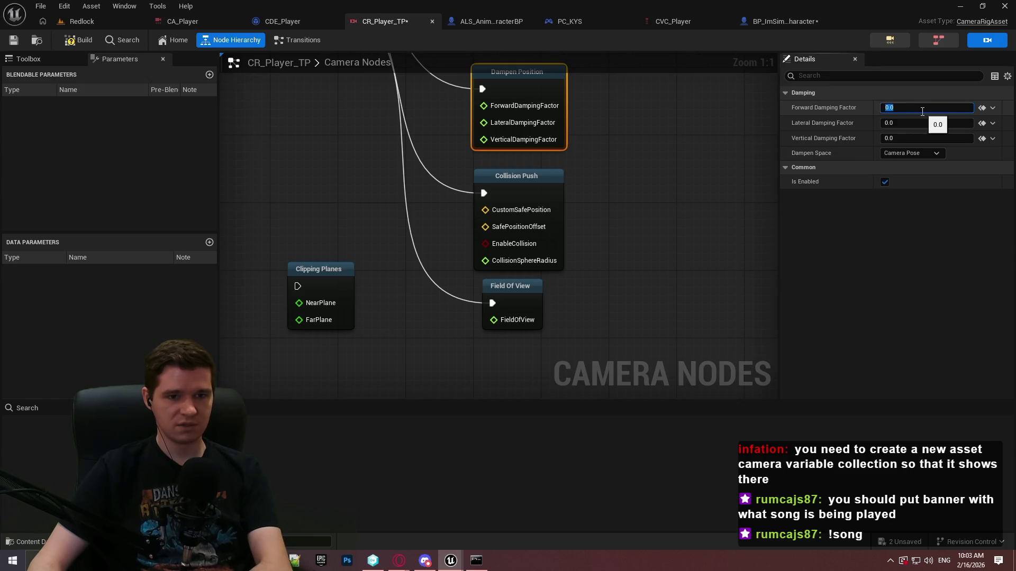
Nudge Field Of View lower and switch back to the Redlock level.
{"action": "left_click", "coordinate": [618, 192]}
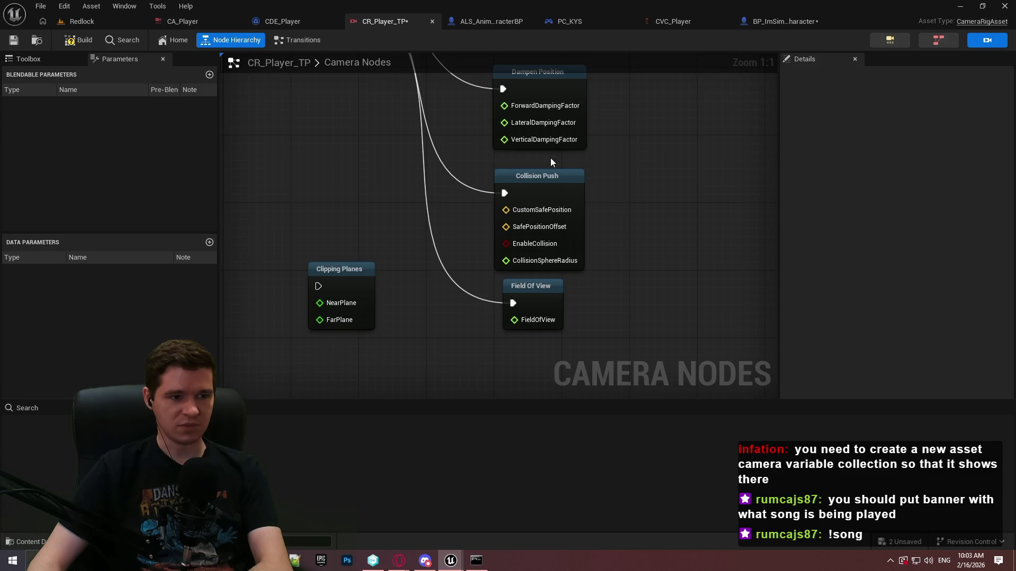
{"action": "left_click_drag", "start_coordinate": [541, 289], "coordinate": [535, 299]}
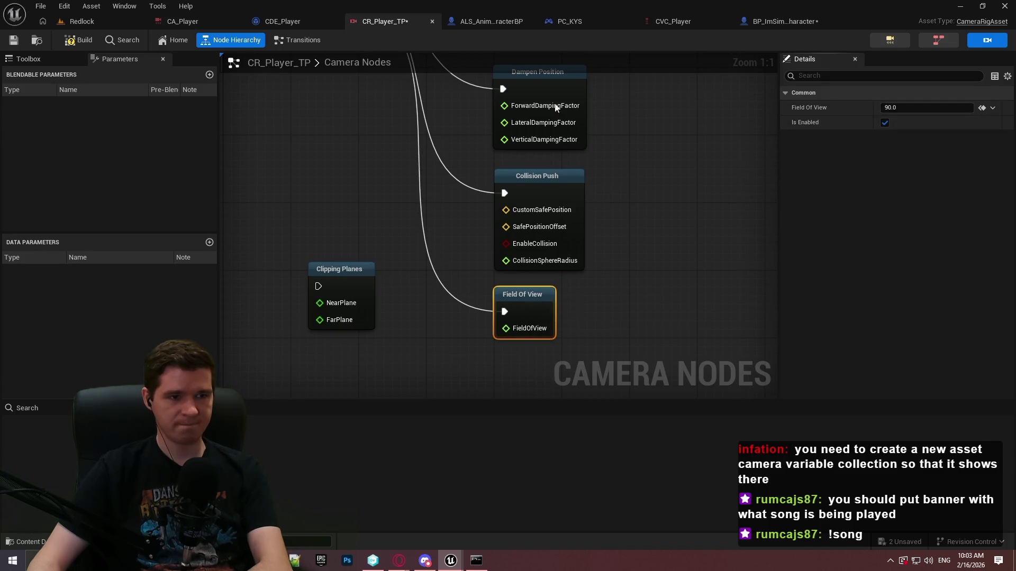
{"action": "left_click", "coordinate": [77, 21]}
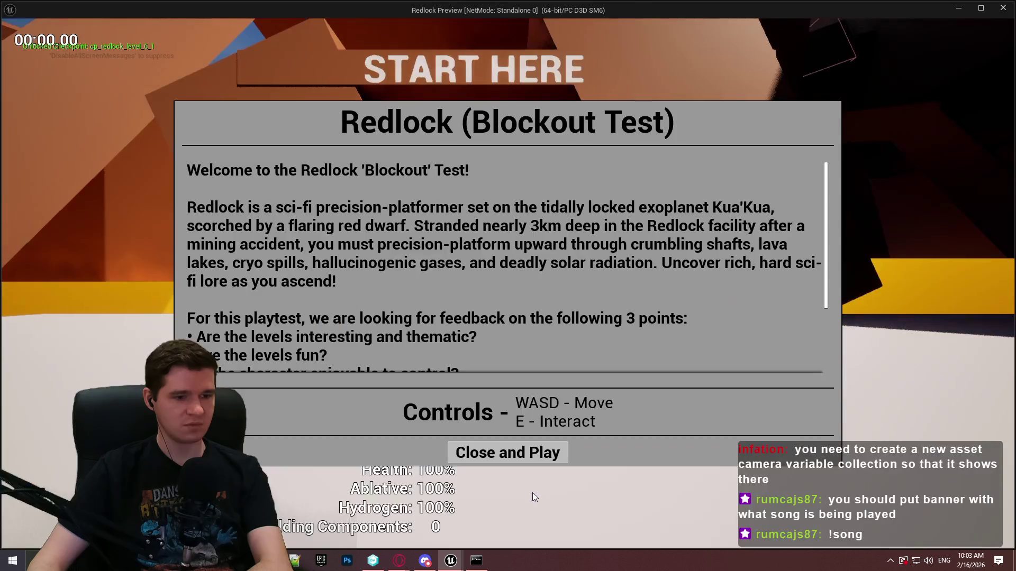
Launch the Redlock standalone preview and run the character past the red ball, swinging the camera.
{"action": "left_click", "coordinate": [508, 451]}
{"action": "key", "text": "w"}
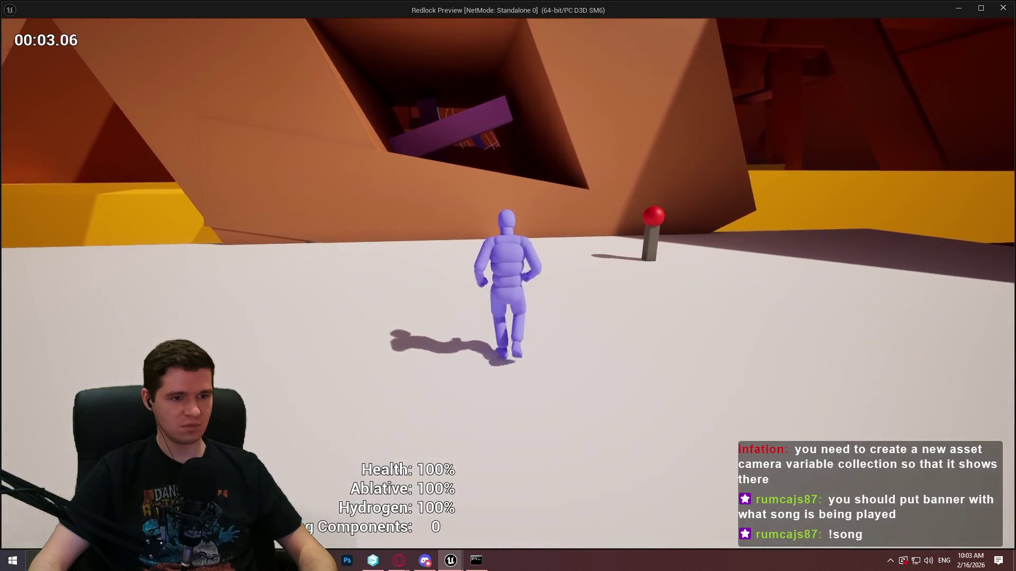
{"action": "key", "text": "w"}
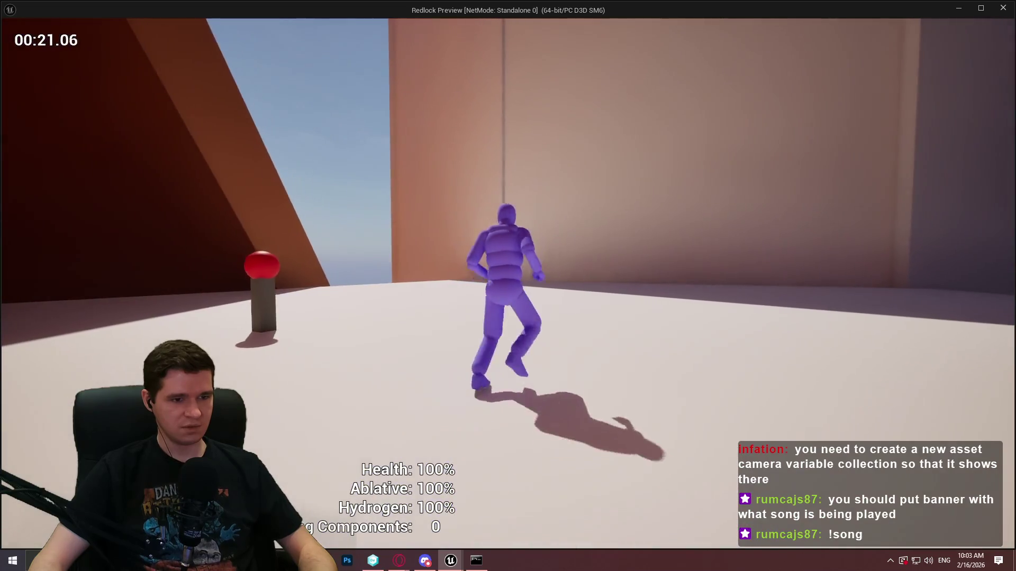
{"action": "key", "text": "w"}
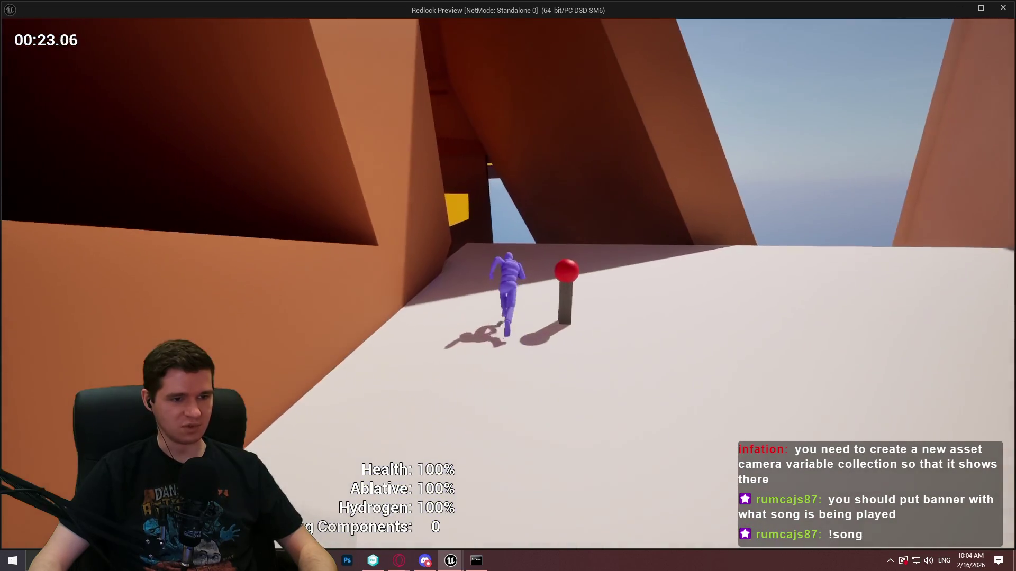
{"action": "key", "text": "w"}
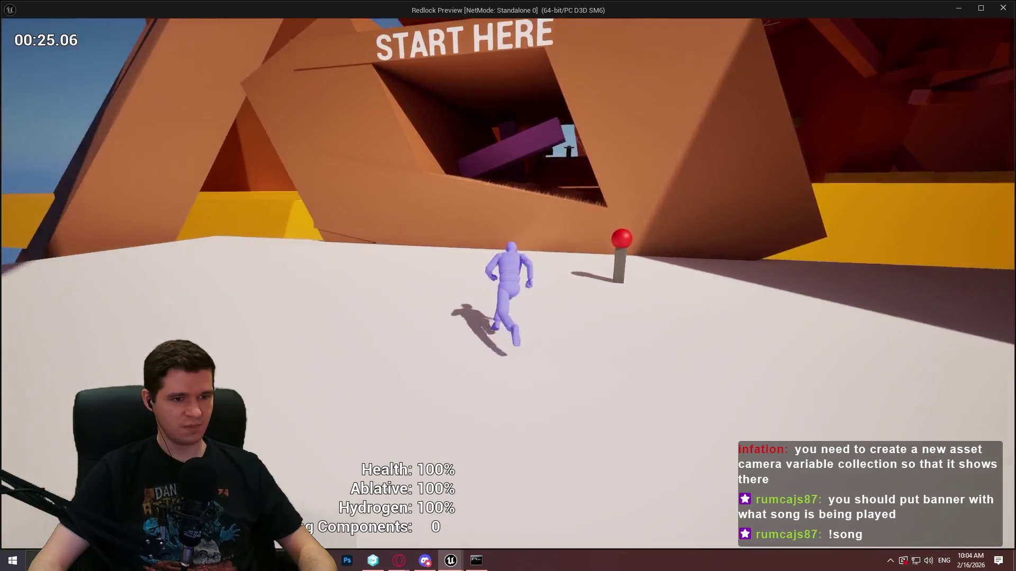
{"action": "key", "text": "w"}
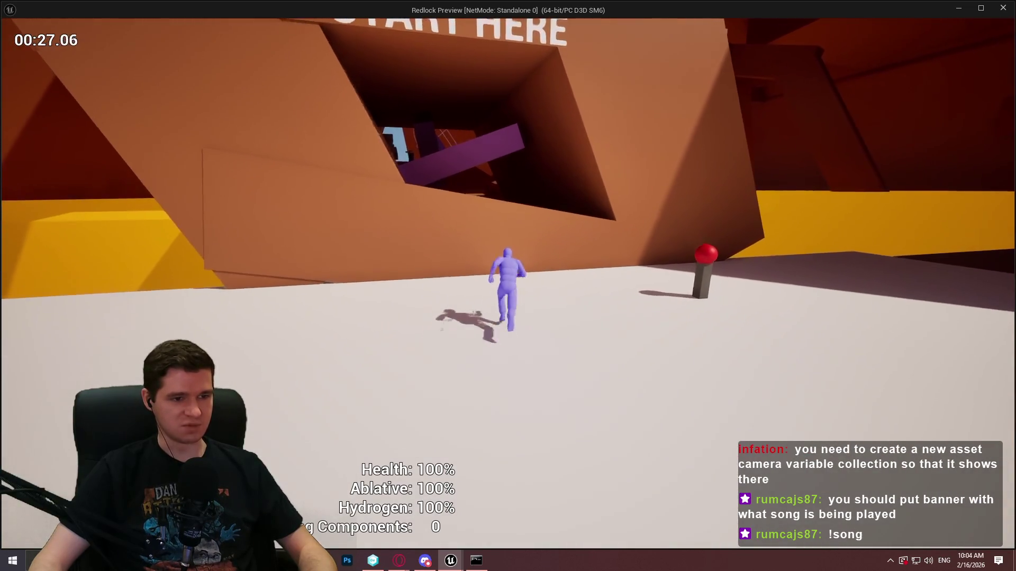
Climb the orange wall repeatedly, dropping off and re-climbing to judge the camera follow.
{"action": "key", "text": "space"}
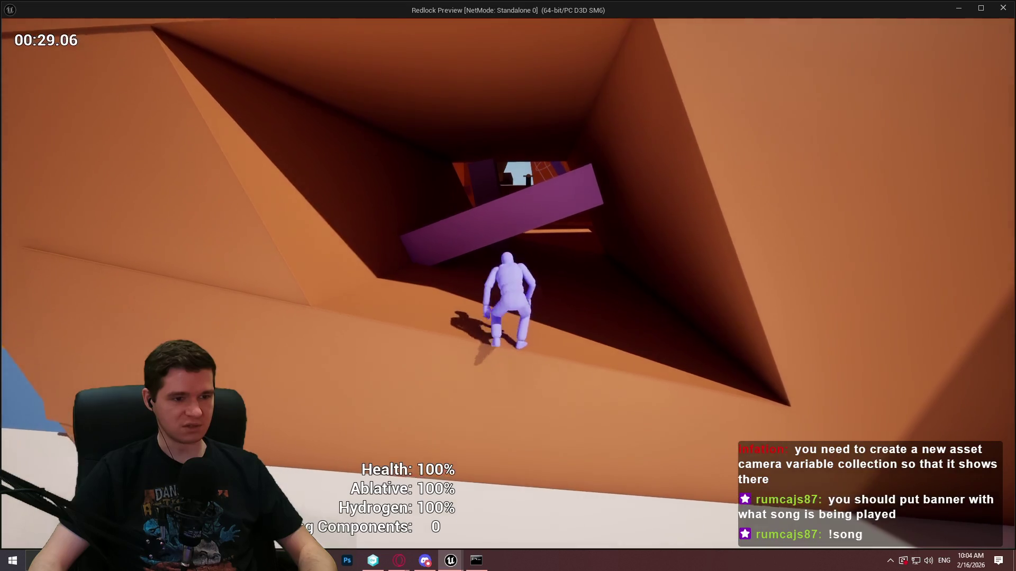
{"action": "key", "text": "space"}
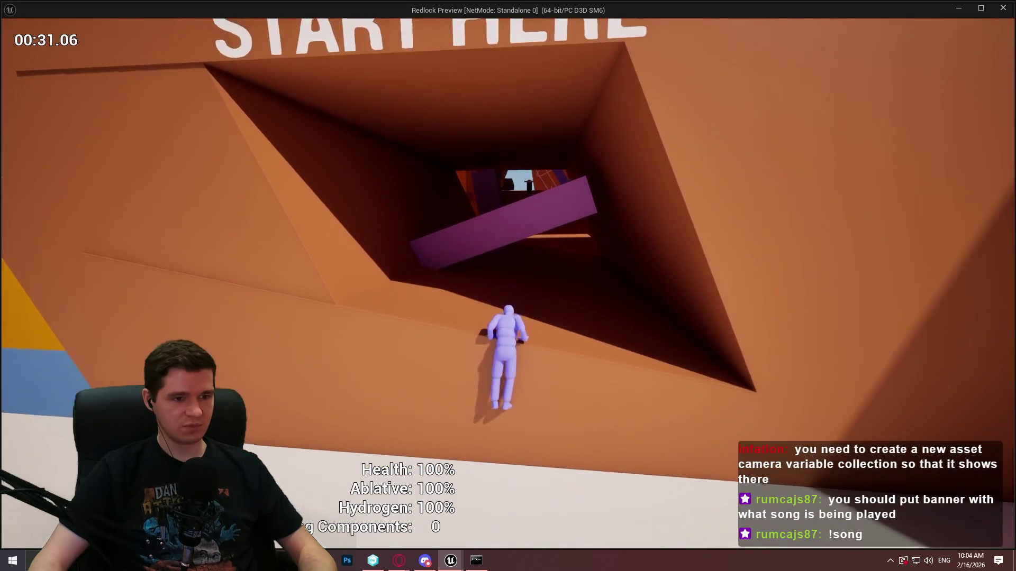
{"action": "key", "text": "space"}
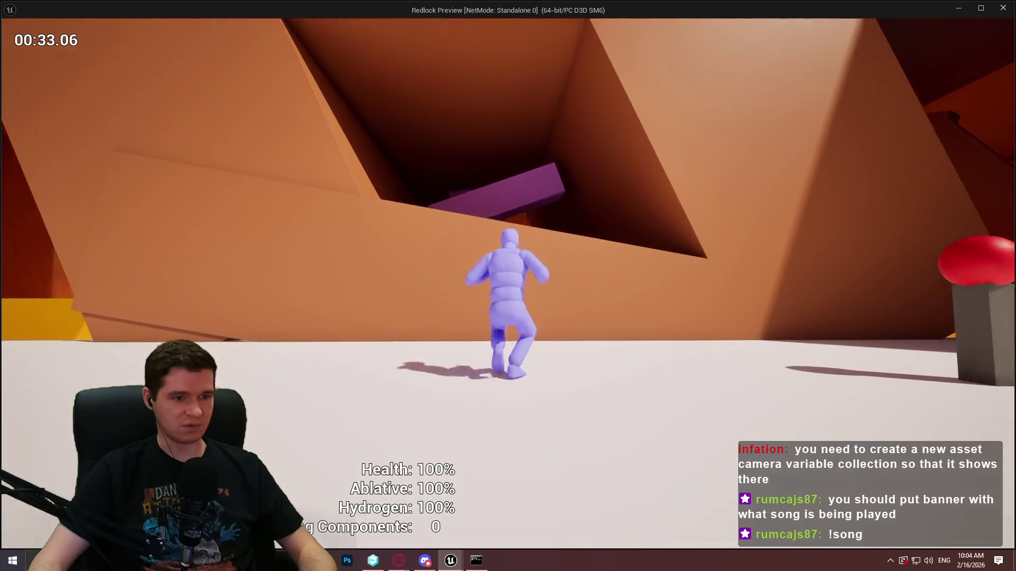
{"action": "key", "text": "space"}
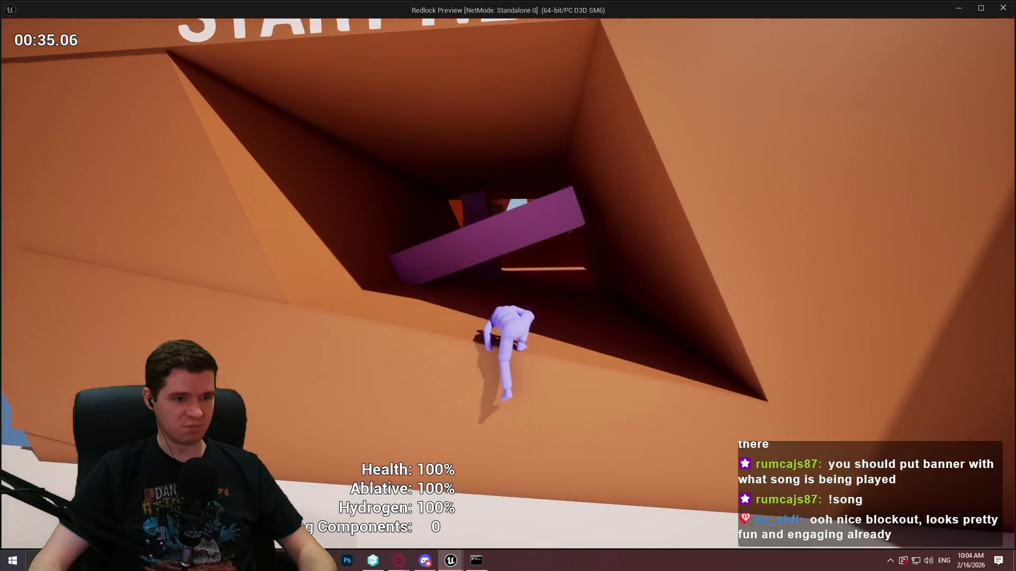
{"action": "key", "text": "space"}
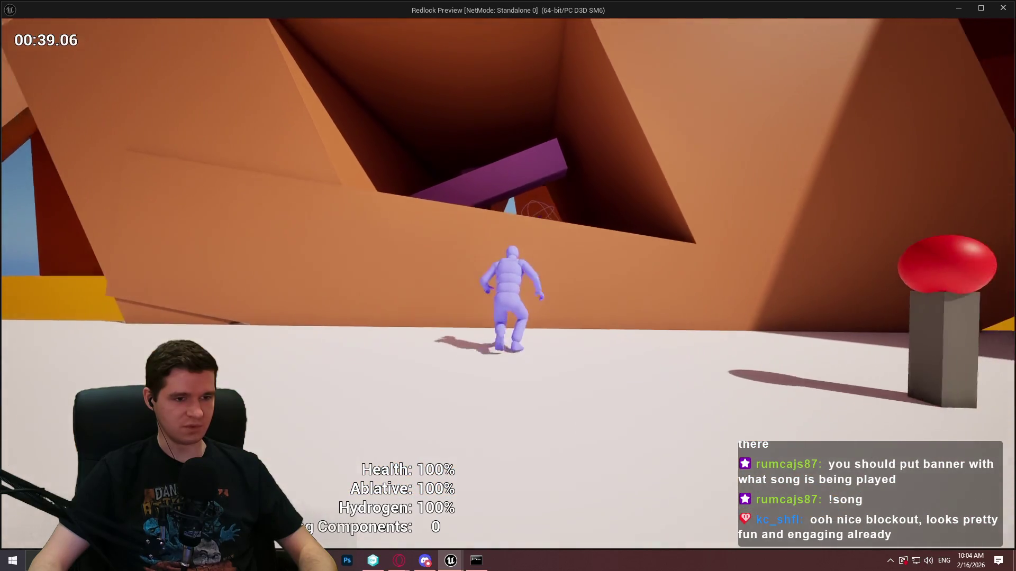
{"action": "key", "text": "space"}
{"action": "key", "text": "space"}
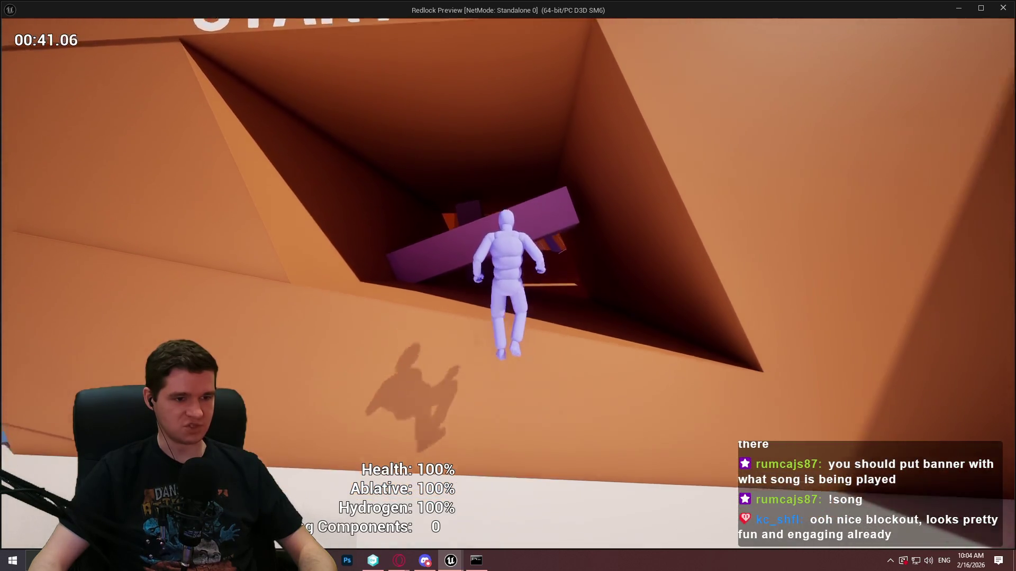
{"action": "key", "text": "space"}
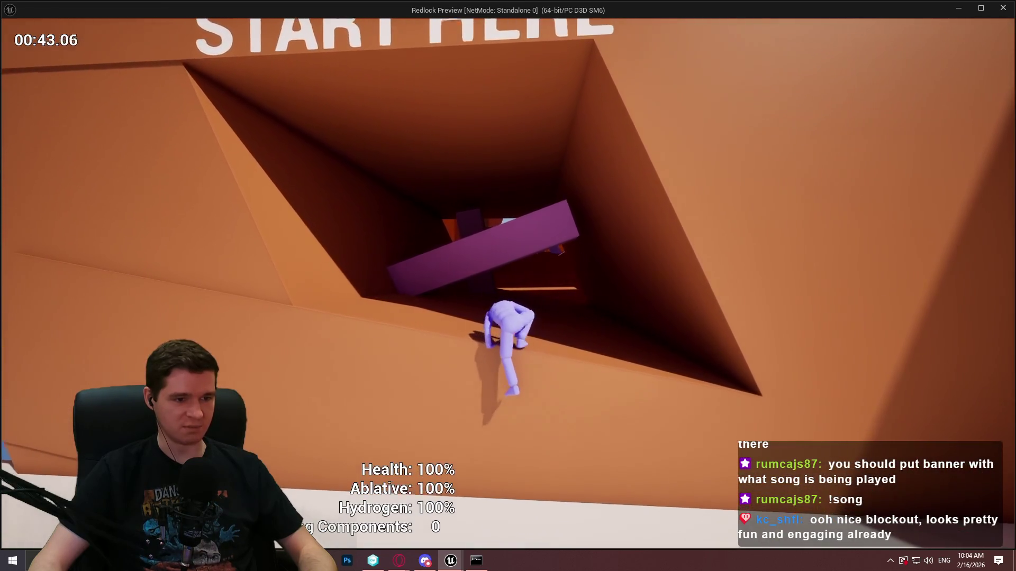
{"action": "key", "text": "space"}
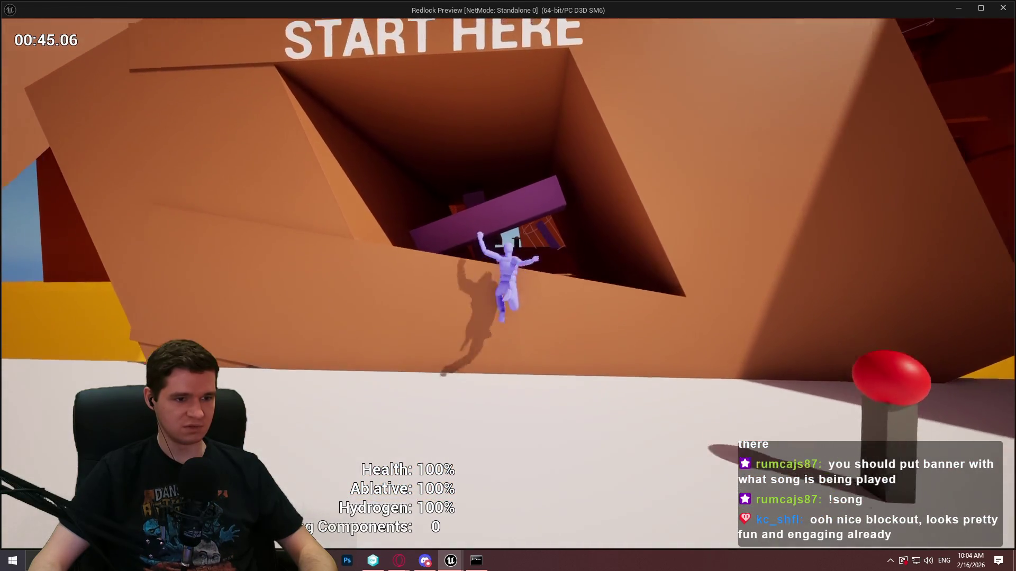
Climb the wall below the purple beam a few more times, then exit the preview.
{"action": "key", "text": "space"}
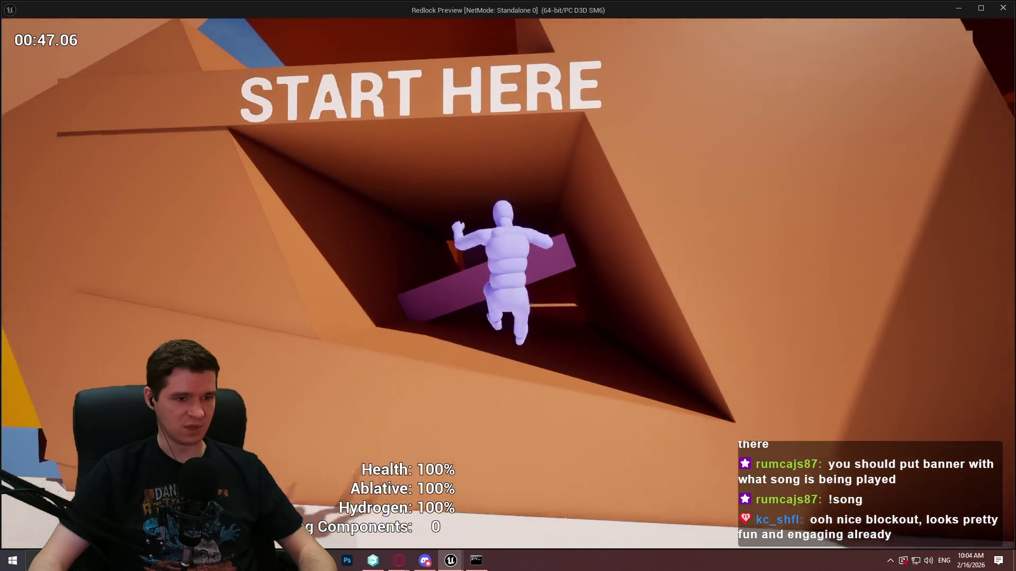
{"action": "key", "text": "space"}
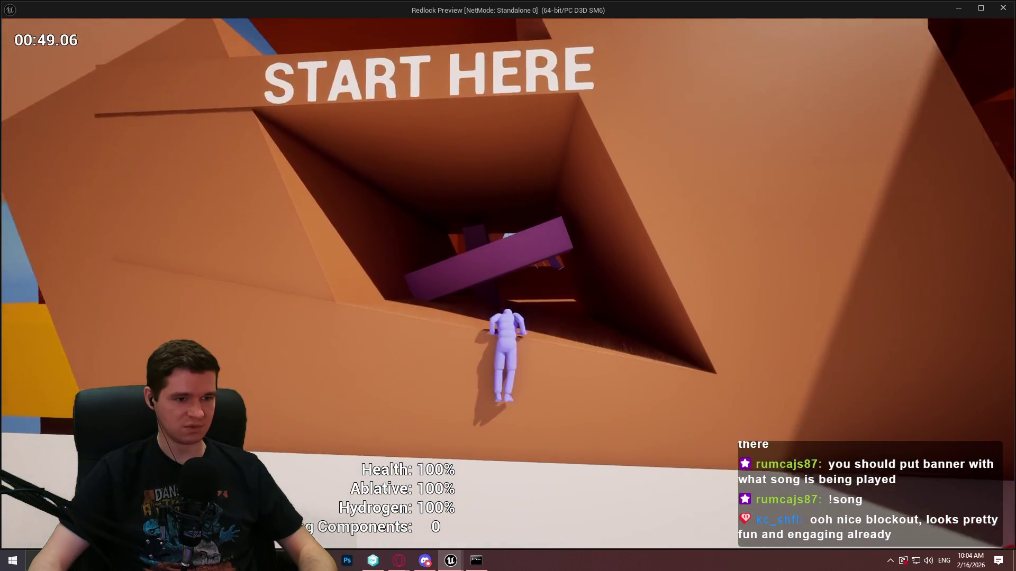
{"action": "key", "text": "space"}
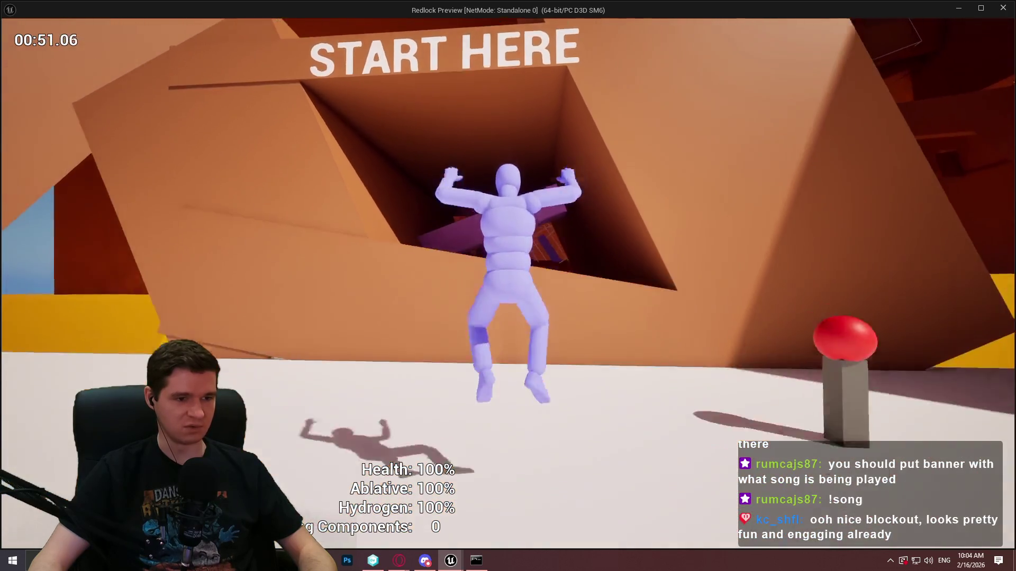
{"action": "key", "text": "space"}
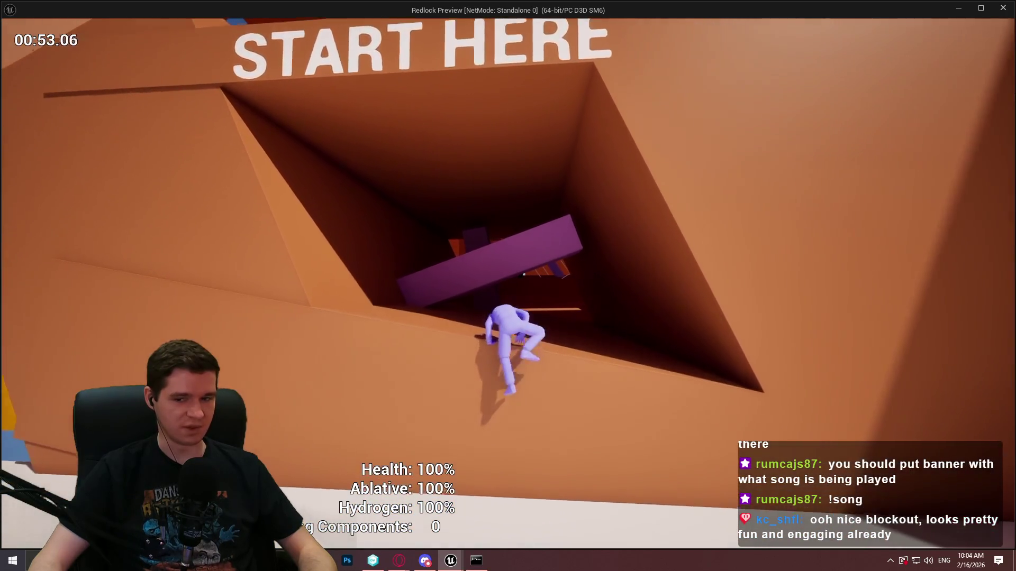
{"action": "key", "text": "space"}
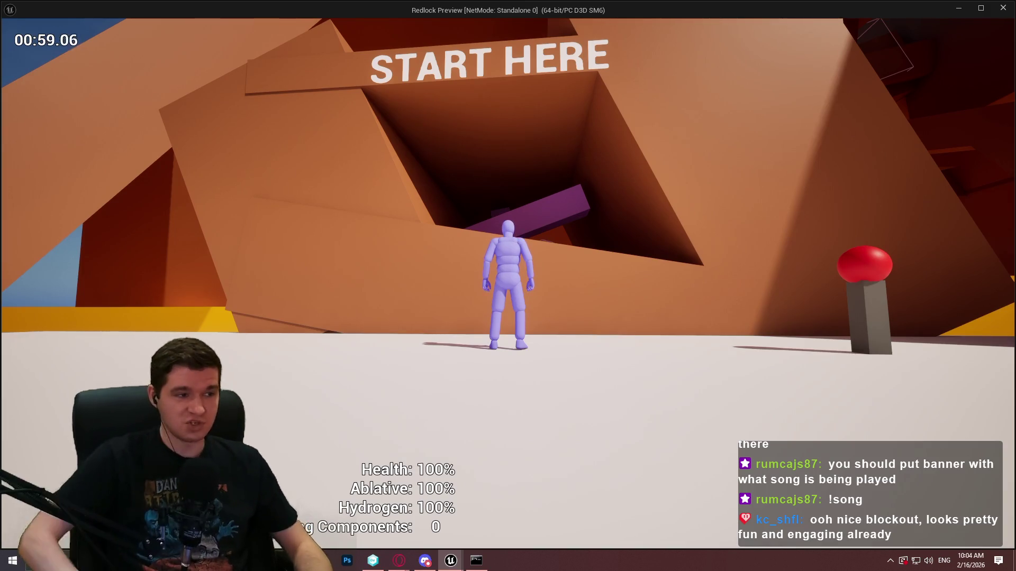
{"action": "key", "text": "w"}
{"action": "key", "text": "space"}
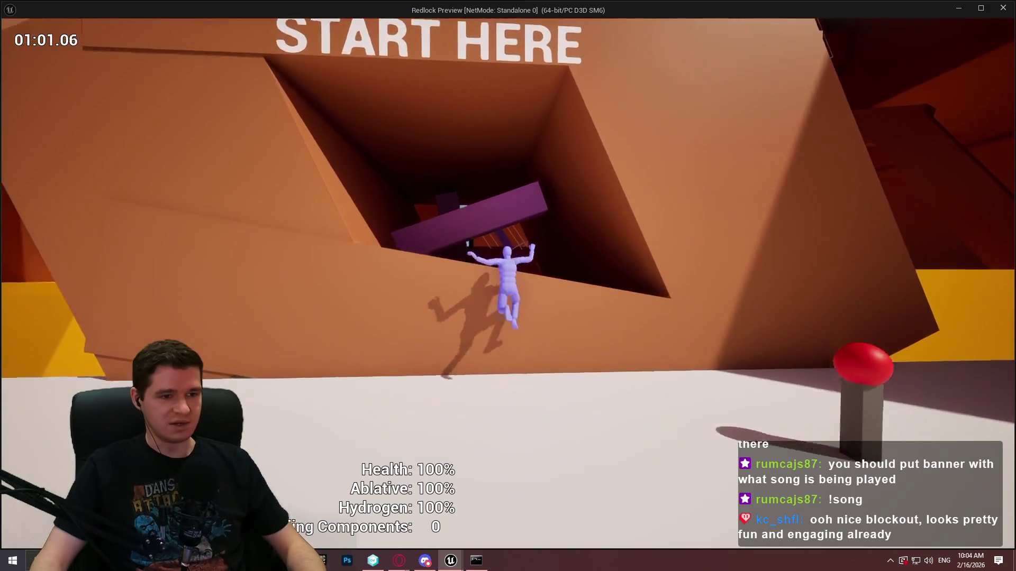
{"action": "key", "text": "Escape"}
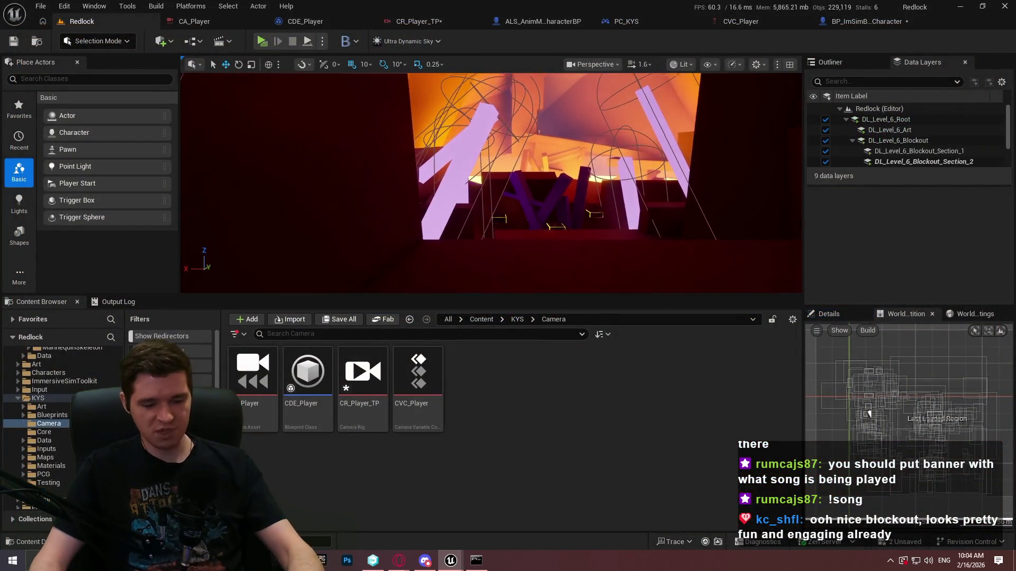
{"action": "key", "text": "F11"}
{"action": "scroll", "coordinate": [508, 286], "scroll_direction": "up", "scroll_amount": 2}
{"action": "key", "text": "s"}
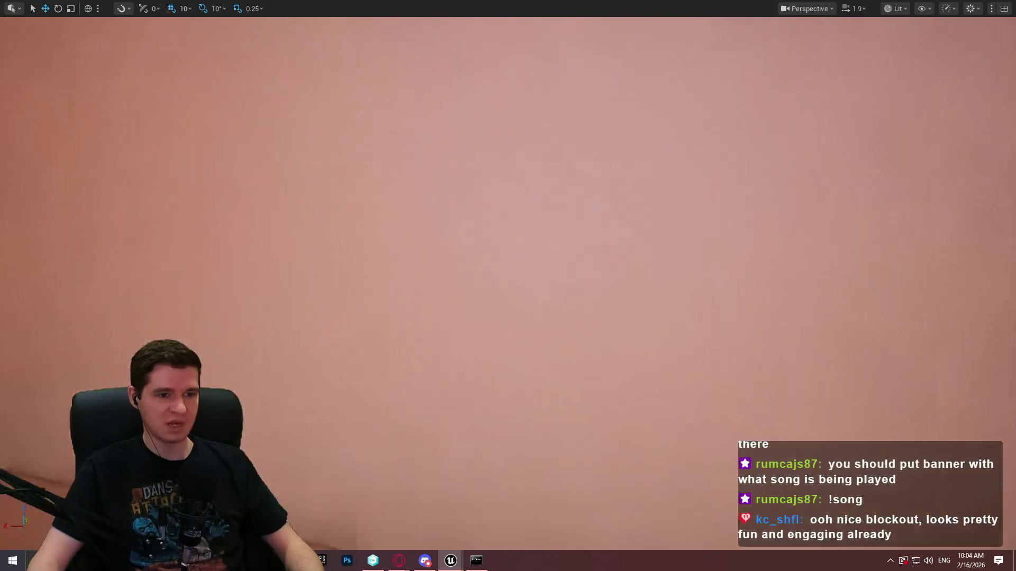
{"action": "key", "text": "w"}
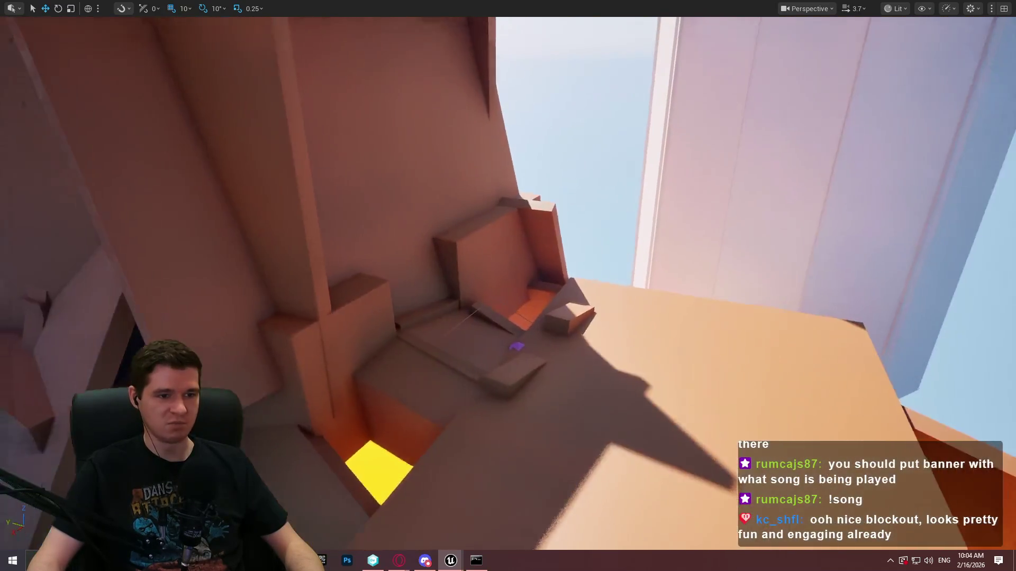
{"action": "key", "text": "s"}
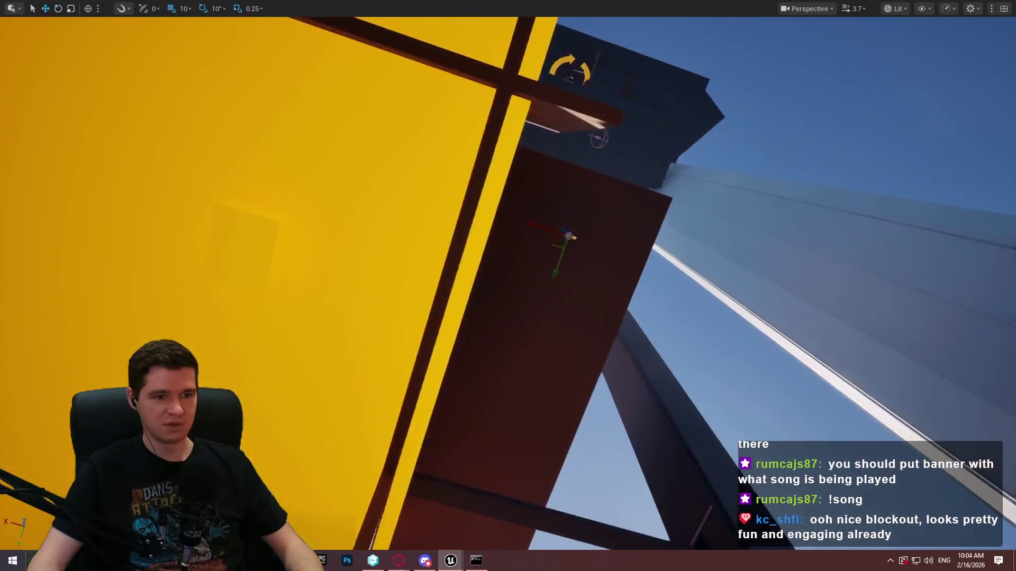
{"action": "scroll", "coordinate": [508, 286], "scroll_direction": "up", "scroll_amount": 2}
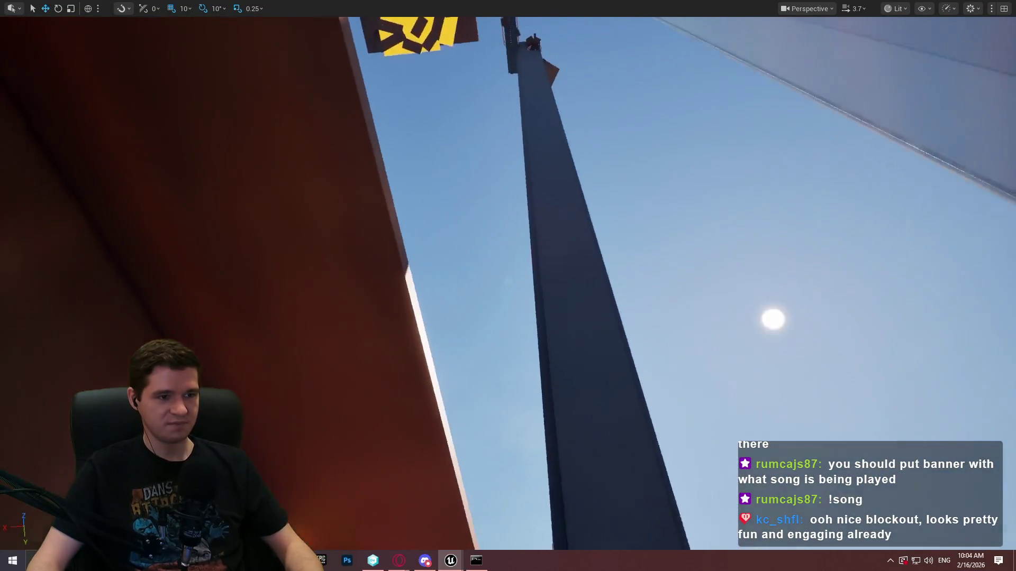
{"action": "key", "text": "w"}
{"action": "key", "text": "w"}
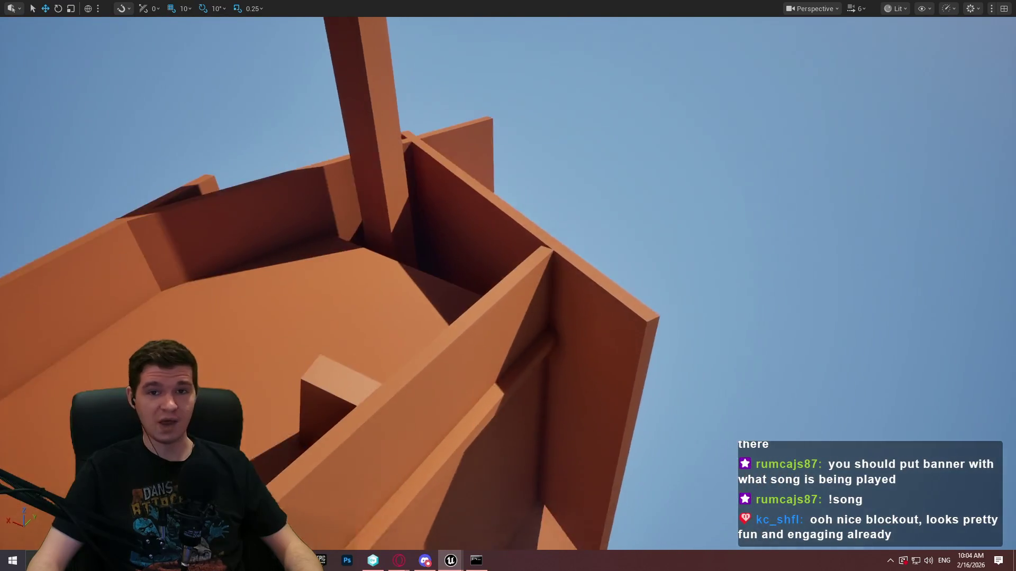
{"action": "key", "text": "s"}
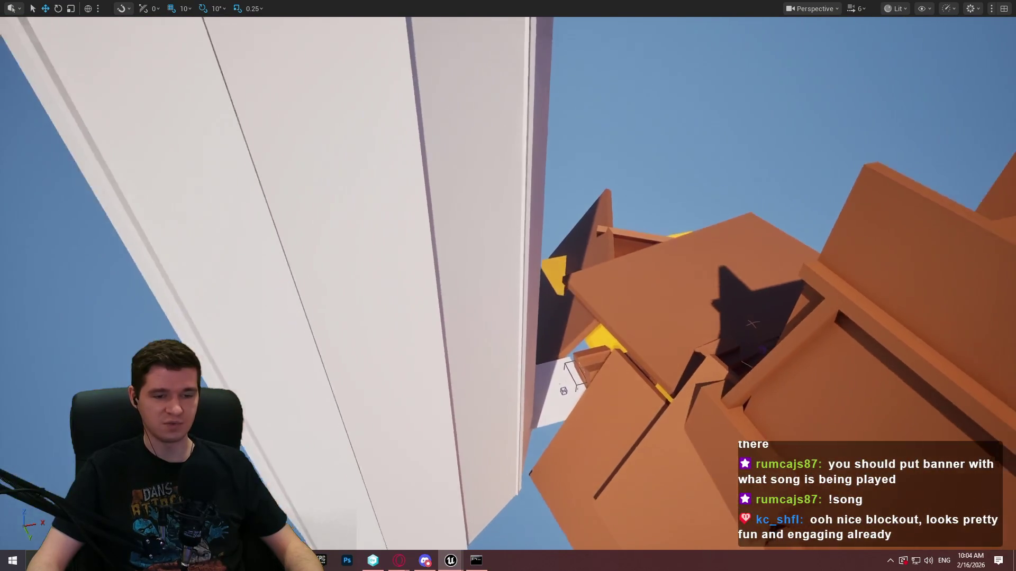
{"action": "key", "text": "w"}
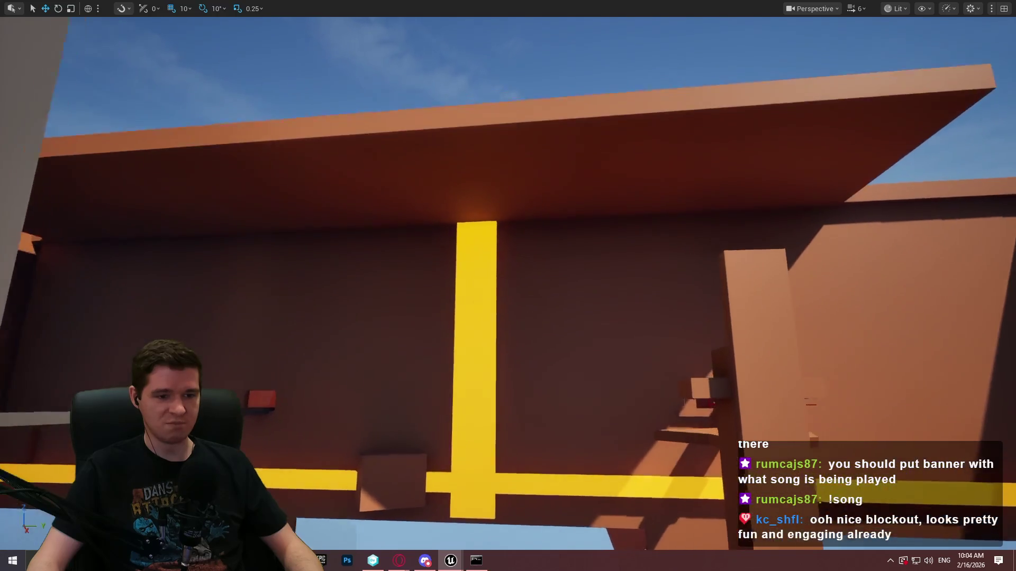
{"action": "key", "text": "w"}
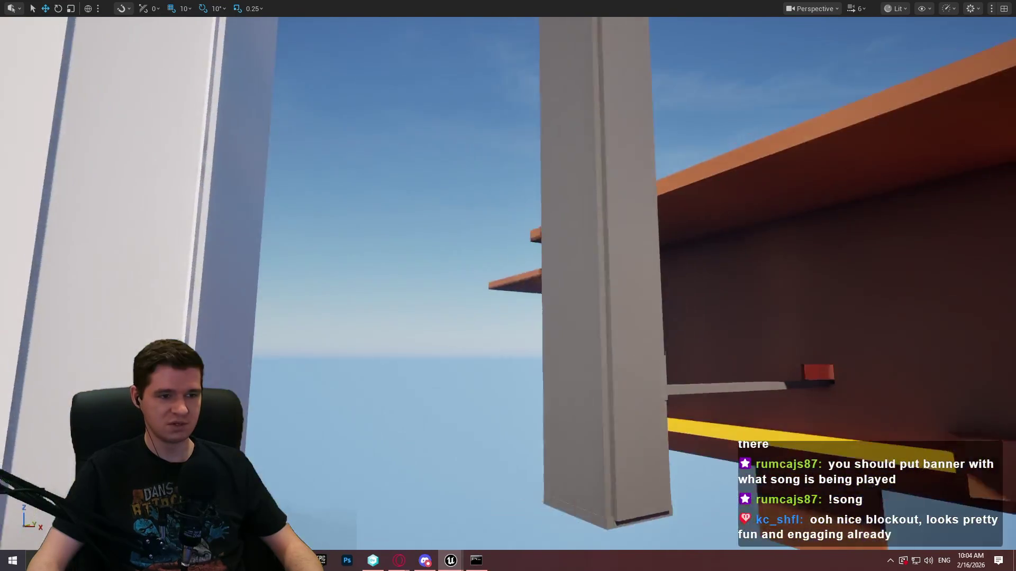
{"action": "key", "text": "w"}
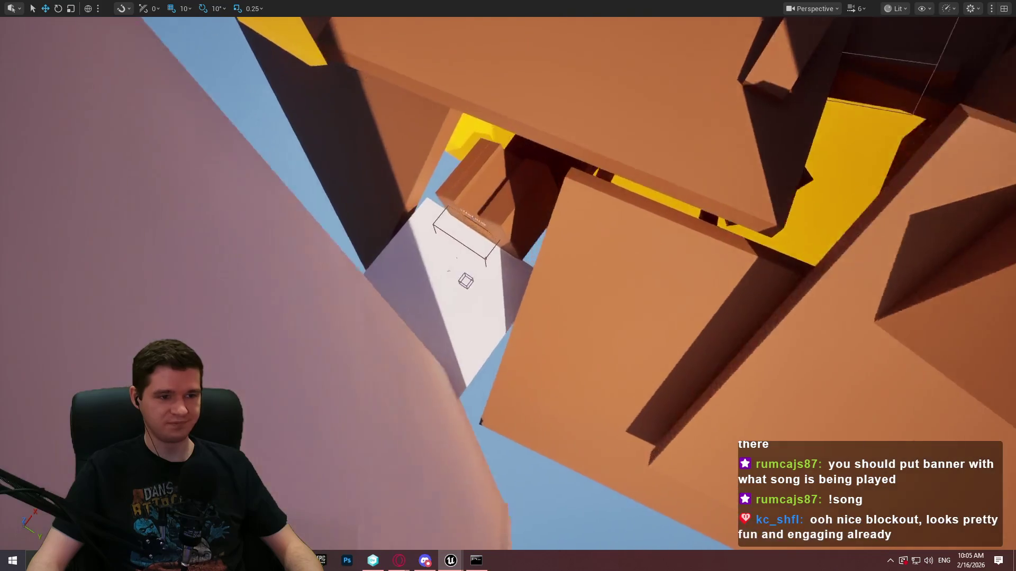
{"action": "scroll", "coordinate": [508, 286], "scroll_direction": "down", "scroll_amount": 1}
{"action": "key", "text": "w"}
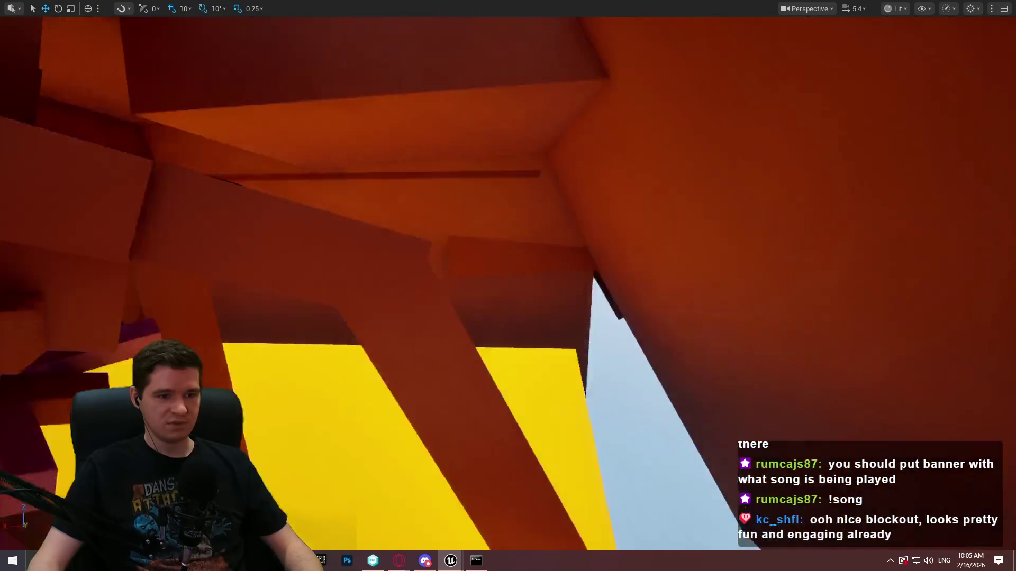
{"action": "key", "text": "w"}
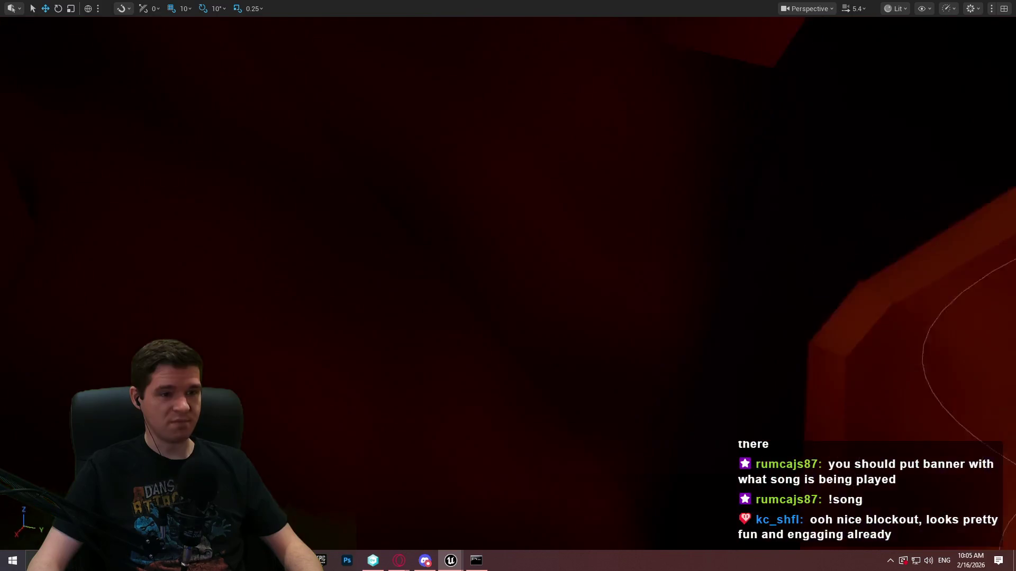
{"action": "key", "text": "w"}
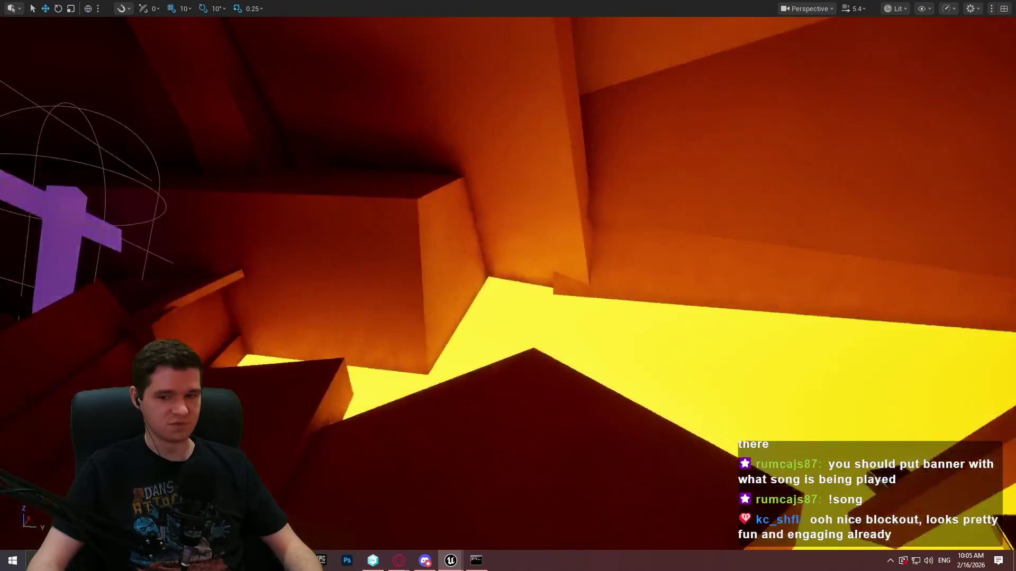
{"action": "key", "text": "w"}
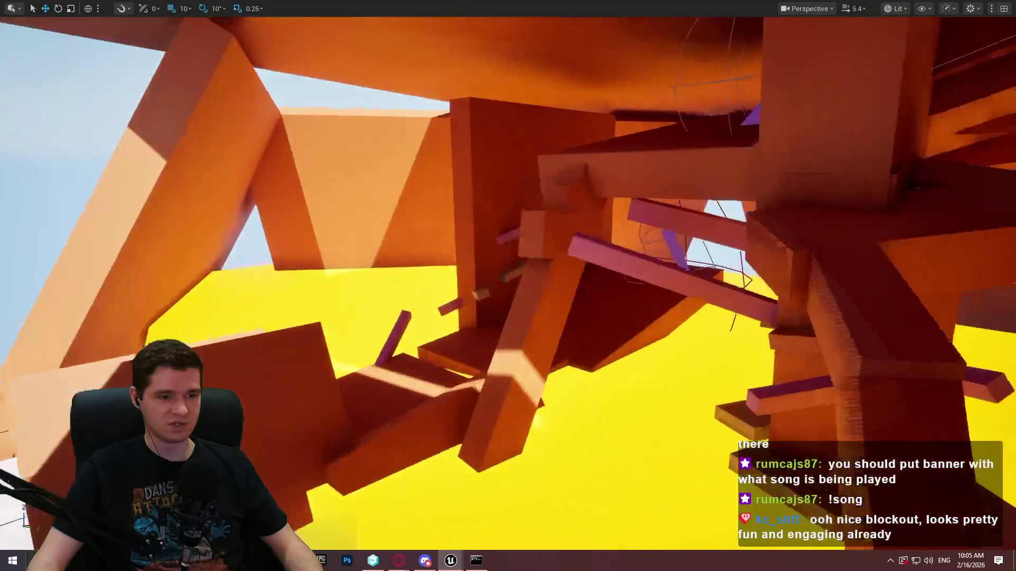
{"action": "key", "text": "w"}
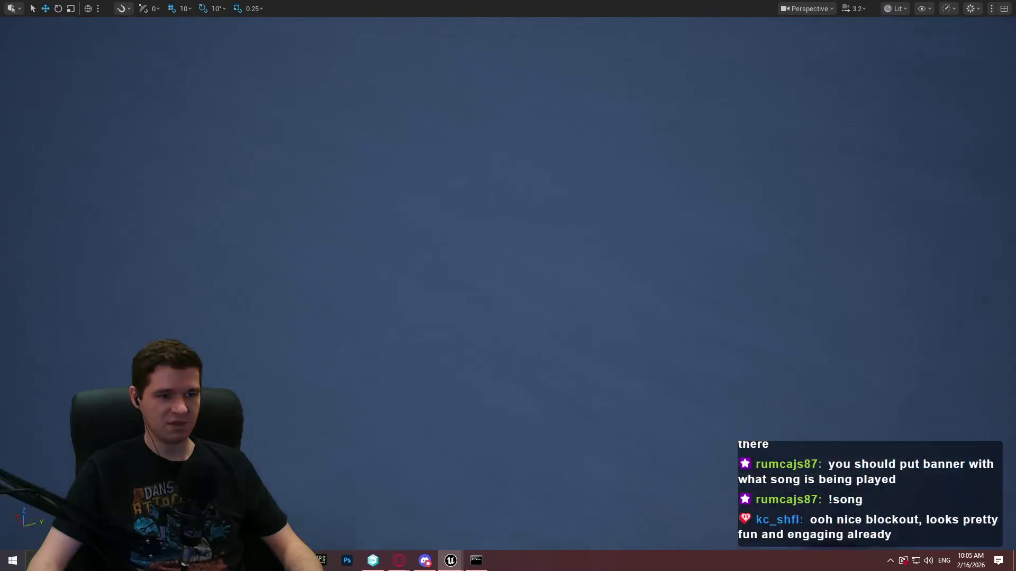
{"action": "scroll", "coordinate": [628, 199], "scroll_direction": "down", "scroll_amount": 1}
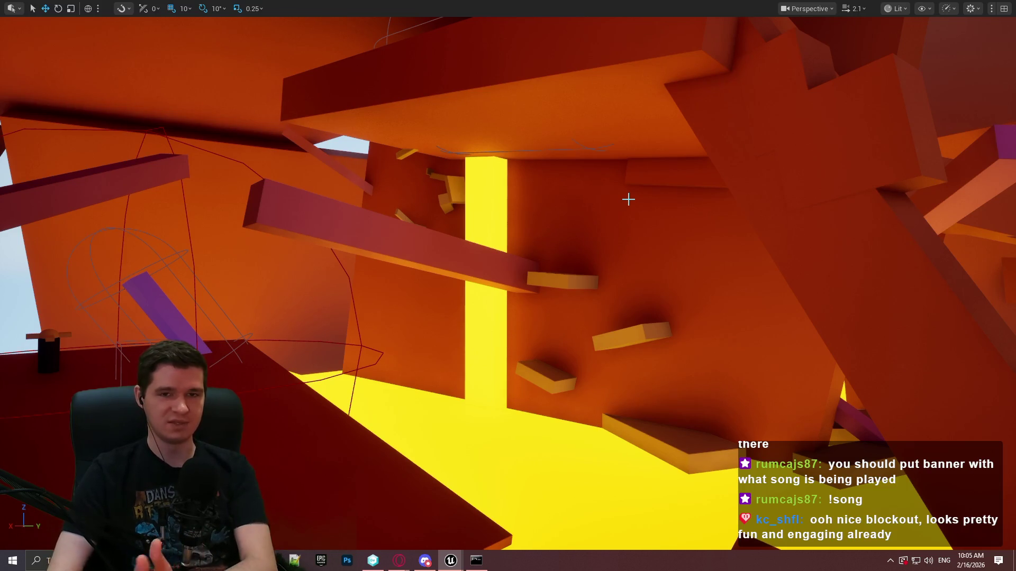
{"action": "mouse_move", "coordinate": [408, 171]}
{"action": "left_mouse_down"}
{"action": "mouse_move", "coordinate": [394, 188]}
{"action": "mouse_move", "coordinate": [409, 175]}
{"action": "left_mouse_up"}
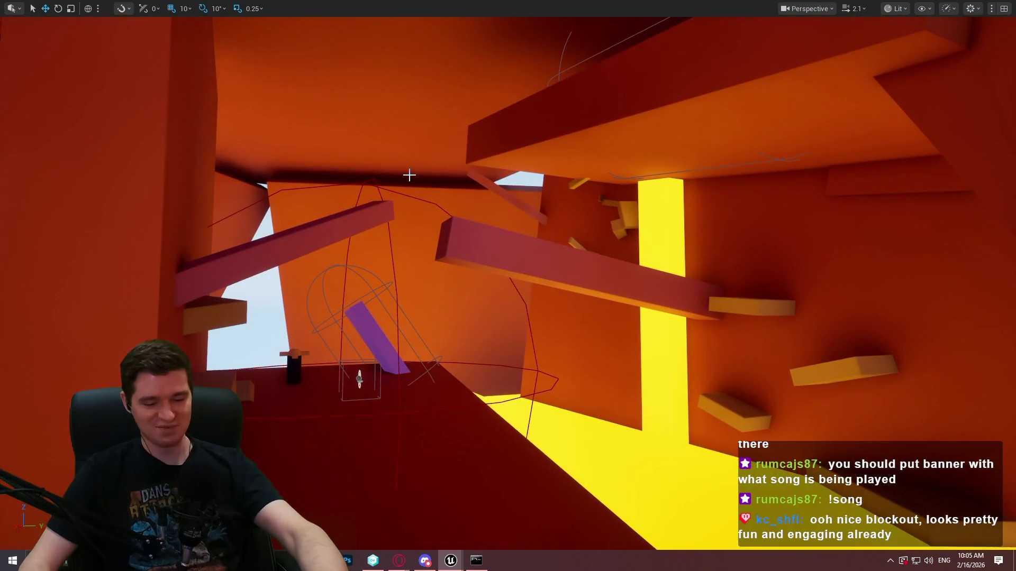
{"action": "mouse_move", "coordinate": [398, 567]}
{"action": "left_click", "coordinate": [466, 509]}
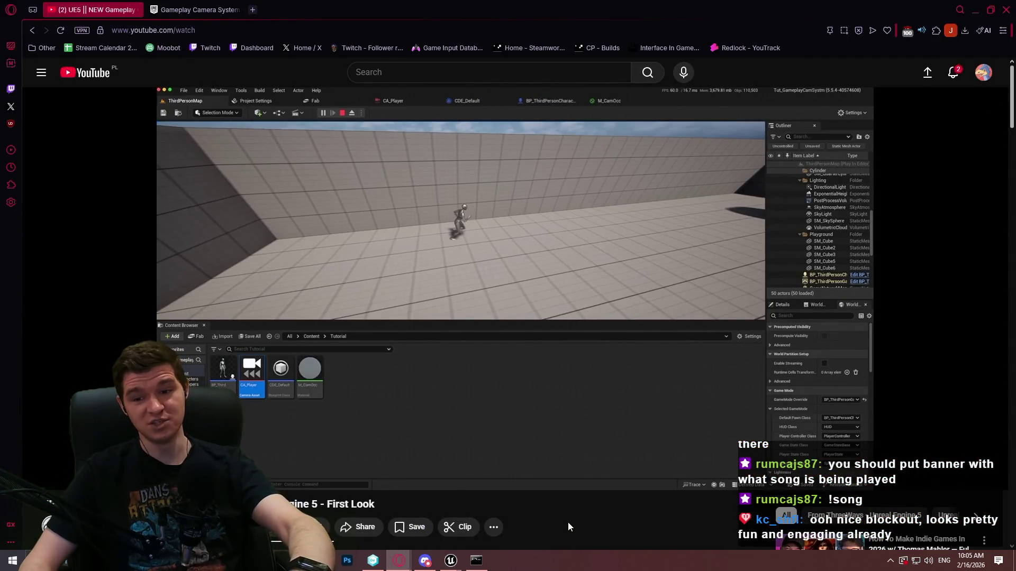
{"action": "mouse_move", "coordinate": [451, 562]}
{"action": "left_click", "coordinate": [419, 533]}
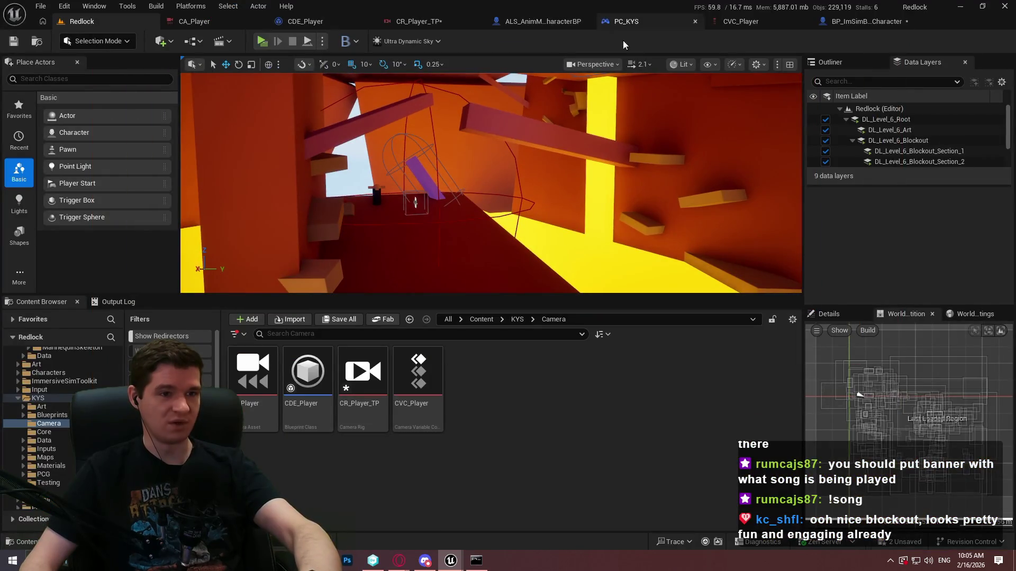
Step through the BP_ImSimBaseCharacter, ALS_AnimMan_CharacterBP and CDE_Player tabs to reach the CR_Player_TP graph.
{"action": "left_click", "coordinate": [841, 24]}
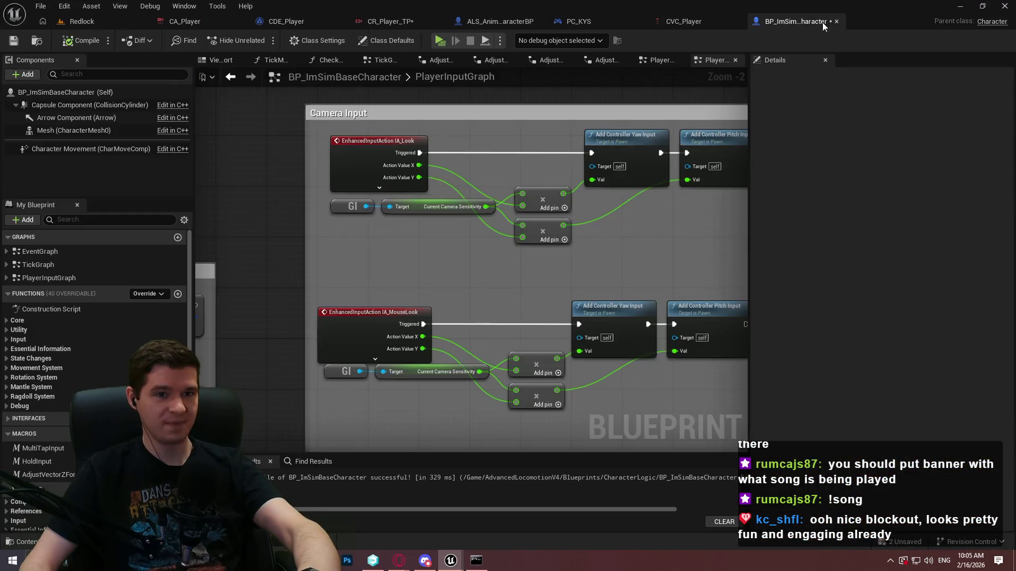
{"action": "left_click", "coordinate": [517, 23]}
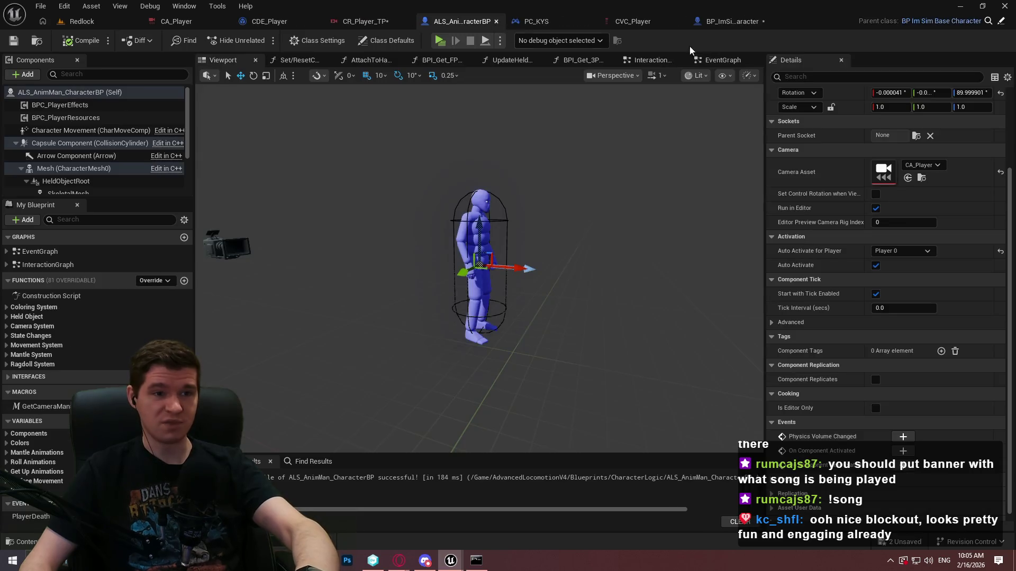
{"action": "left_click", "coordinate": [281, 21]}
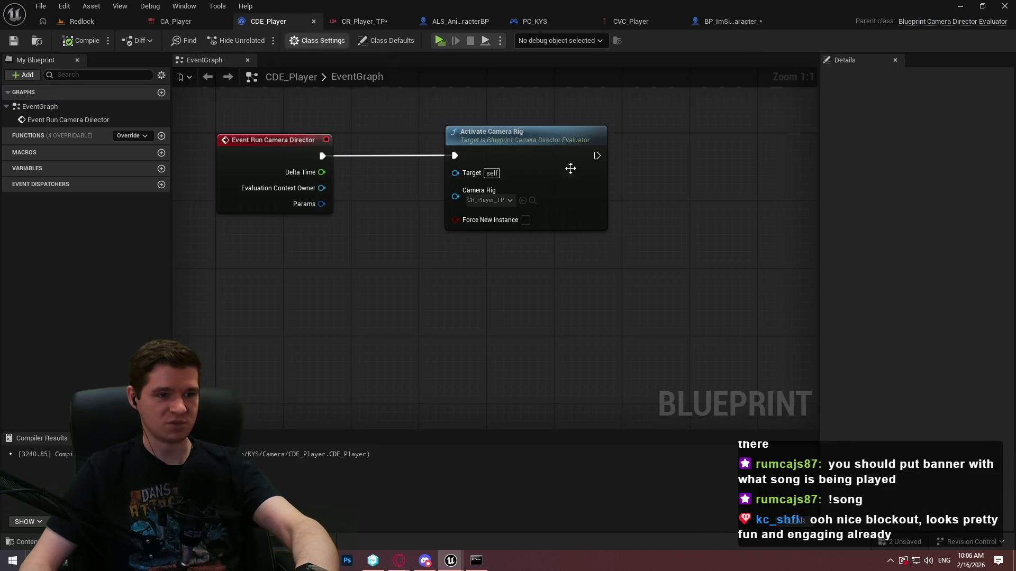
{"action": "left_click", "coordinate": [360, 20]}
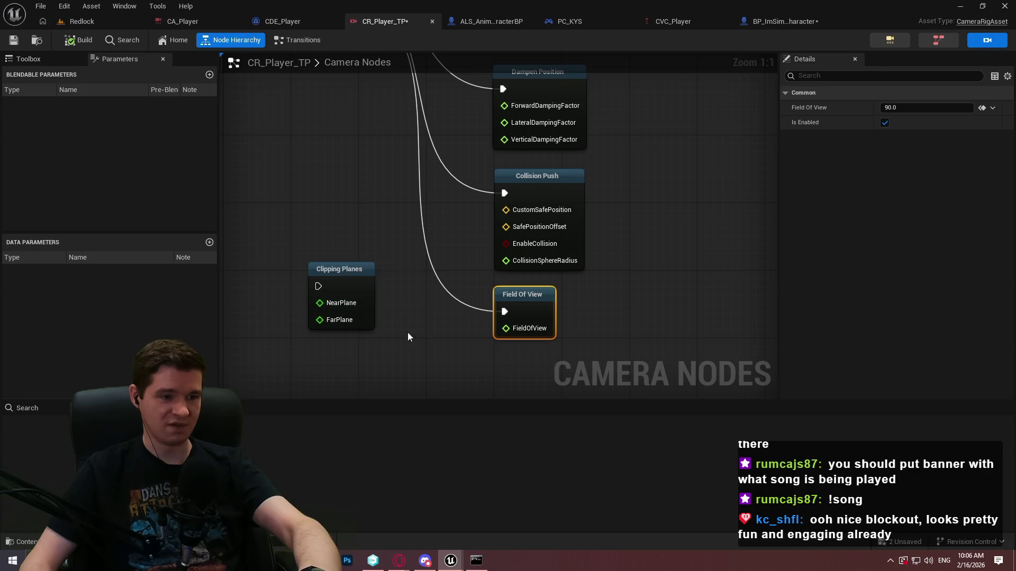
Move the Clipping Planes node below Field Of View and bring Dampen Position into view.
{"action": "left_click_drag", "start_coordinate": [356, 274], "coordinate": [532, 375]}
{"action": "left_click", "coordinate": [644, 243]}
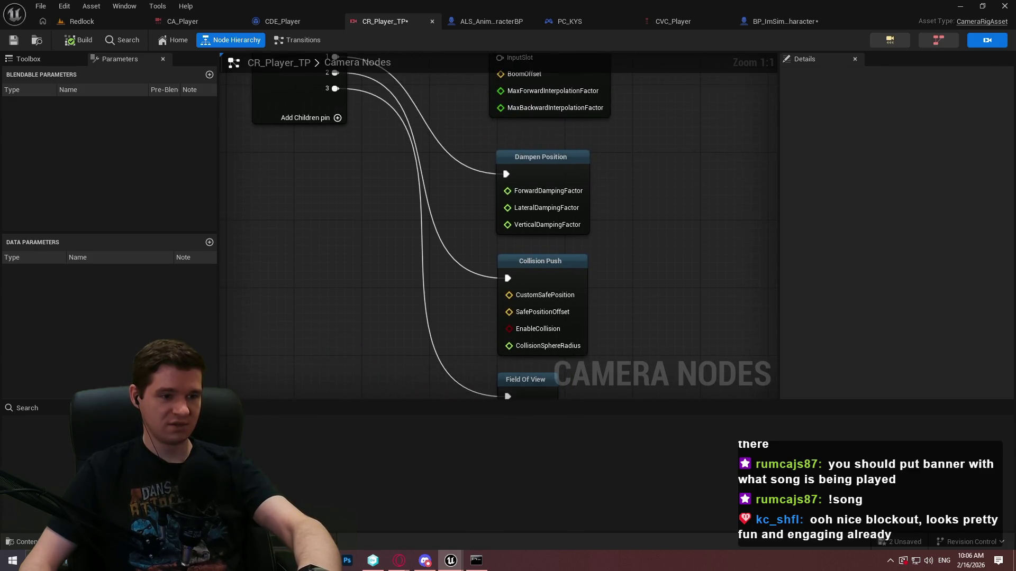
{"action": "left_click", "coordinate": [471, 224]}
{"action": "mouse_move", "coordinate": [549, 203]}
{"action": "left_mouse_down"}
{"action": "mouse_move", "coordinate": [601, 215]}
{"action": "mouse_move", "coordinate": [615, 273]}
{"action": "mouse_move", "coordinate": [574, 309]}
{"action": "left_mouse_up"}
{"action": "left_click", "coordinate": [585, 182]}
{"action": "type", "text": "5"}
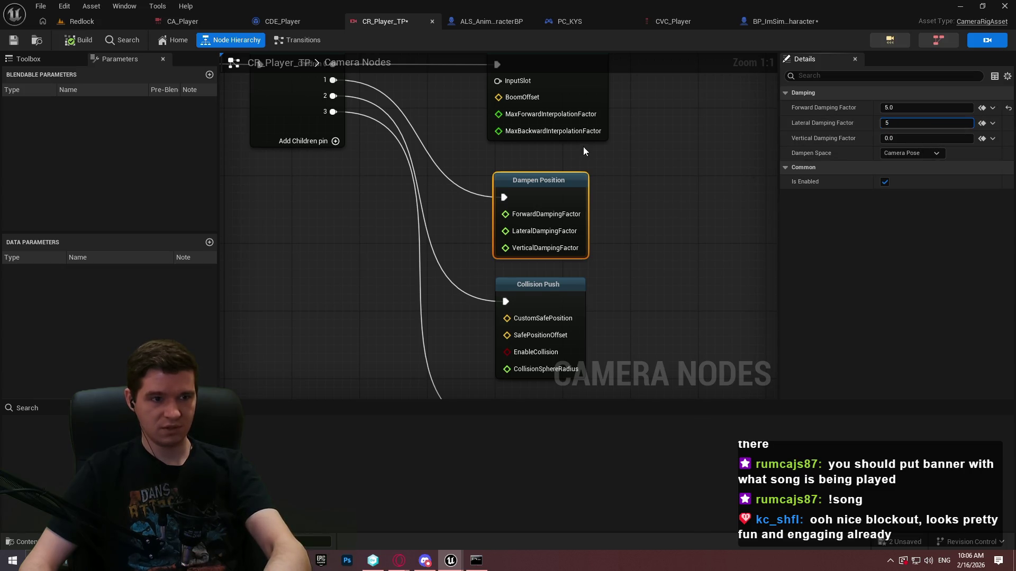
Set the Boom Arm's Boom Offset X to -300.
{"action": "left_click", "coordinate": [581, 123]}
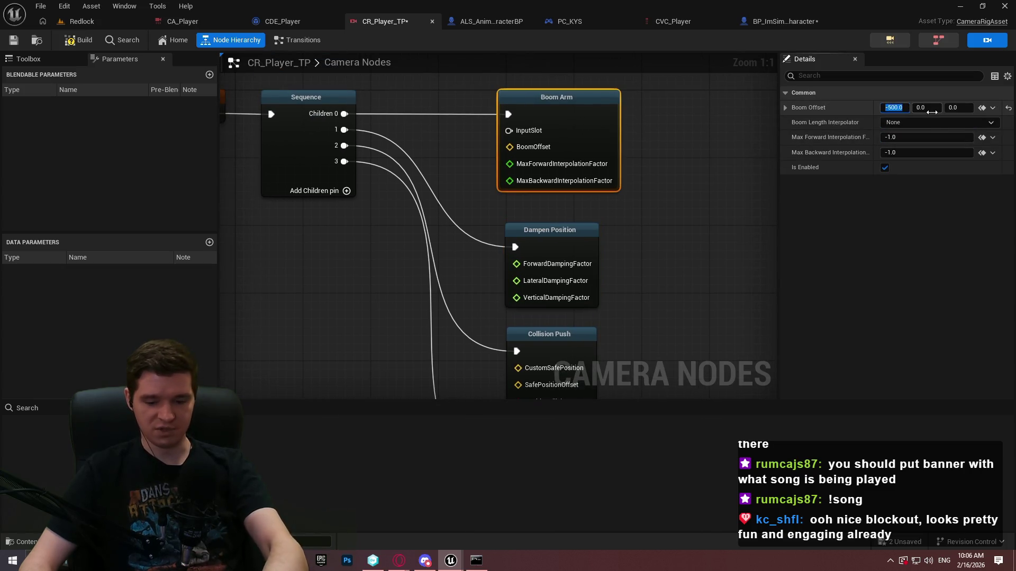
{"action": "type", "text": "-300"}
{"action": "key", "text": "Return"}
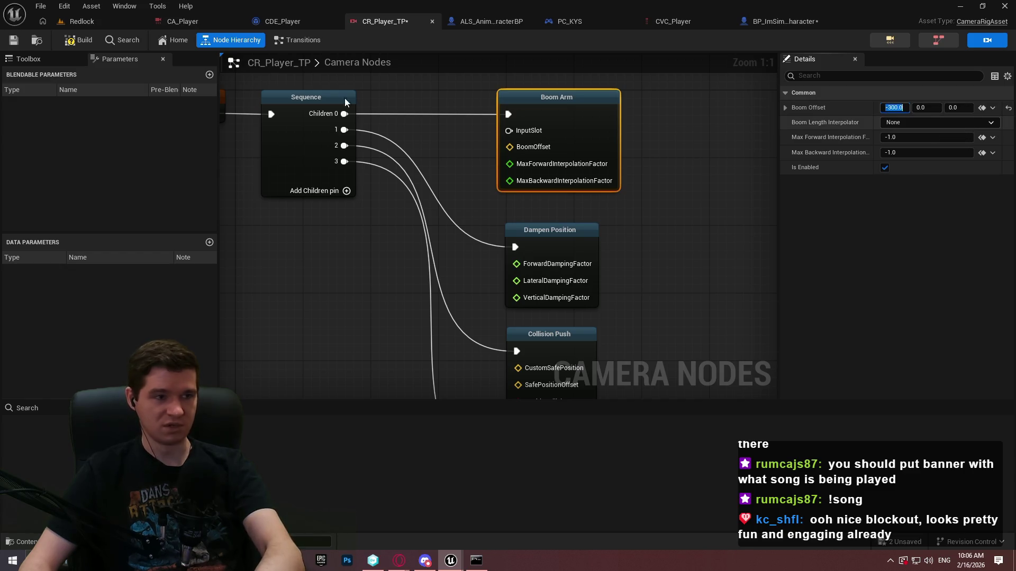
Set Dampen Position's Forward Damping Factor to 1.0 and return to the Redlock level.
{"action": "left_click", "coordinate": [564, 230]}
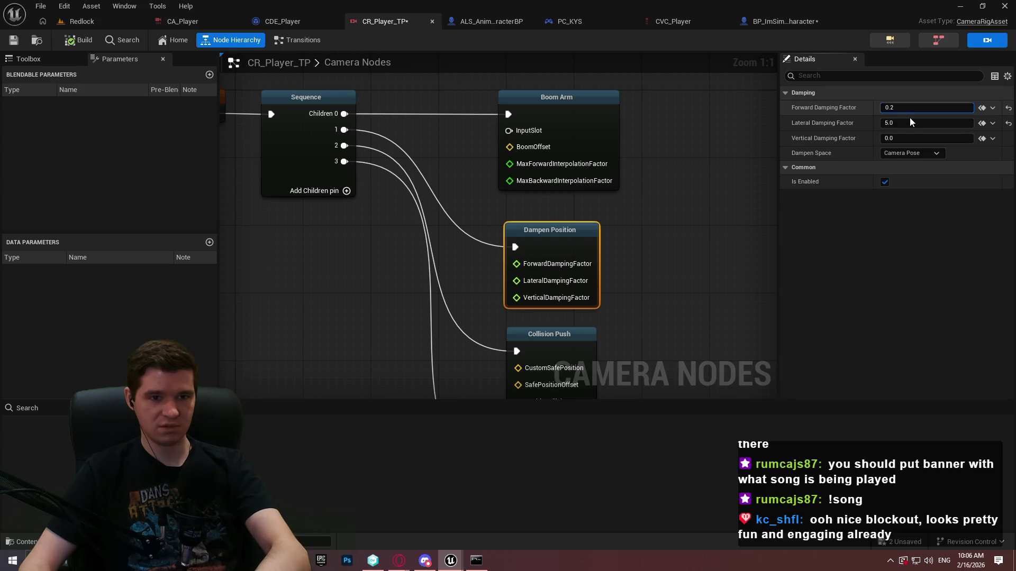
{"action": "type", "text": "1"}
{"action": "key", "text": "Return"}
{"action": "left_click", "coordinate": [89, 25]}
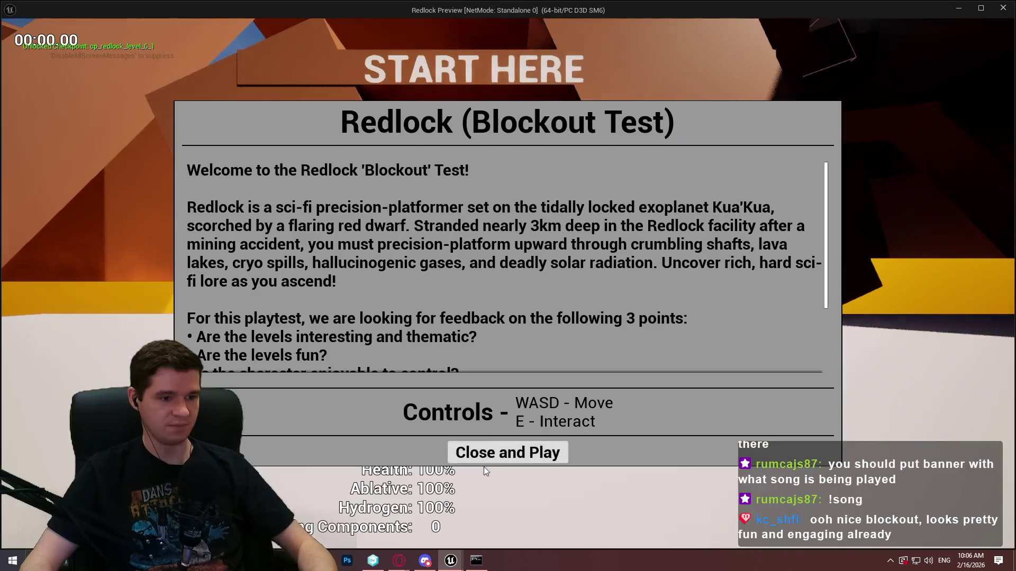
Run a brief Redlock standalone preview, then go back to CR_Player_TP's Dampen Position settings.
{"action": "left_click", "coordinate": [483, 458]}
{"action": "key", "text": "w"}
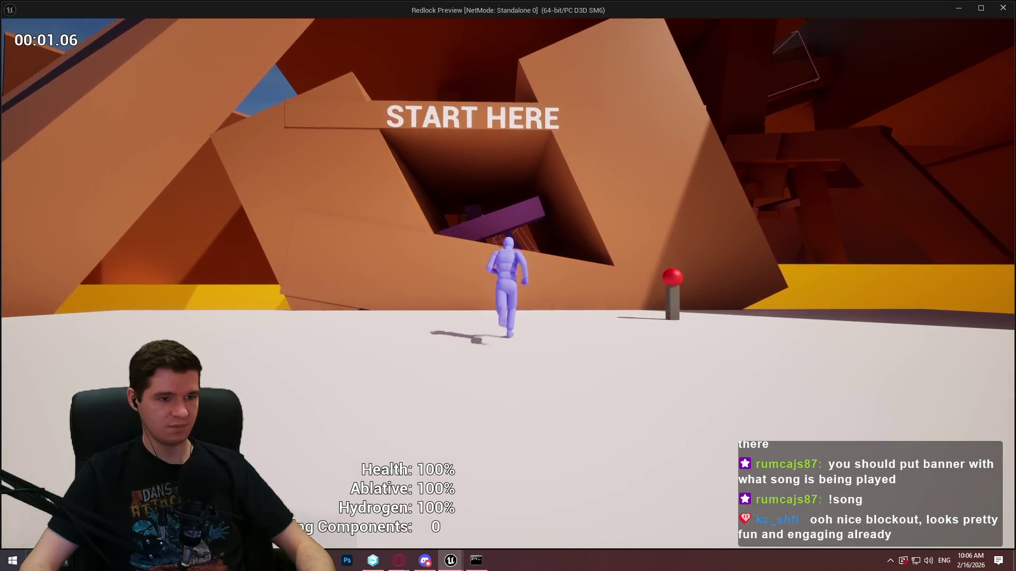
{"action": "key", "text": "Escape"}
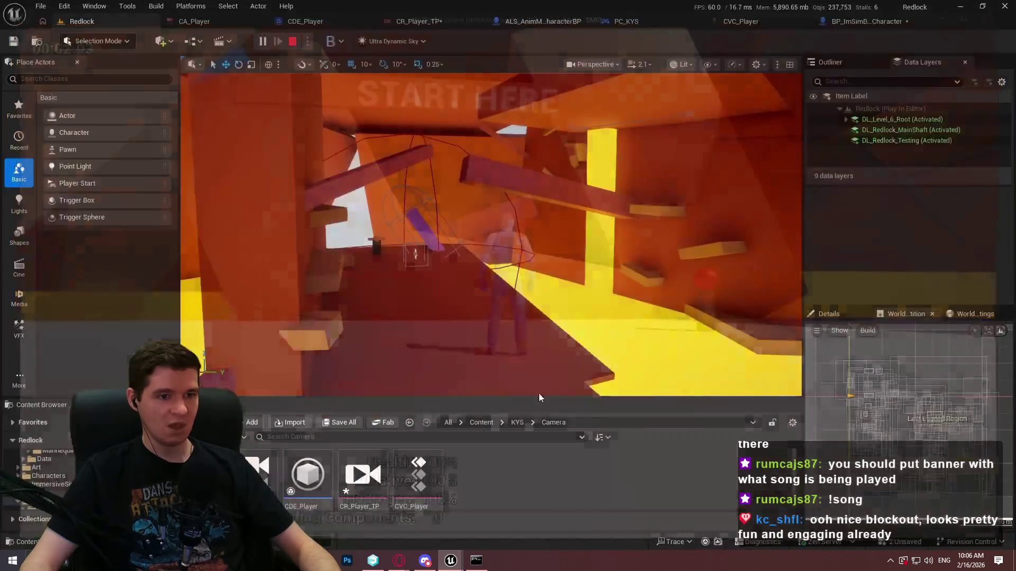
{"action": "left_click", "coordinate": [870, 26]}
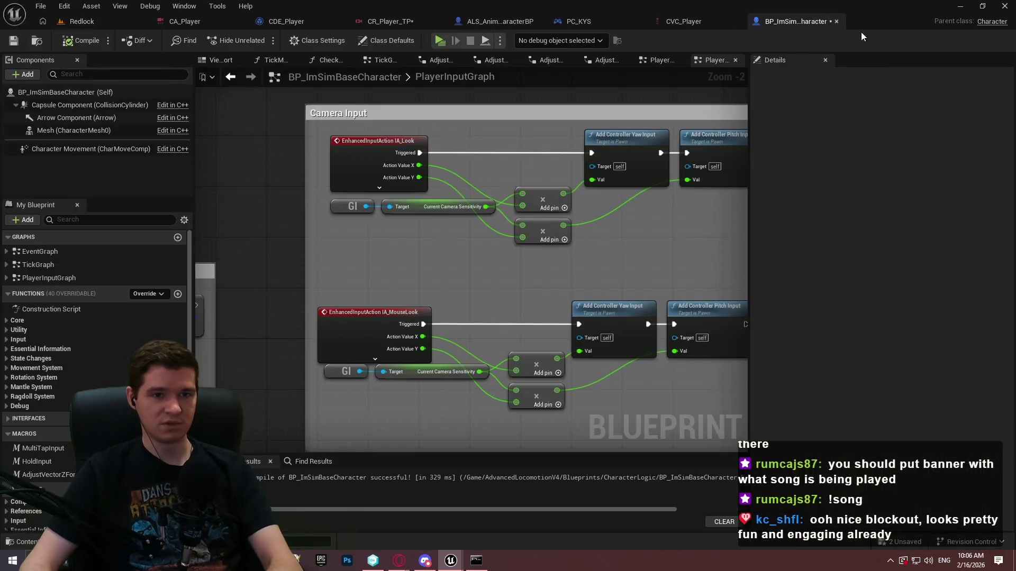
{"action": "left_click", "coordinate": [421, 25]}
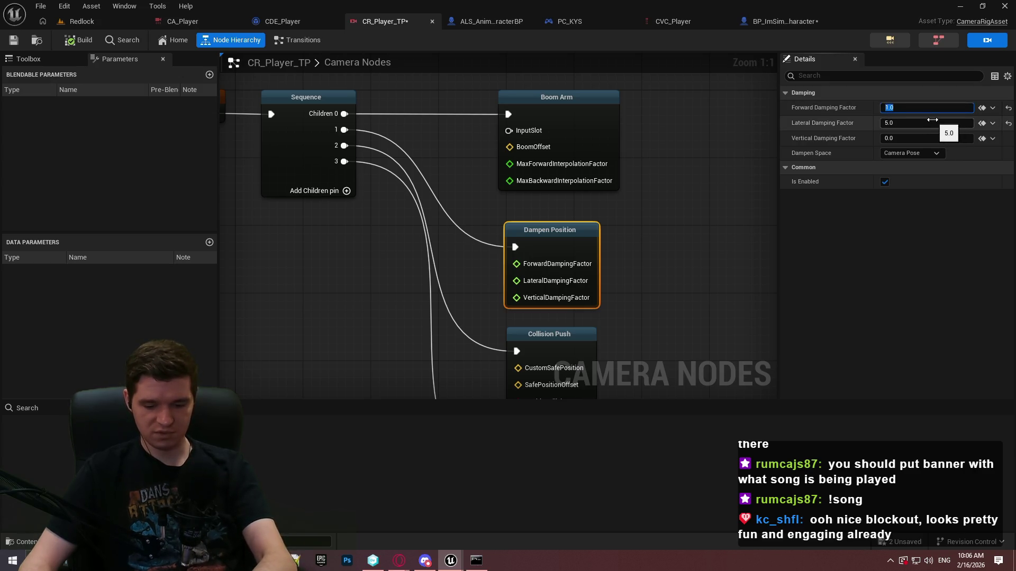
{"action": "type", "text": "25"}
Confirm the damping factor of 25 and launch a standalone Redlock preview.
{"action": "key", "text": "Return"}
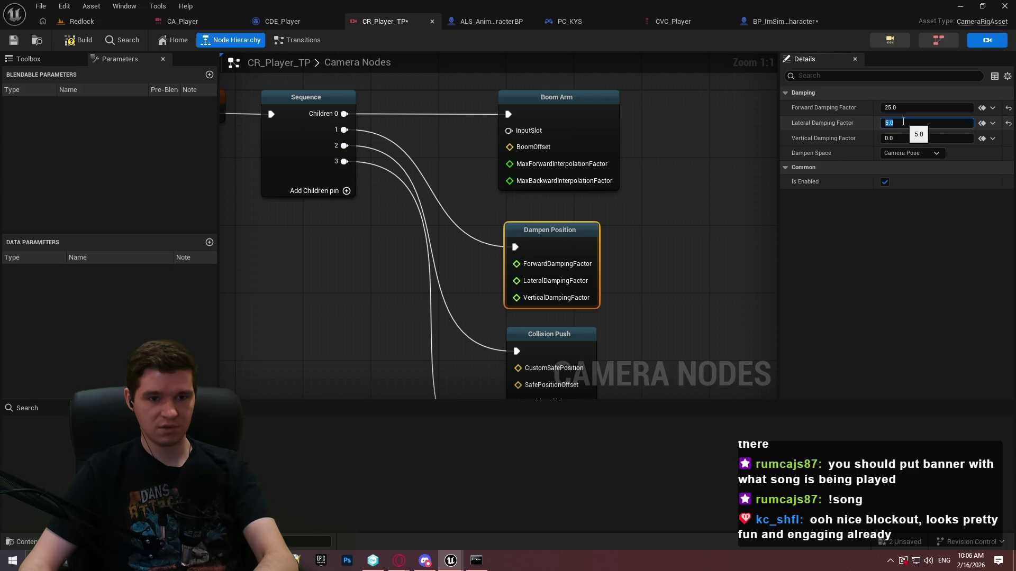
{"action": "left_click", "coordinate": [94, 22]}
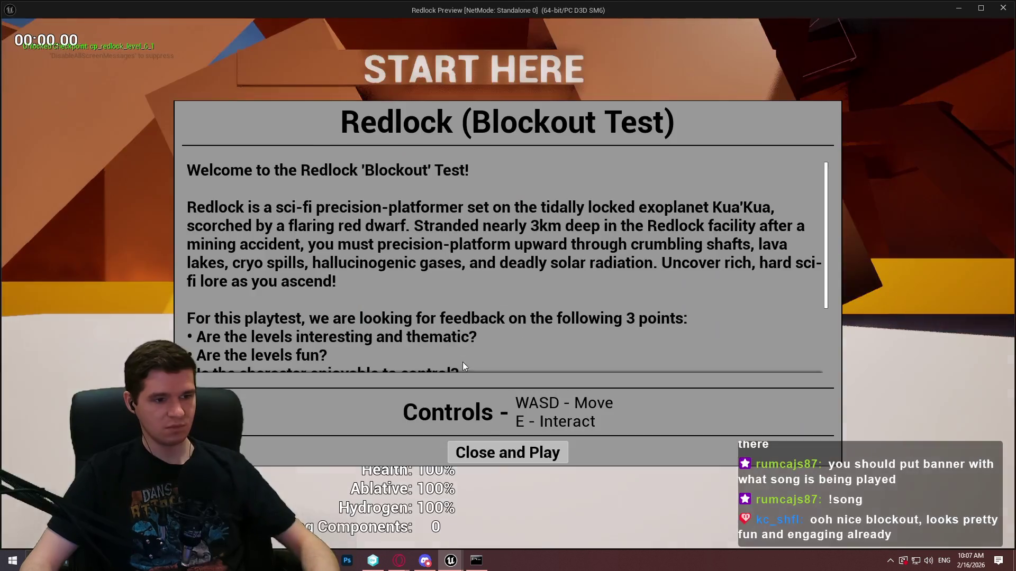
{"action": "left_click", "coordinate": [506, 452]}
{"action": "key", "text": "w"}
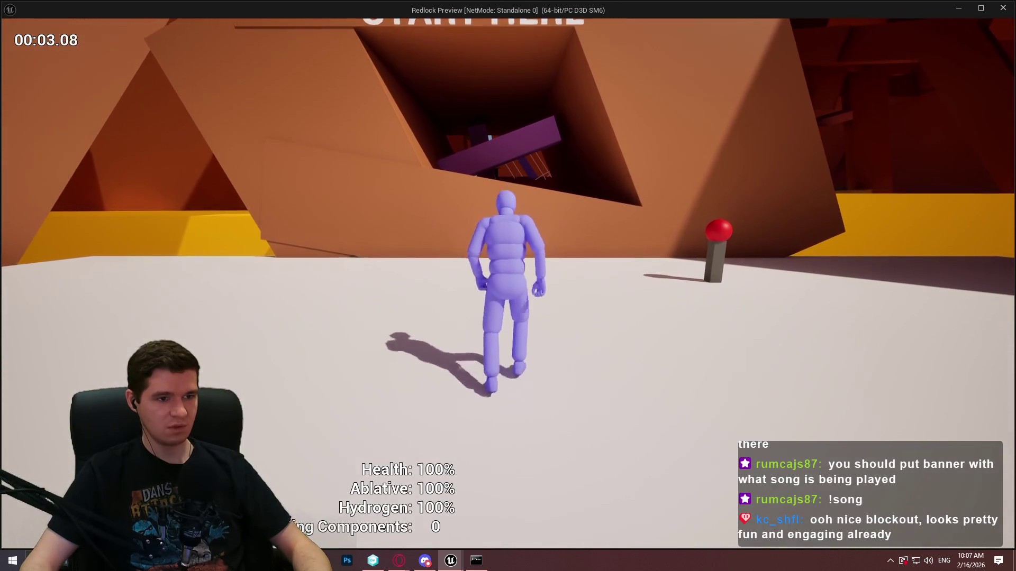
Run at the wall and climb it to check the camera, then return to CR_Player_TP.
{"action": "key", "text": "w"}
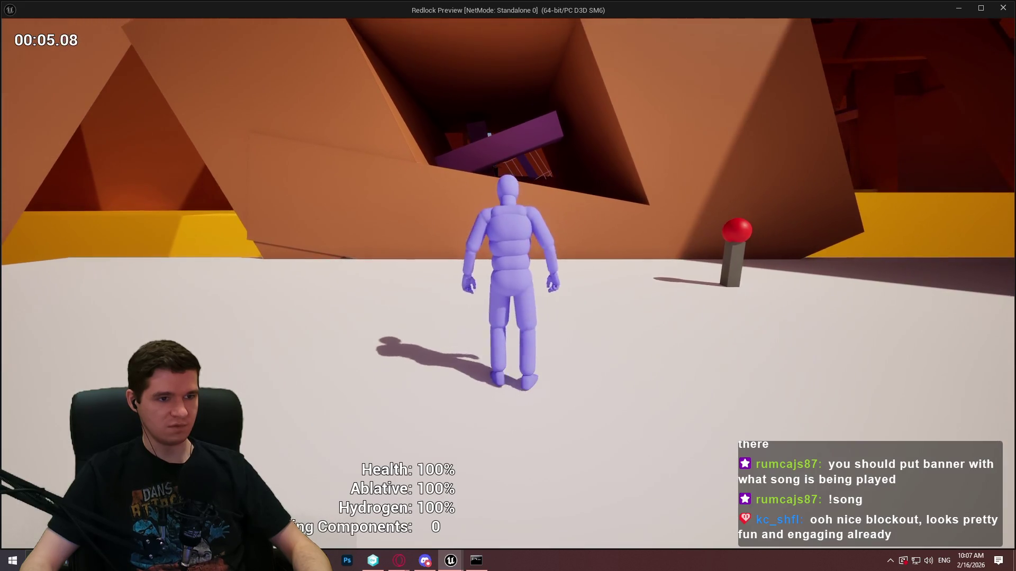
{"action": "key", "text": "w"}
{"action": "key", "text": "w"}
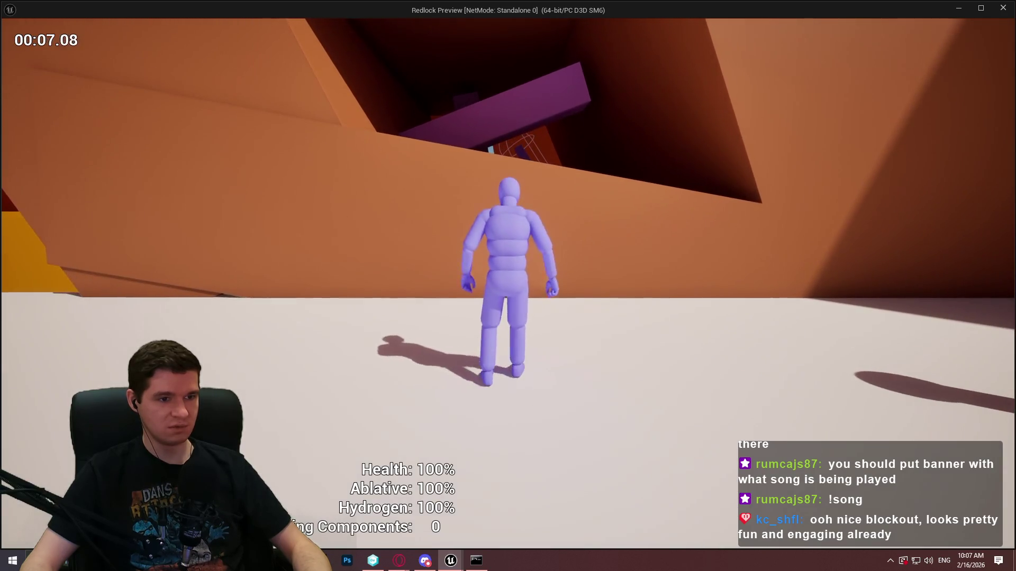
{"action": "key", "text": "w"}
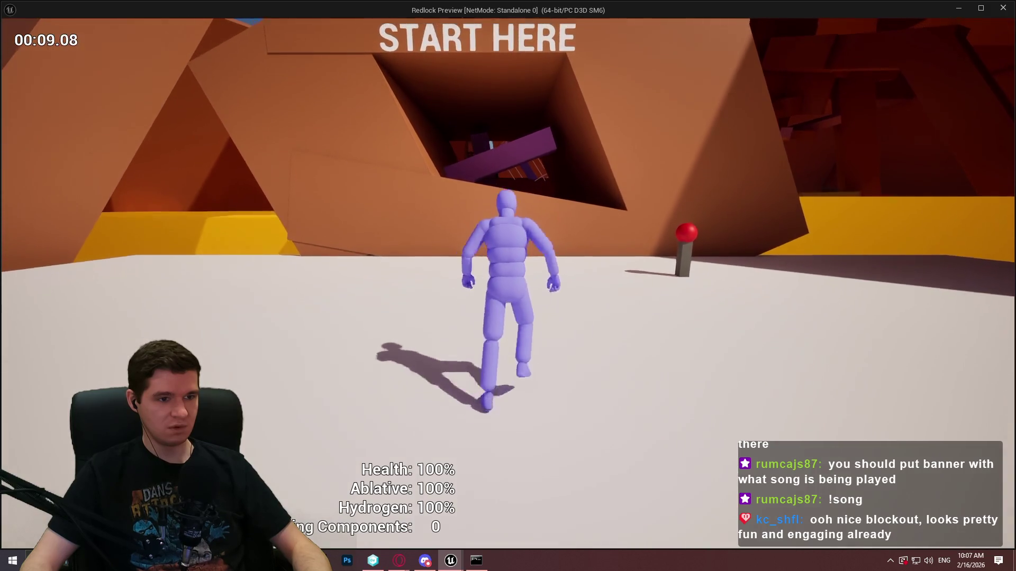
{"action": "key", "text": "w"}
{"action": "key", "text": "space"}
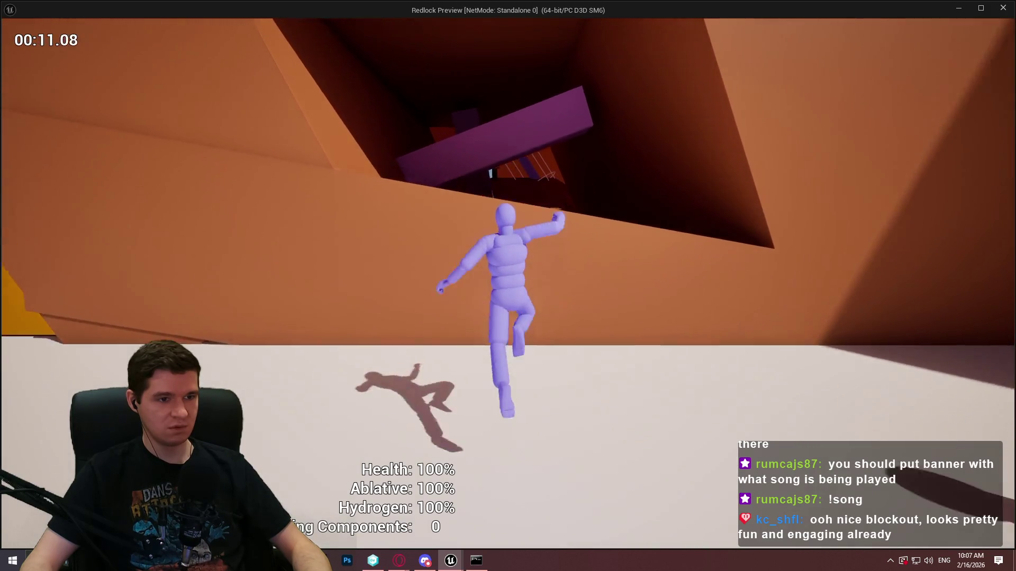
{"action": "key", "text": "w"}
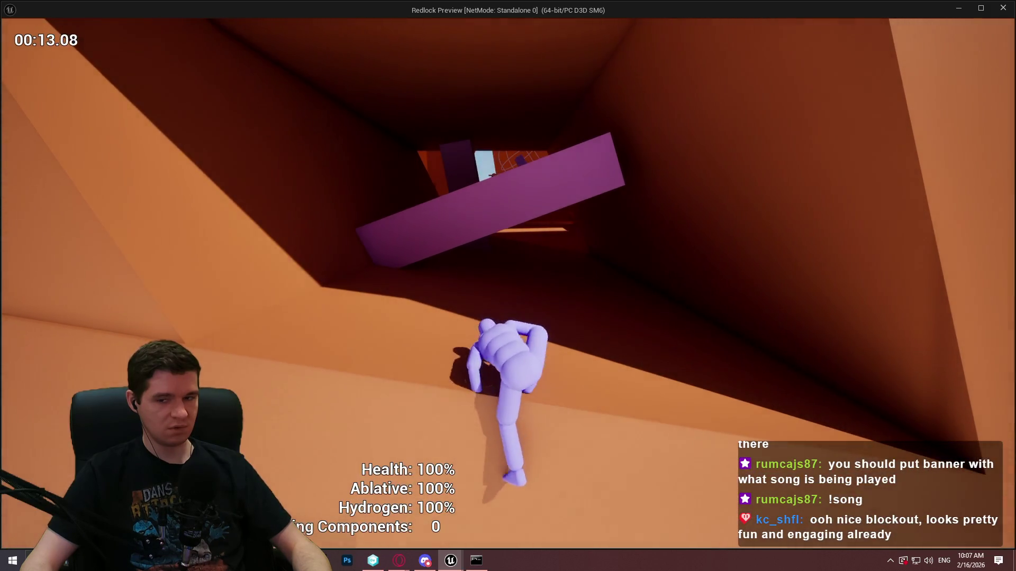
{"action": "key", "text": "Escape"}
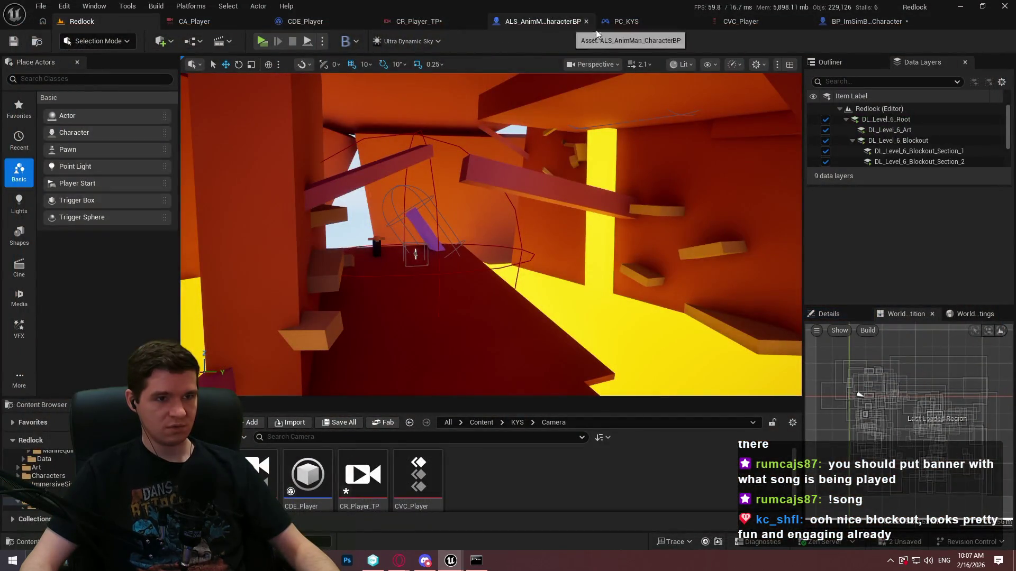
{"action": "left_click", "coordinate": [878, 22]}
{"action": "left_click", "coordinate": [404, 22]}
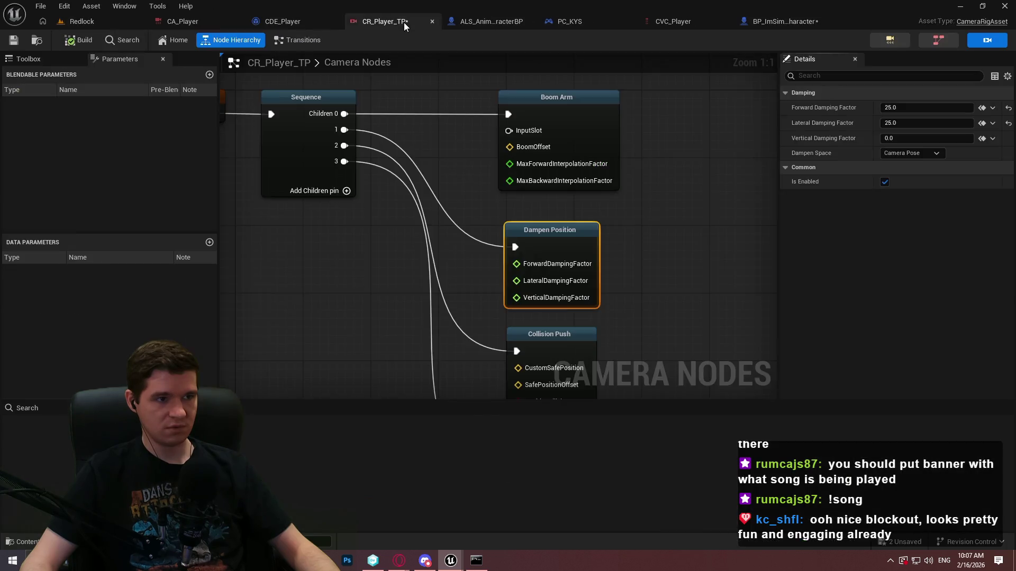
Enter 5 in the lateral damping field and run a quick Redlock standalone preview.
{"action": "left_click", "coordinate": [906, 123]}
{"action": "type", "text": "5"}
{"action": "left_click", "coordinate": [82, 21]}
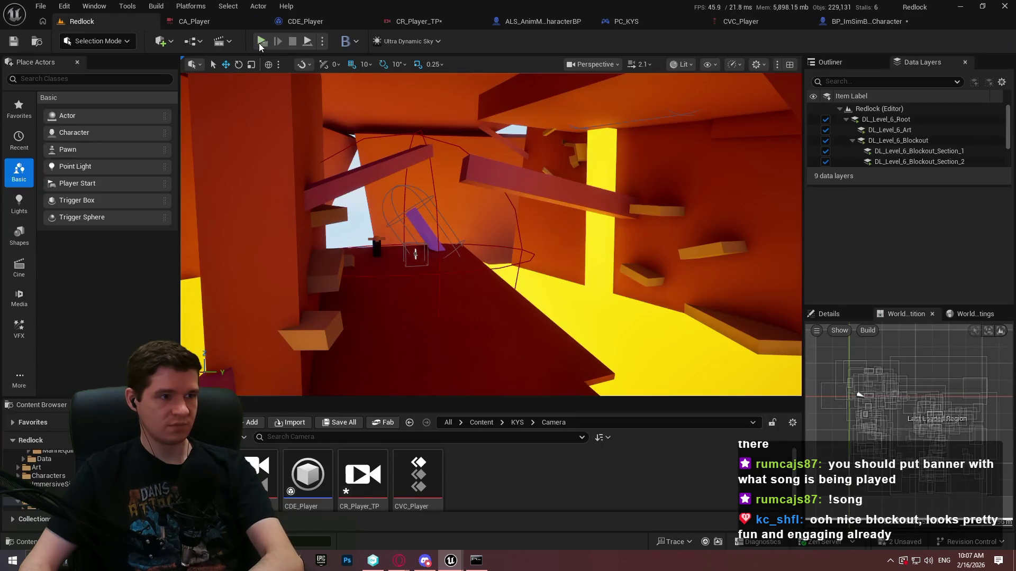
{"action": "left_click", "coordinate": [262, 42]}
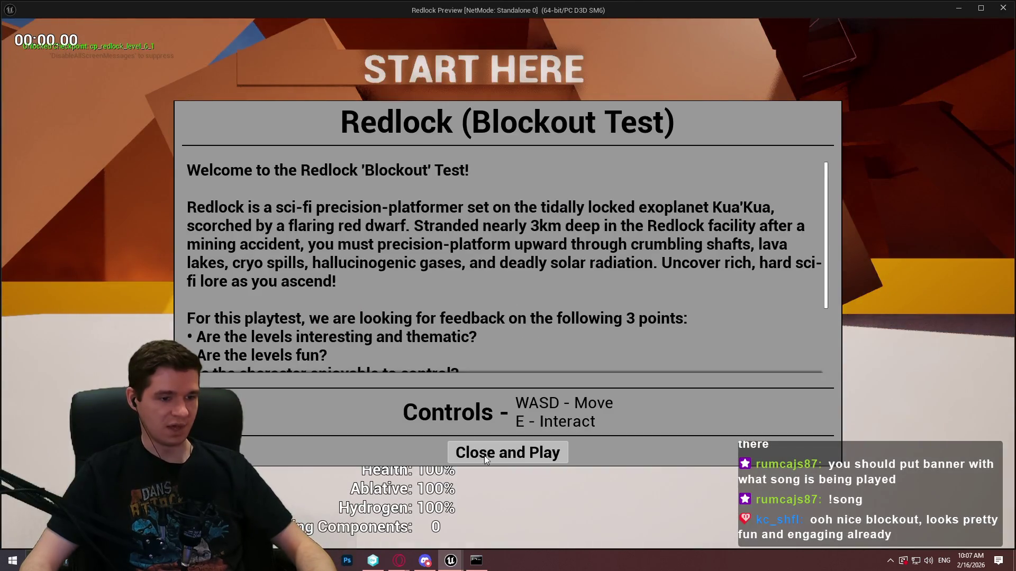
{"action": "left_click", "coordinate": [484, 459]}
{"action": "key", "text": "w"}
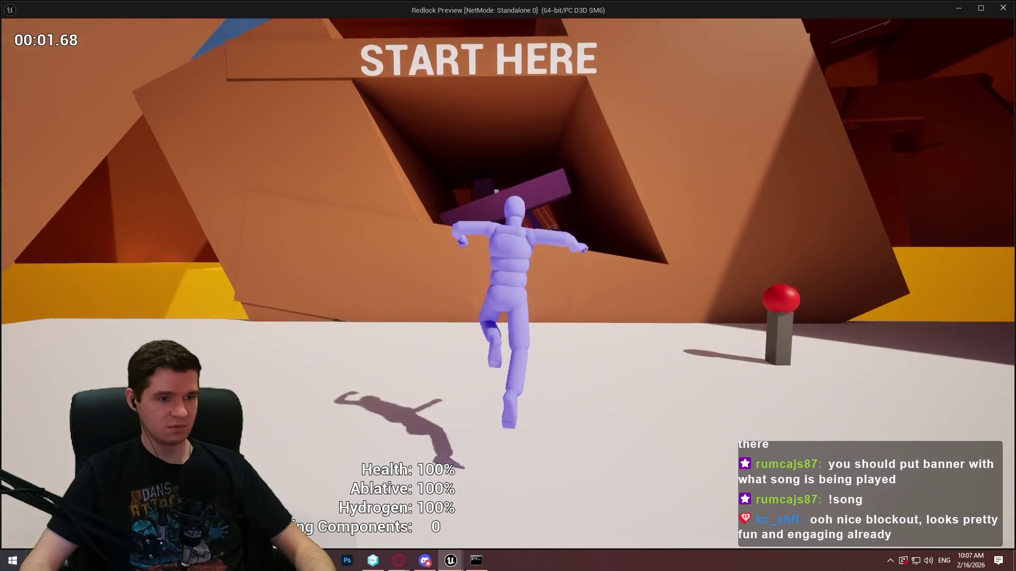
{"action": "key", "text": "a"}
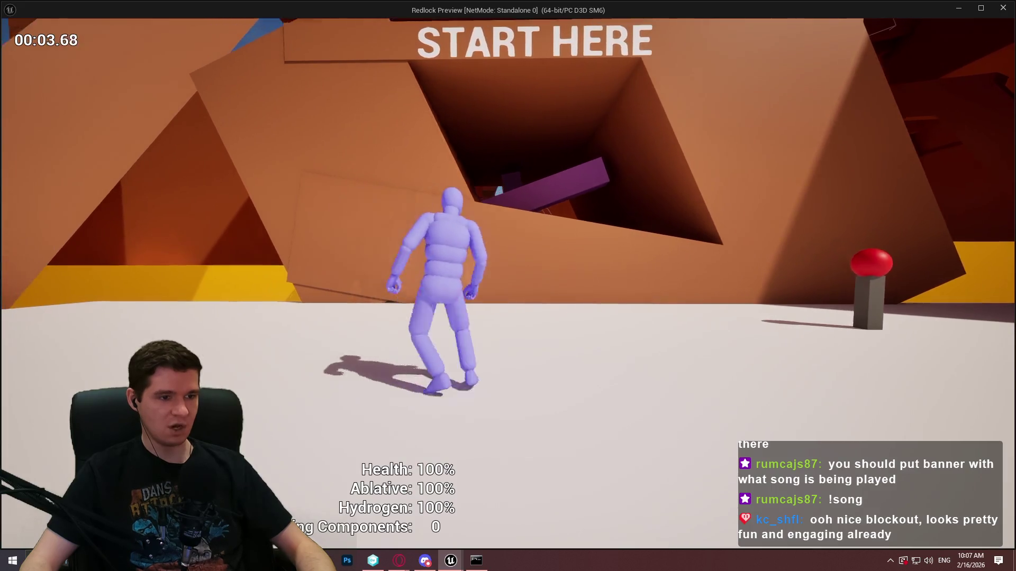
{"action": "key", "text": "Escape"}
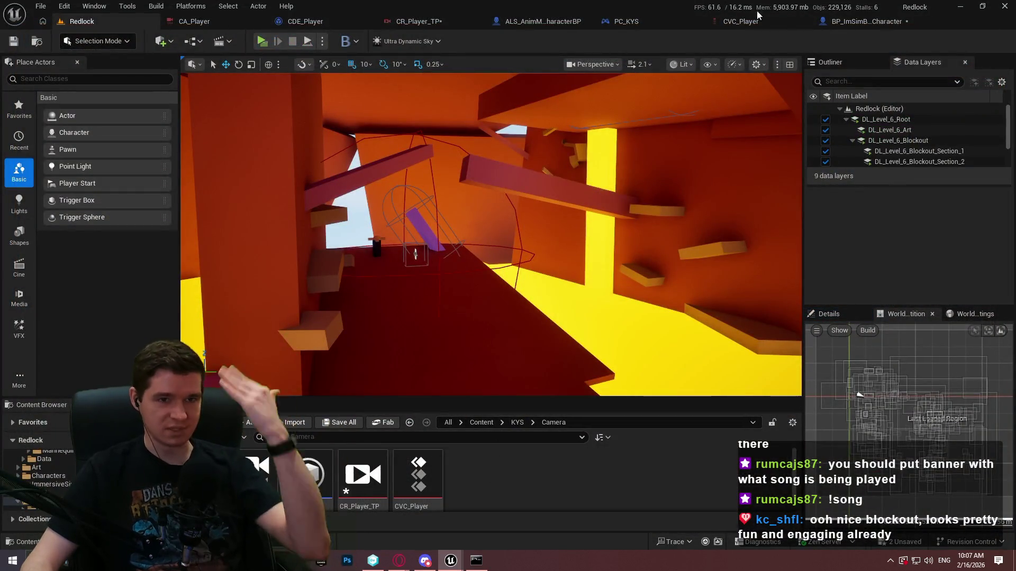
Back in CR_Player_TP, set vertical damping to 25 and lateral damping to 0.
{"action": "left_click", "coordinate": [305, 21]}
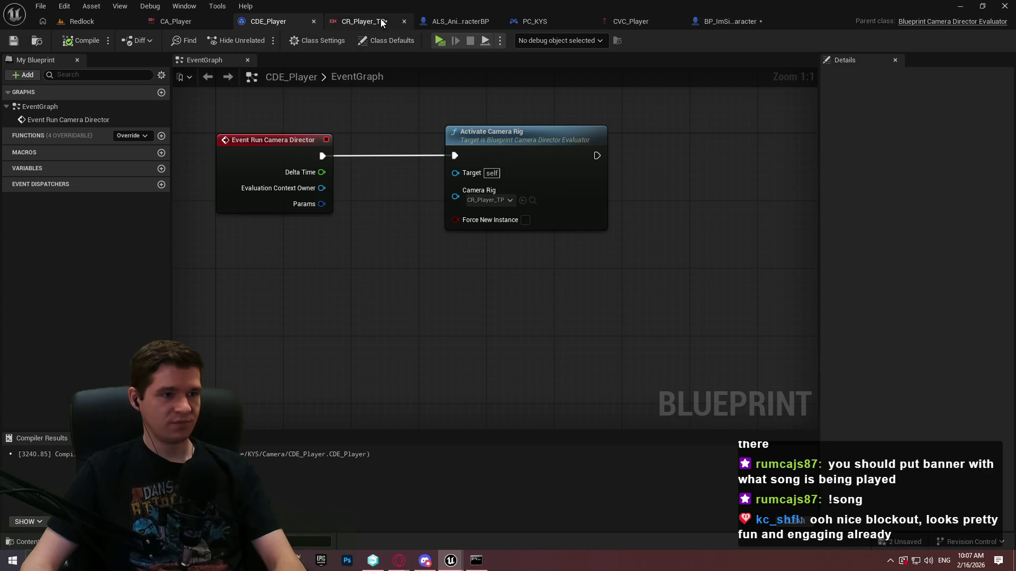
{"action": "left_click", "coordinate": [455, 22]}
{"action": "left_click", "coordinate": [370, 21]}
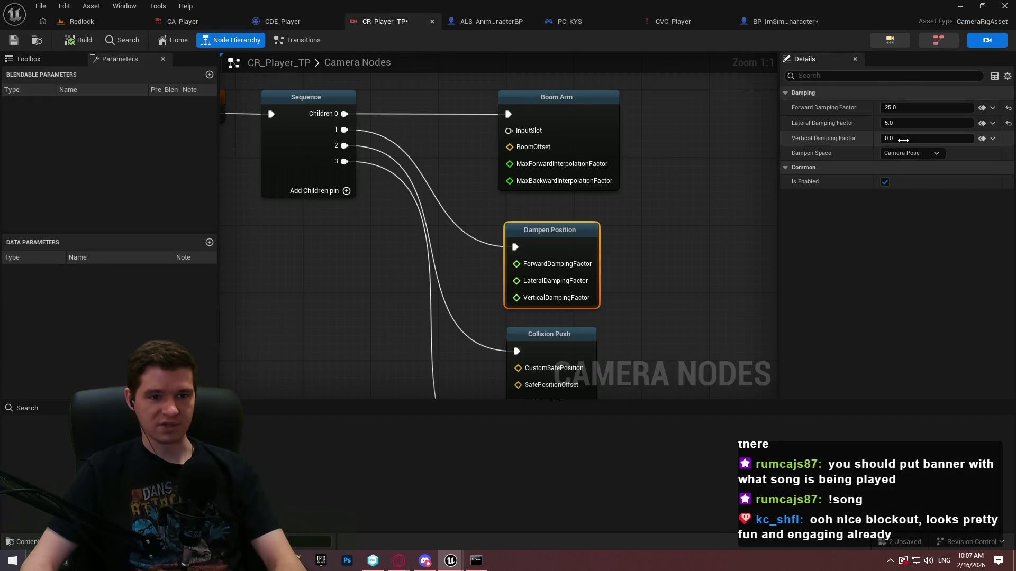
{"action": "type", "text": "25"}
{"action": "left_click", "coordinate": [900, 122]}
{"action": "type", "text": "0"}
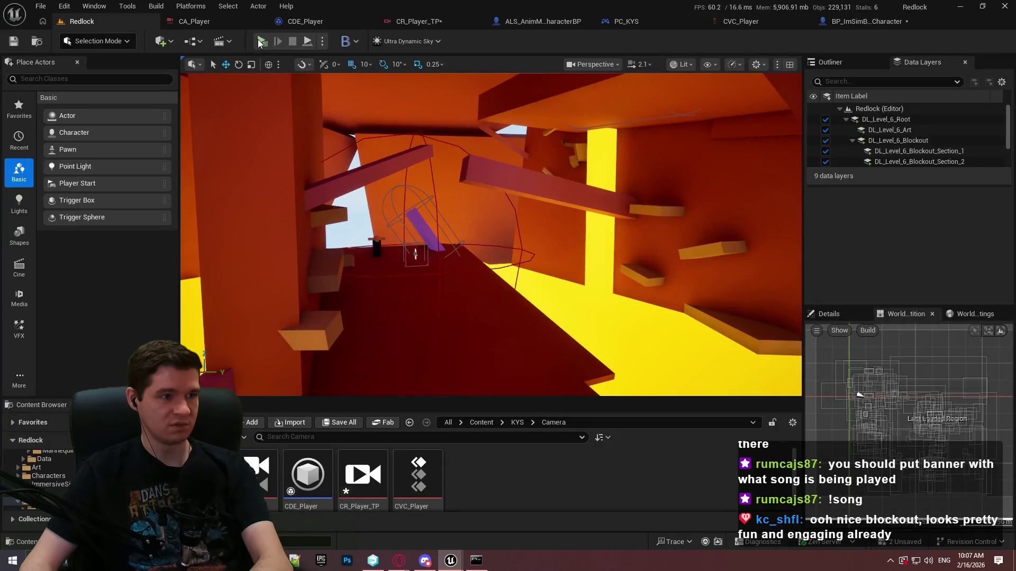
Launch another standalone preview and climb the wall to test the camera.
{"action": "left_click", "coordinate": [261, 42]}
{"action": "left_click", "coordinate": [508, 451]}
{"action": "key", "text": "w"}
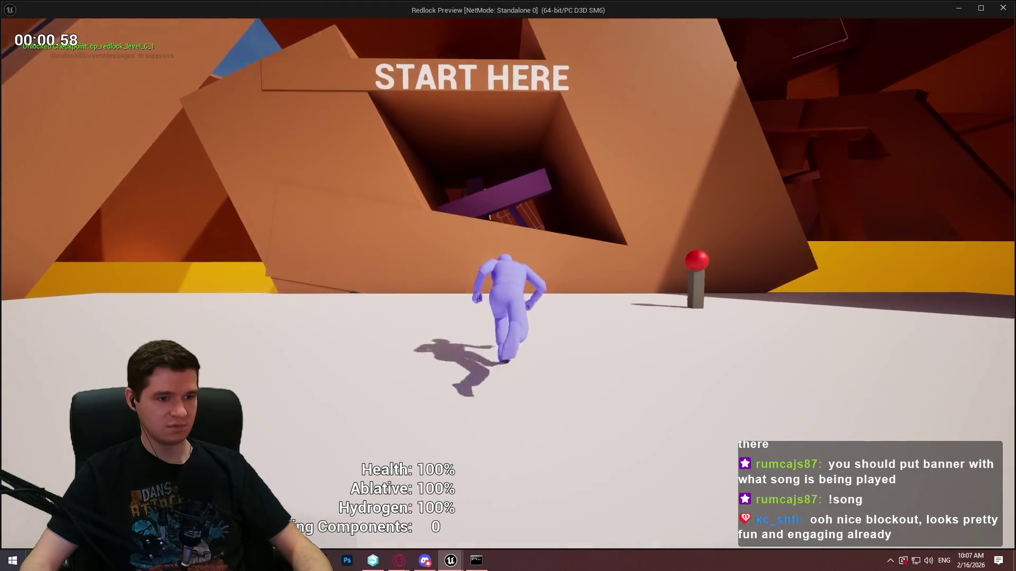
{"action": "key", "text": "space"}
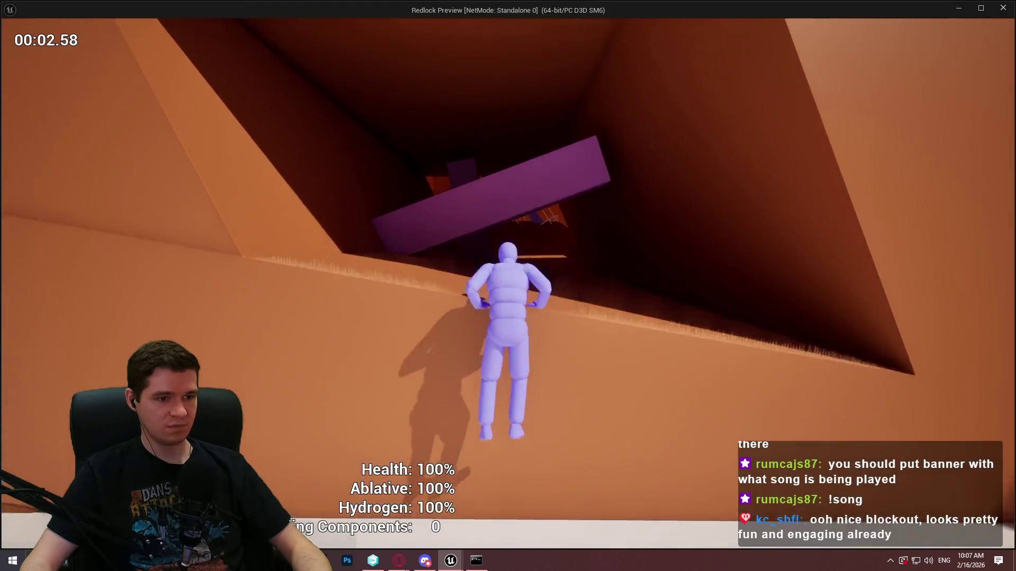
{"action": "key", "text": "Escape"}
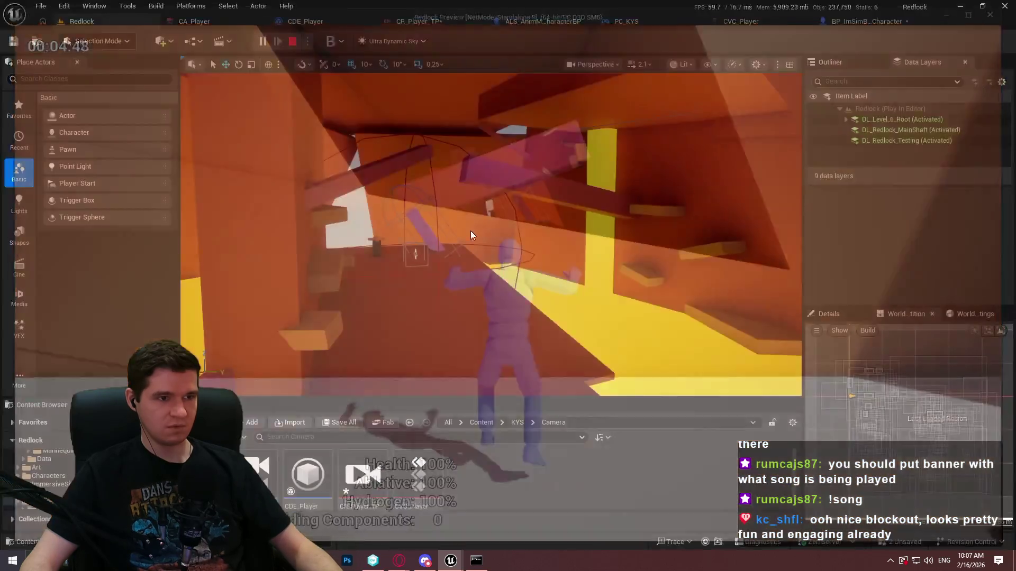
Set CR_Player_TP's Vertical Damping Factor to 10.
{"action": "left_click", "coordinate": [418, 21]}
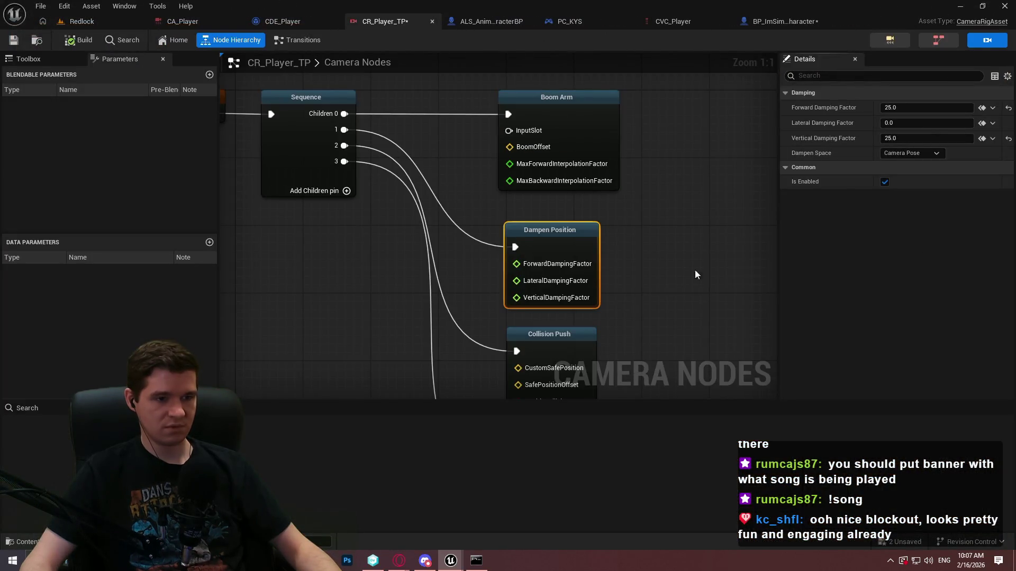
{"action": "left_click", "coordinate": [953, 138]}
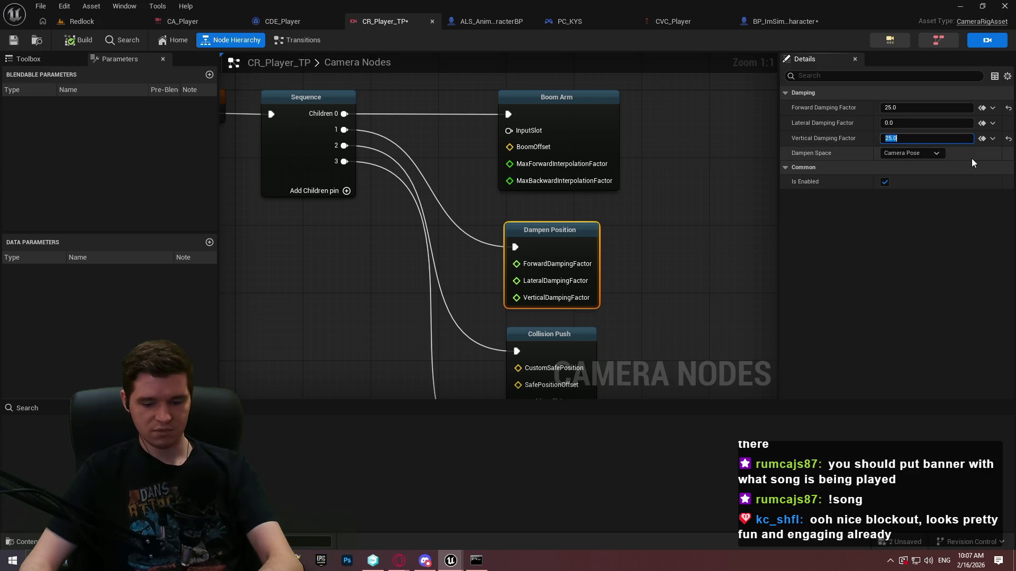
{"action": "type", "text": "10"}
{"action": "key", "text": "Return"}
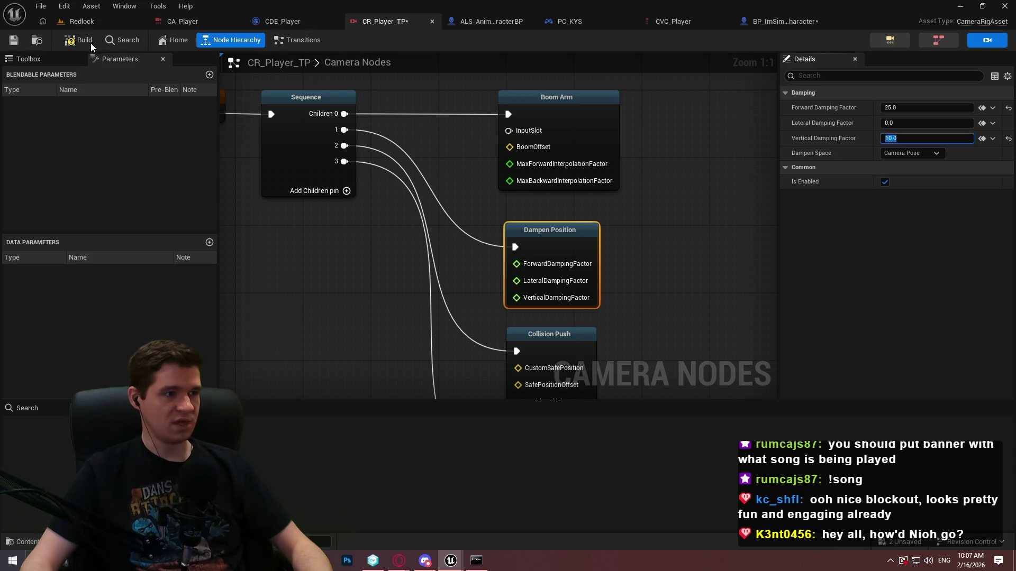
Play the Redlock standalone preview, climbing the wall repeatedly to test the camera, then exit.
{"action": "left_click", "coordinate": [82, 21]}
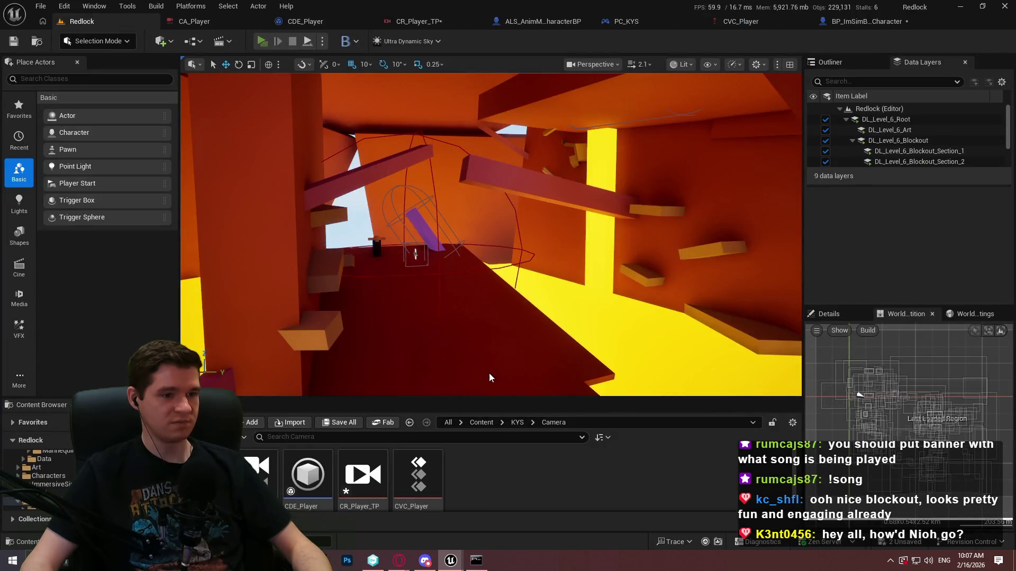
{"action": "key", "text": "alt+p"}
{"action": "left_click", "coordinate": [508, 452]}
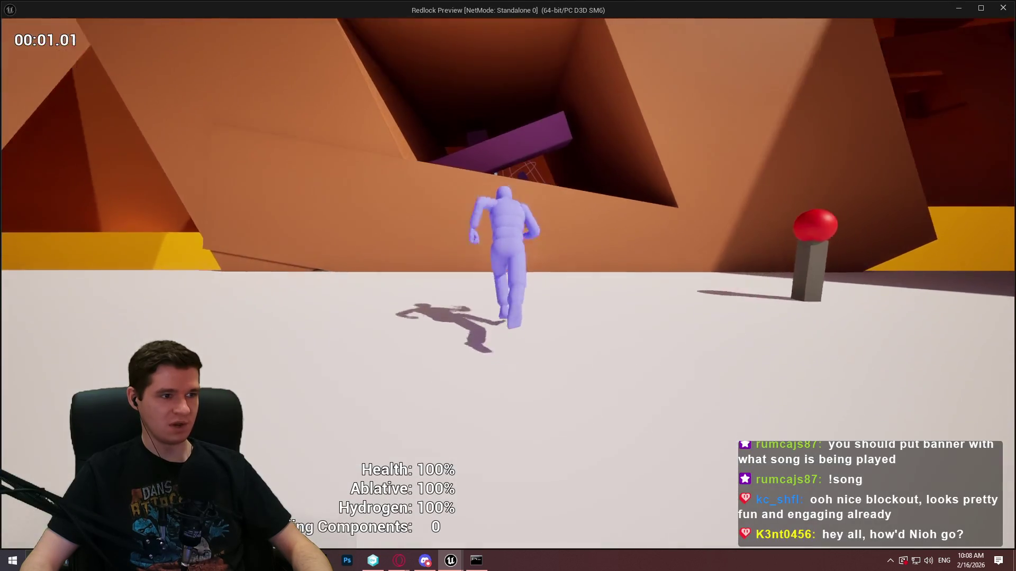
{"action": "key", "text": "space"}
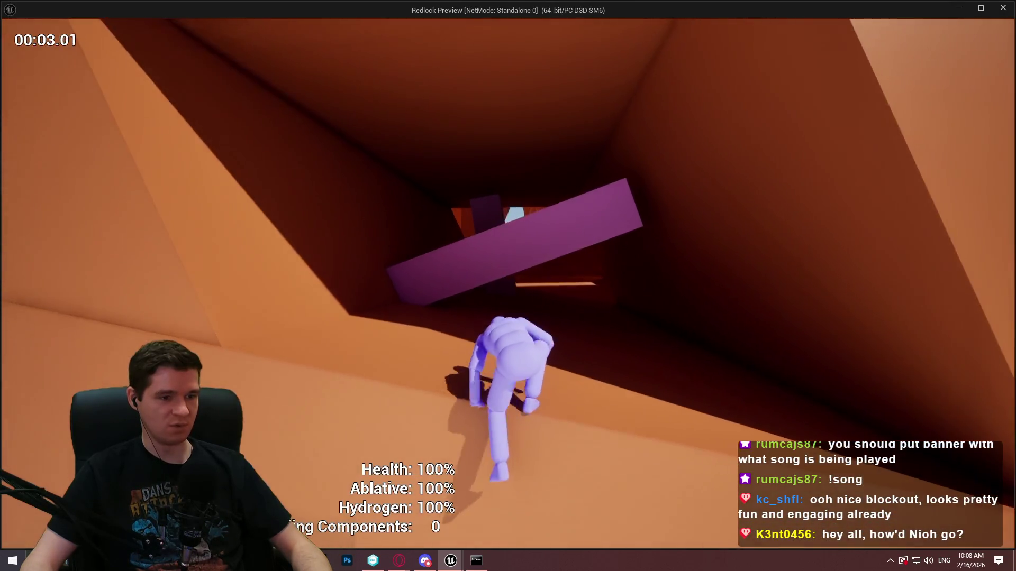
{"action": "key", "text": "space"}
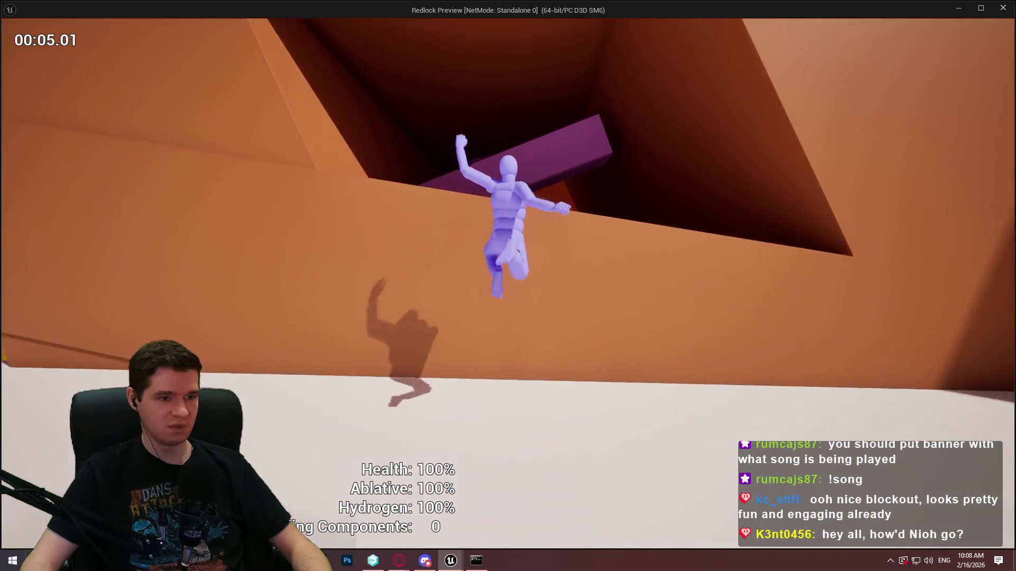
{"action": "key", "text": "space"}
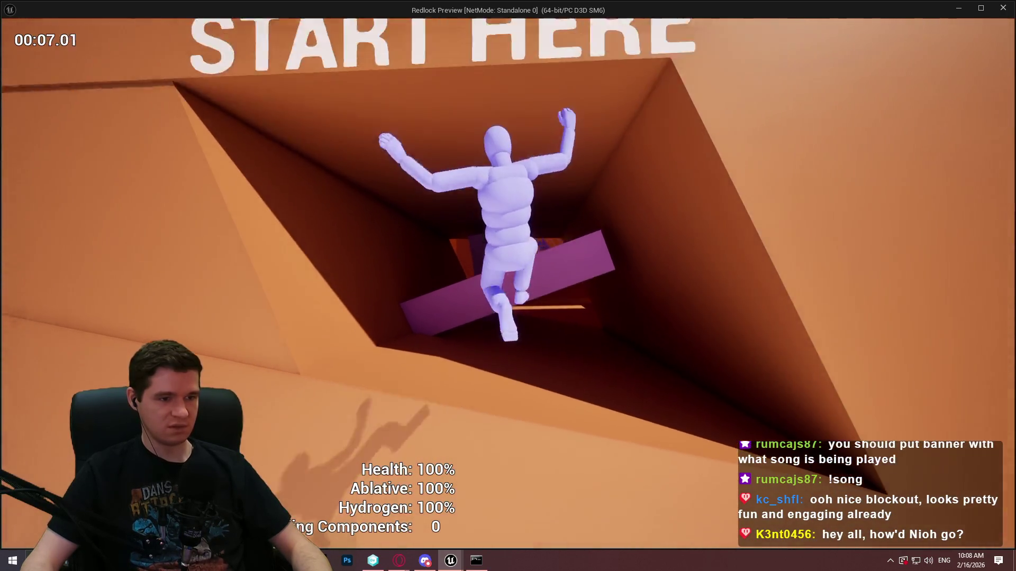
{"action": "key", "text": "space"}
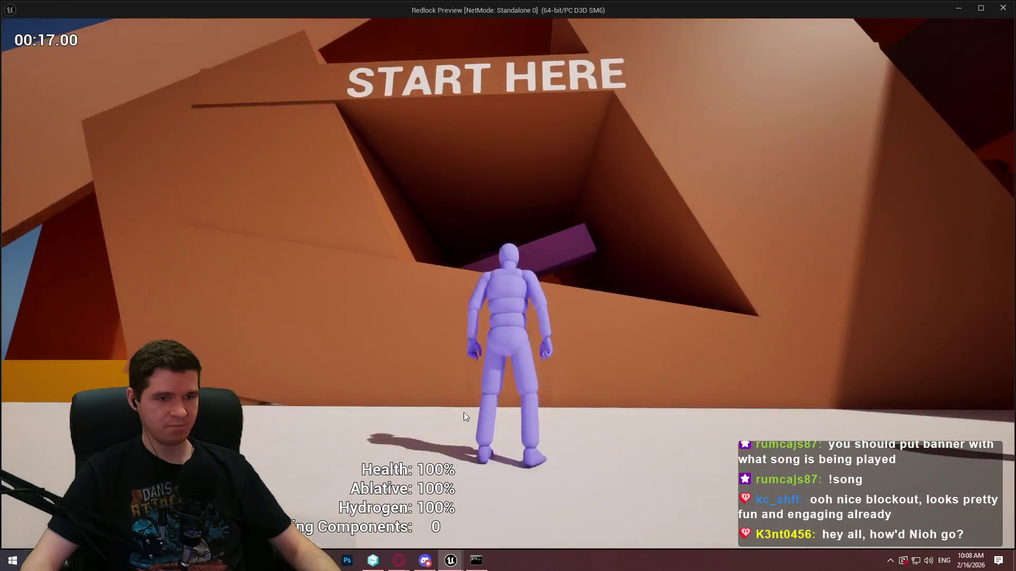
{"action": "key", "text": "Escape"}
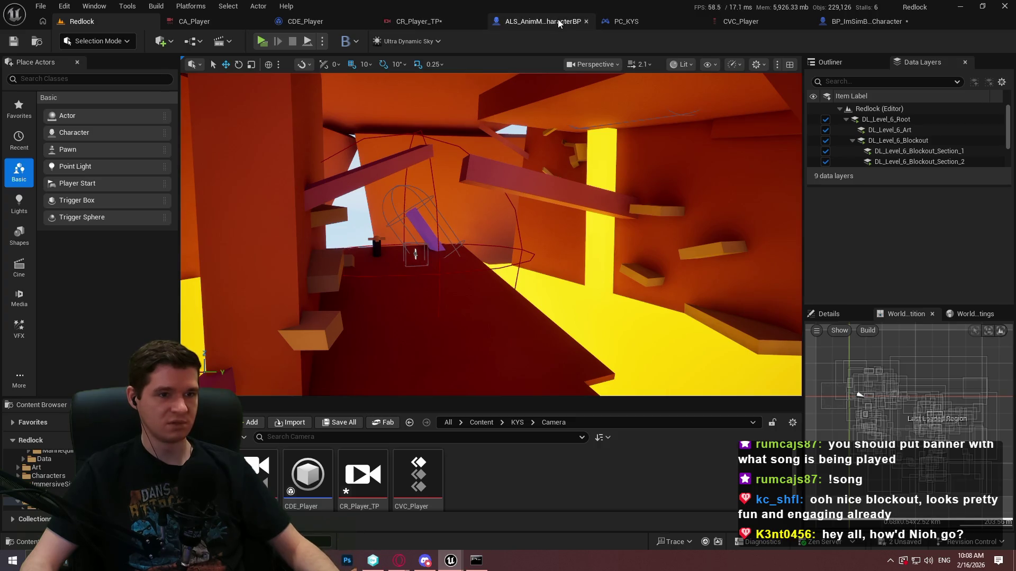
Change the vertical damping factor to 0, return to Redlock, then switch to the YouTube browser.
{"action": "left_click", "coordinate": [340, 23]}
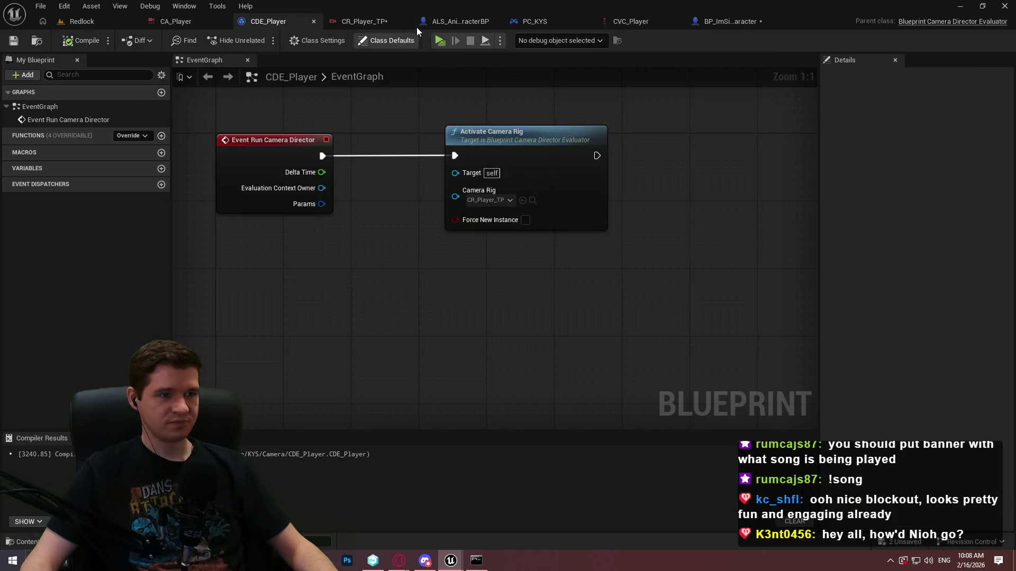
{"action": "left_click", "coordinate": [363, 24]}
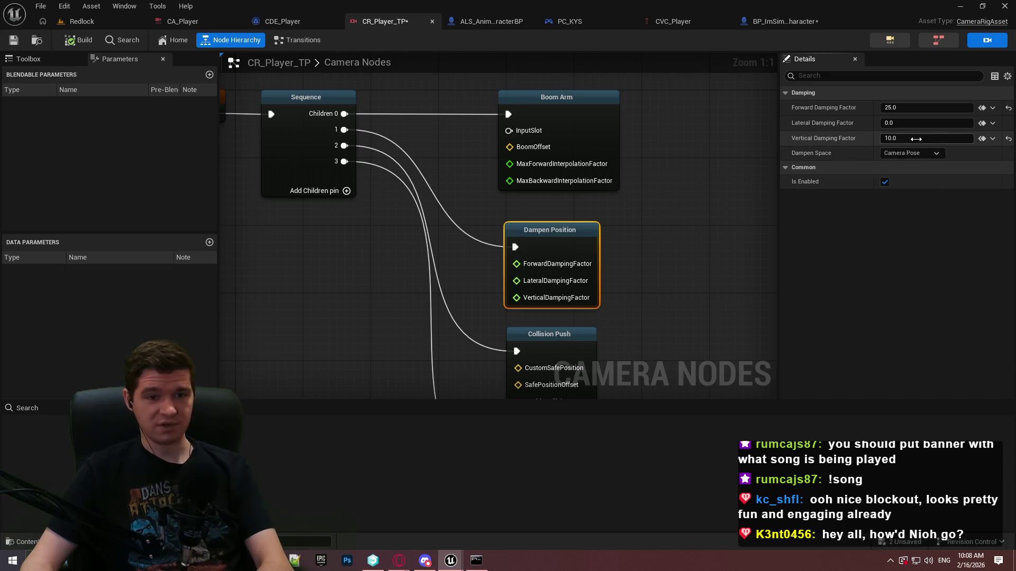
{"action": "type", "text": "0"}
{"action": "key", "text": "Return"}
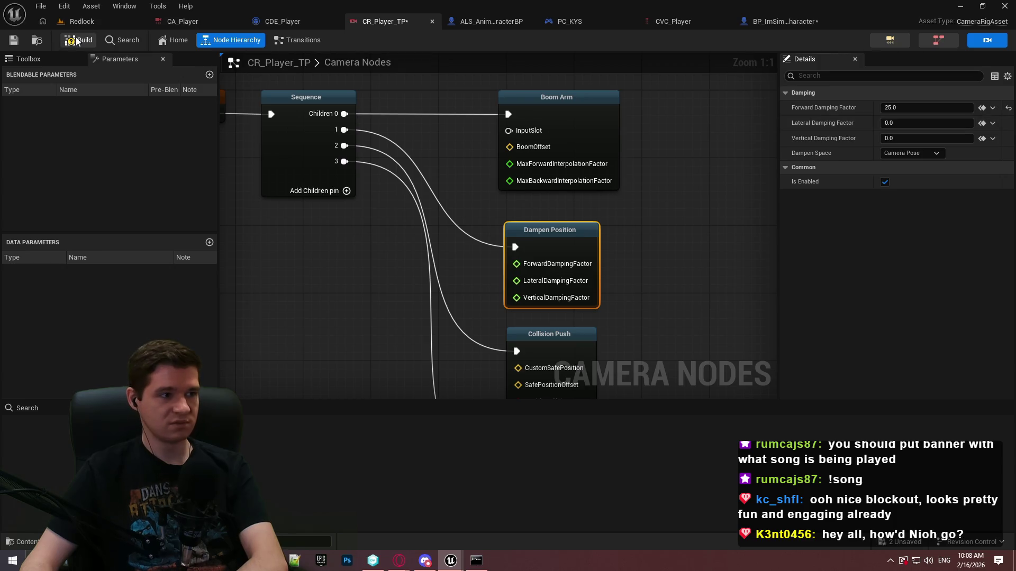
{"action": "left_click", "coordinate": [82, 21]}
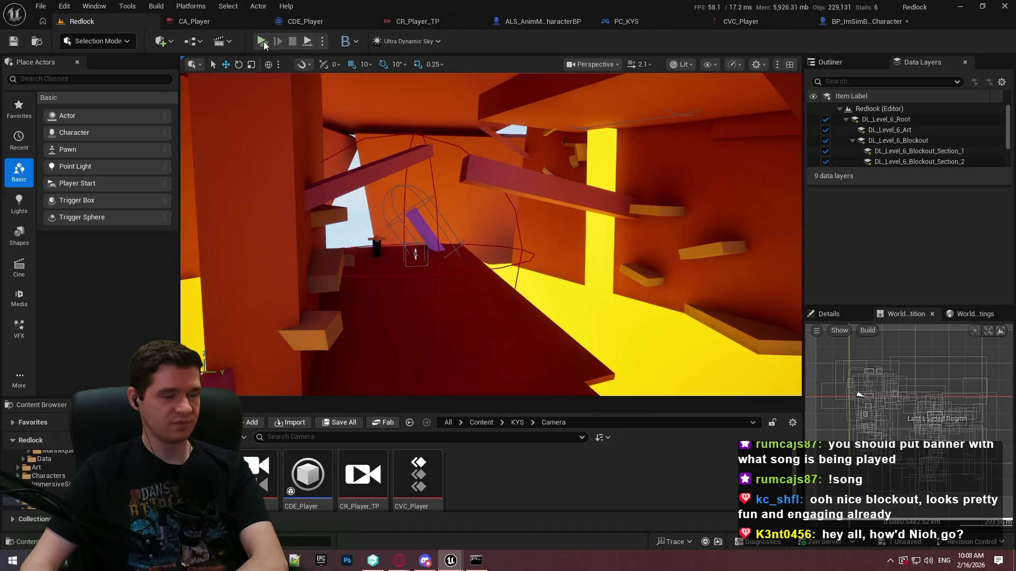
{"action": "mouse_move", "coordinate": [398, 562]}
{"action": "left_click", "coordinate": [481, 535]}
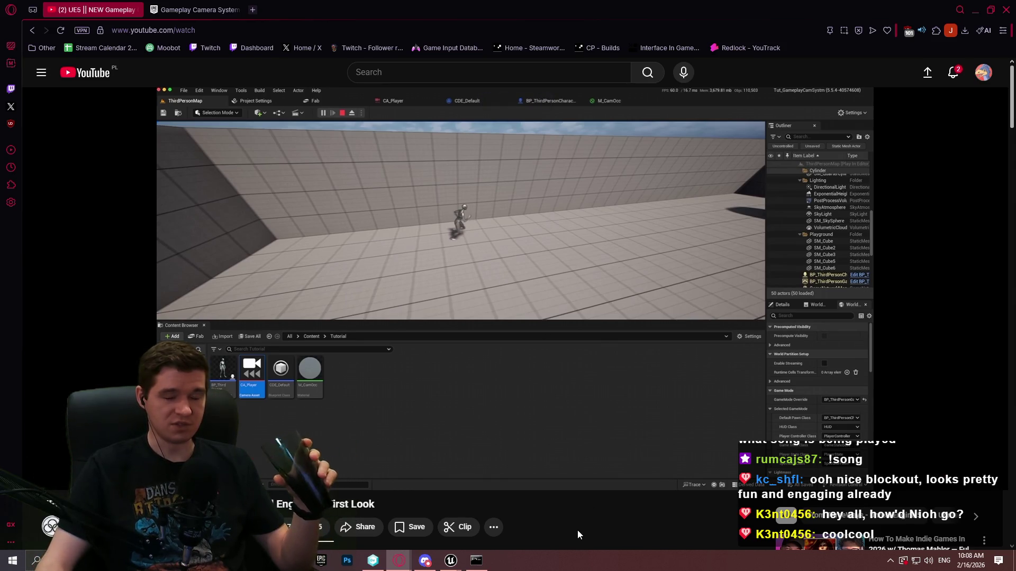
Resume the Unreal camera-system tutorial video in the YouTube window.
{"action": "mouse_move", "coordinate": [588, 487]}
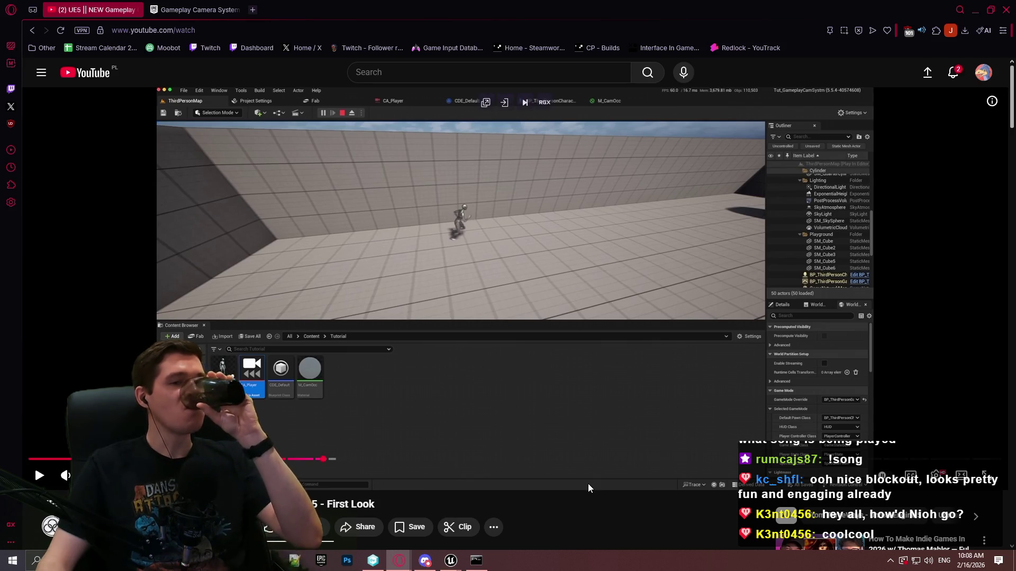
{"action": "left_click", "coordinate": [589, 464]}
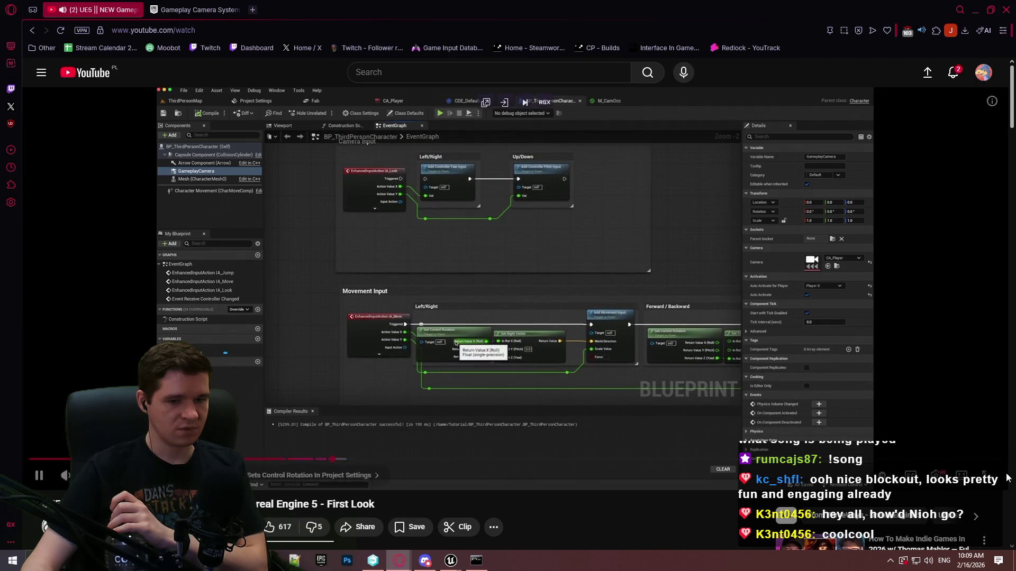
Watch the tutorial full screen through its Gameplay Cameras plugin settings and ThirdPersonMap play test.
{"action": "left_click", "coordinate": [985, 475]}
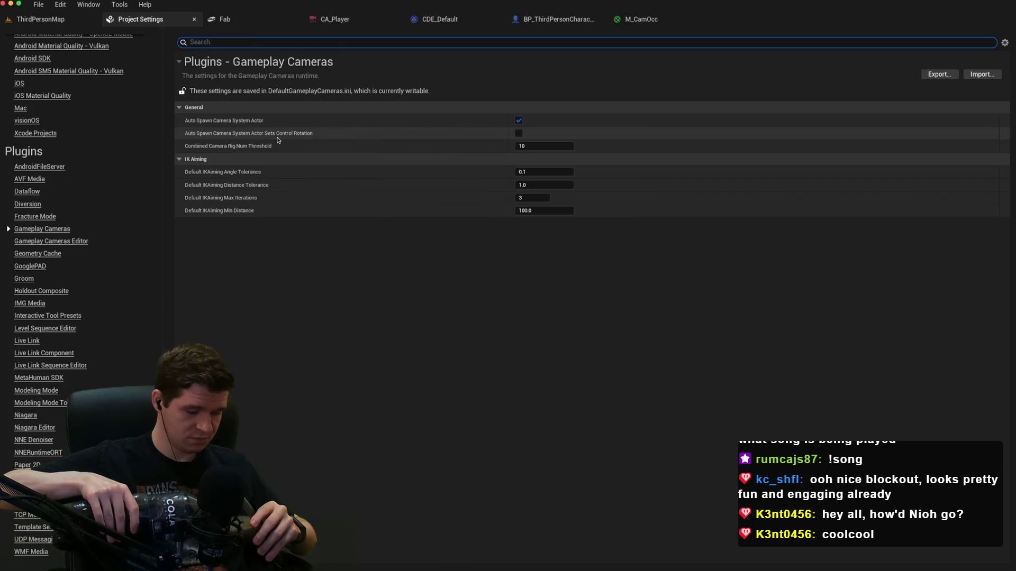
{"action": "left_click", "coordinate": [519, 135]}
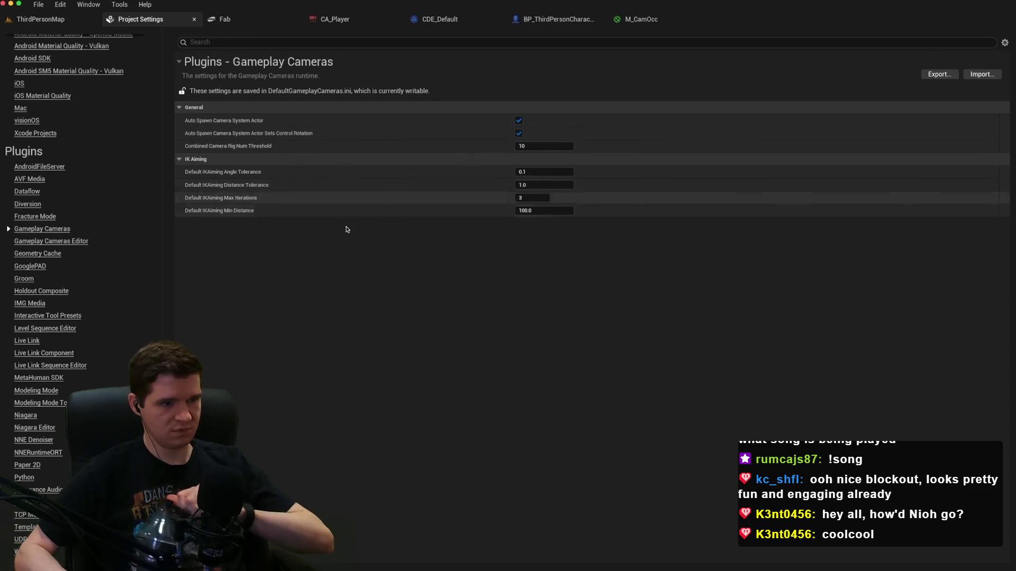
{"action": "left_click", "coordinate": [38, 19]}
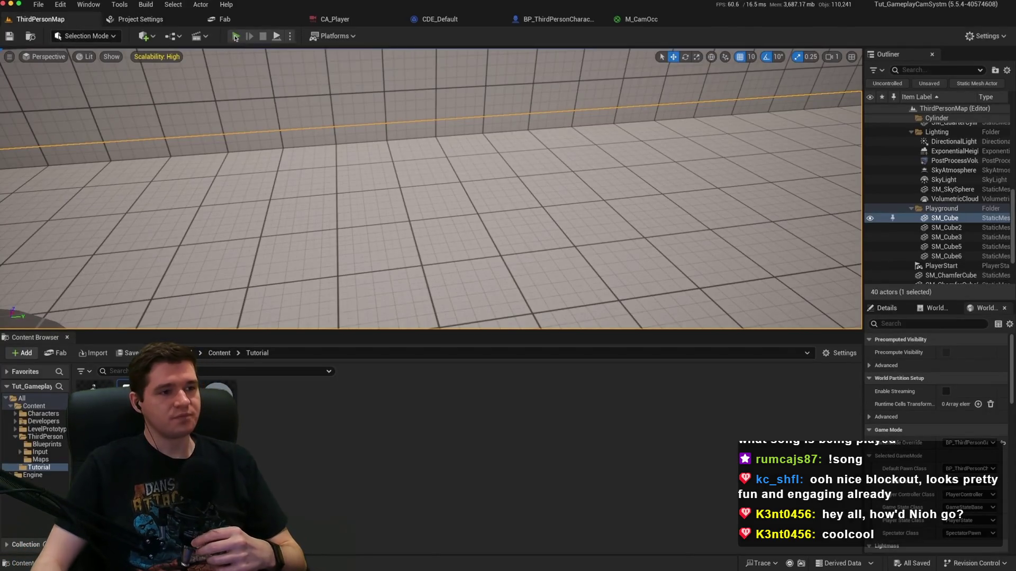
{"action": "left_click", "coordinate": [235, 36]}
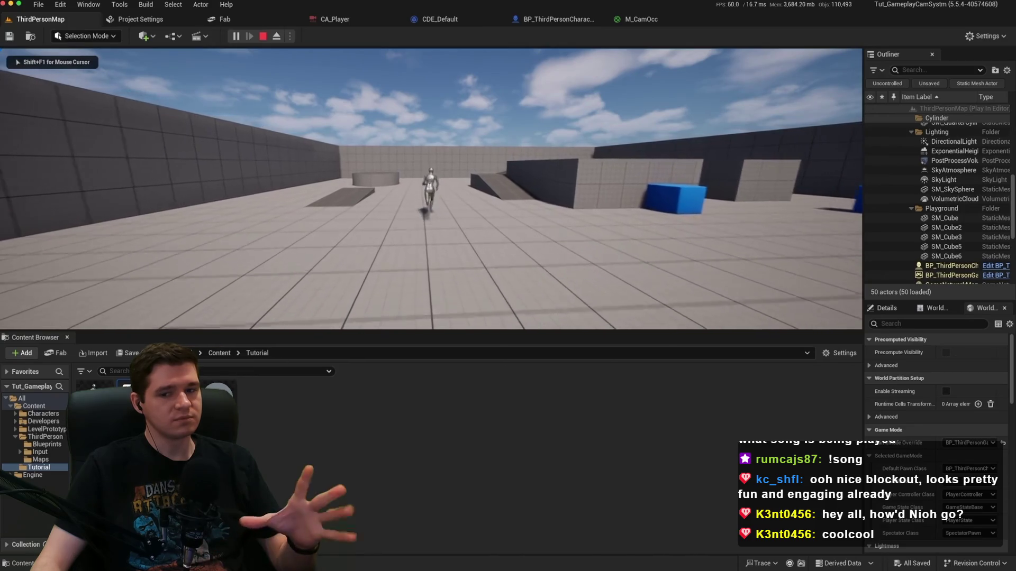
{"action": "key", "text": "w"}
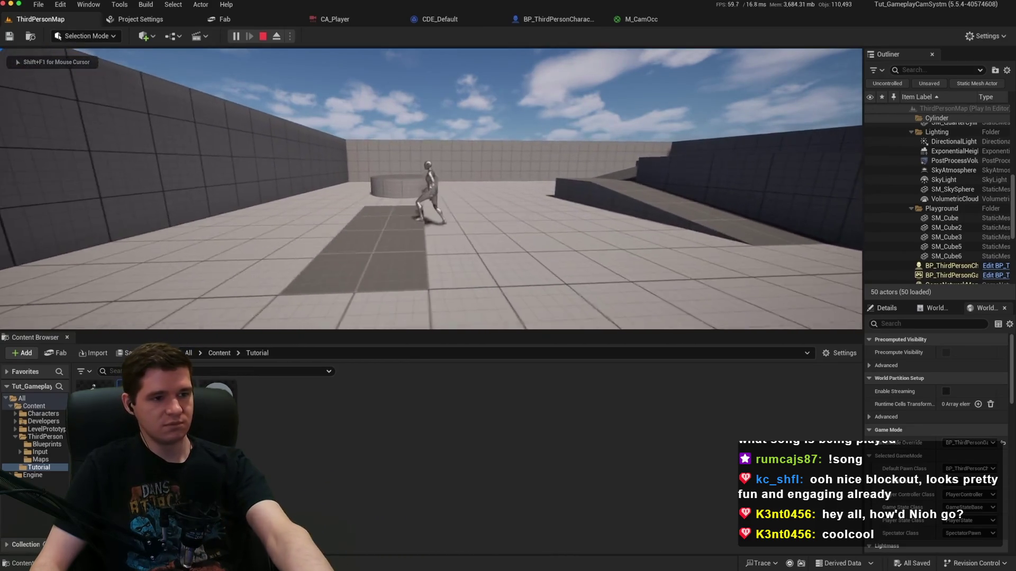
{"action": "key", "text": "s"}
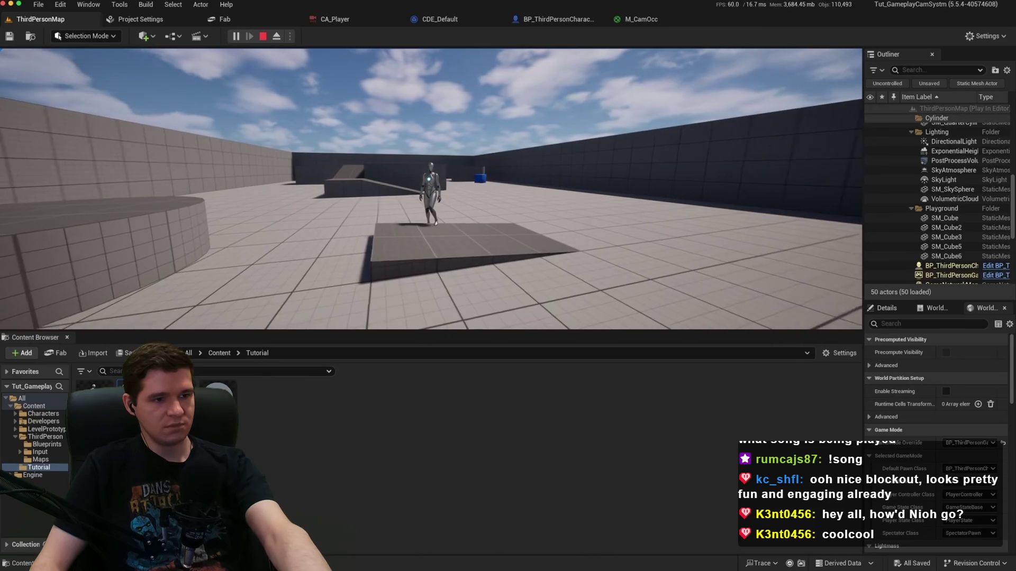
{"action": "key", "text": "s"}
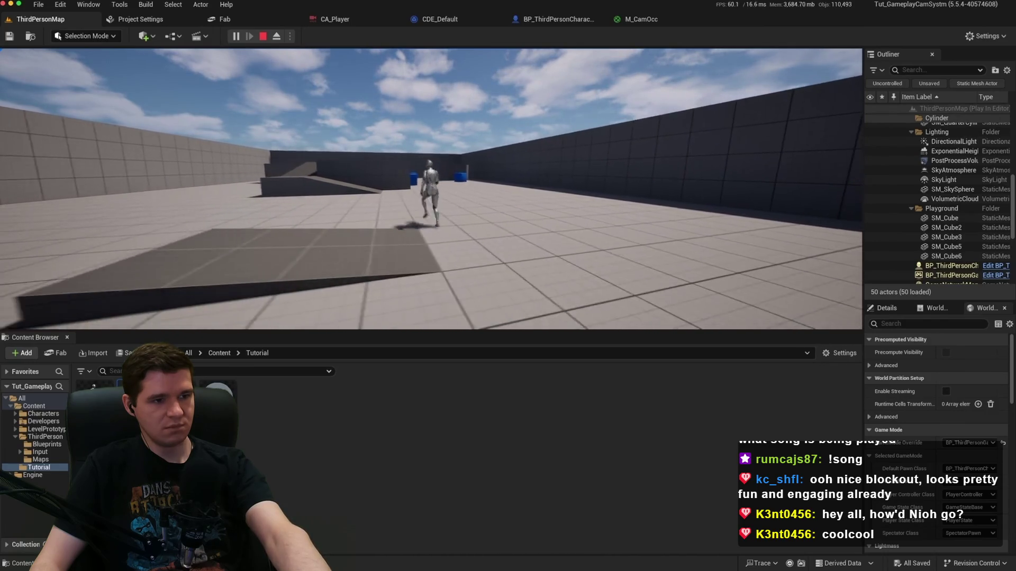
{"action": "key", "text": "w"}
{"action": "key", "text": "s"}
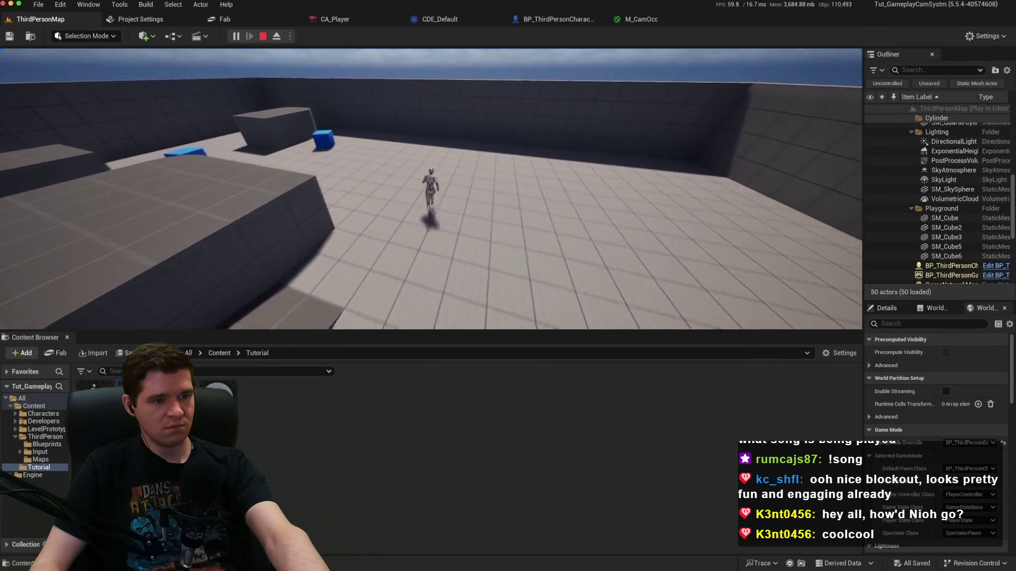
{"action": "key", "text": "d"}
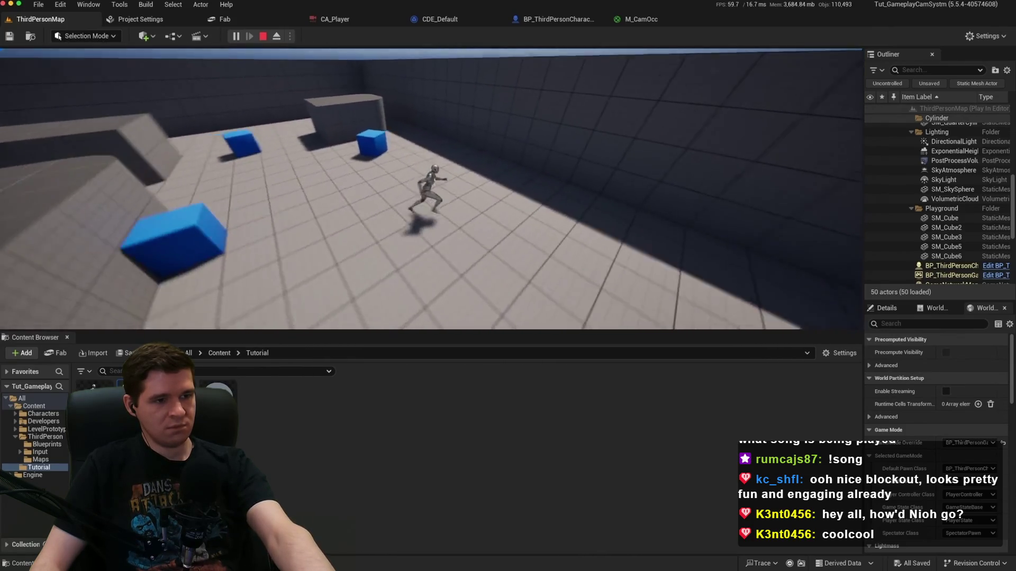
{"action": "key", "text": "w"}
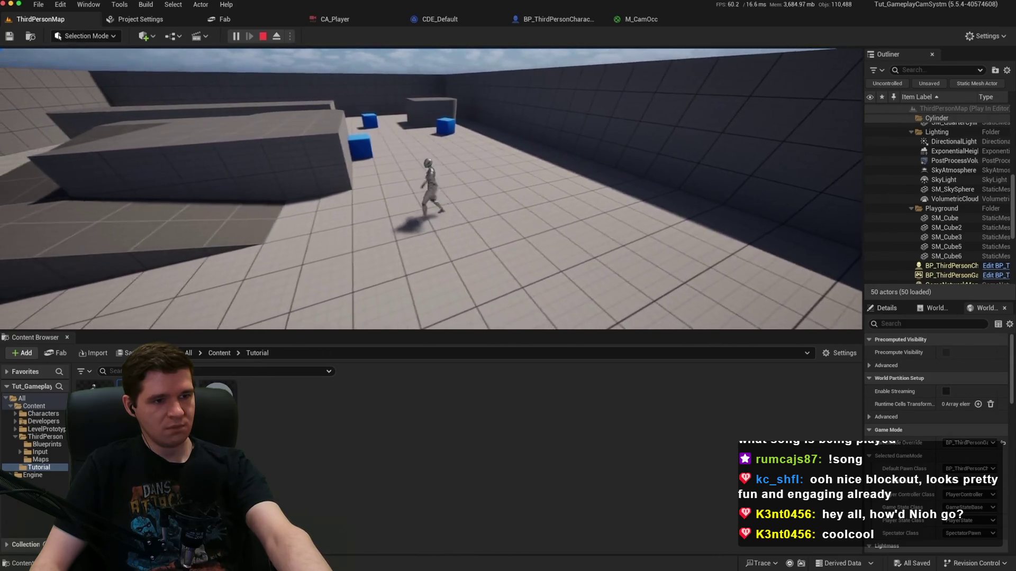
{"action": "key", "text": "s"}
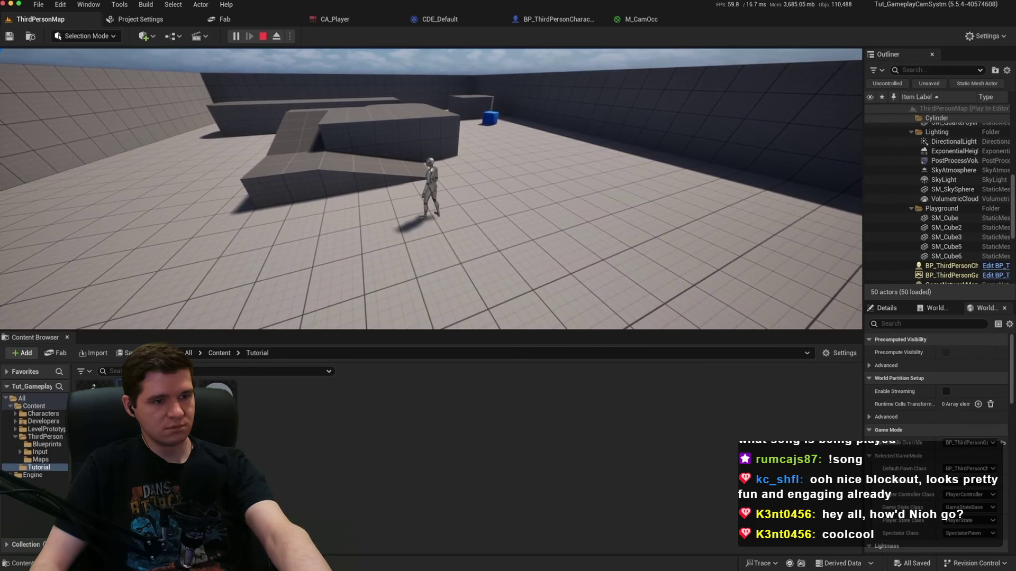
{"action": "key", "text": "Escape"}
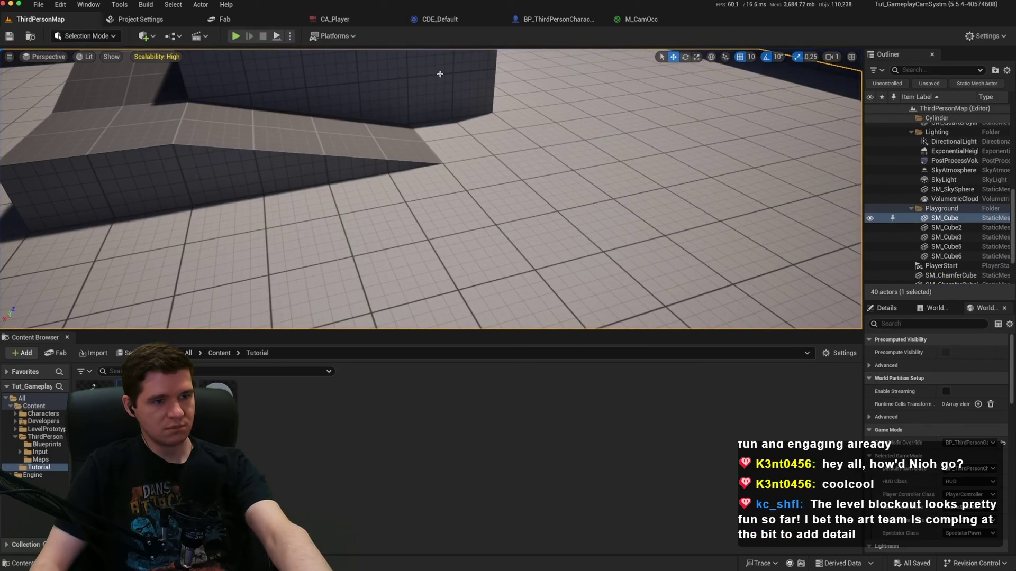
Pause on the Third Person Rig graph showing Boom Arm, Field Of View and Dampen Position, then resume.
{"action": "left_click", "coordinate": [354, 19]}
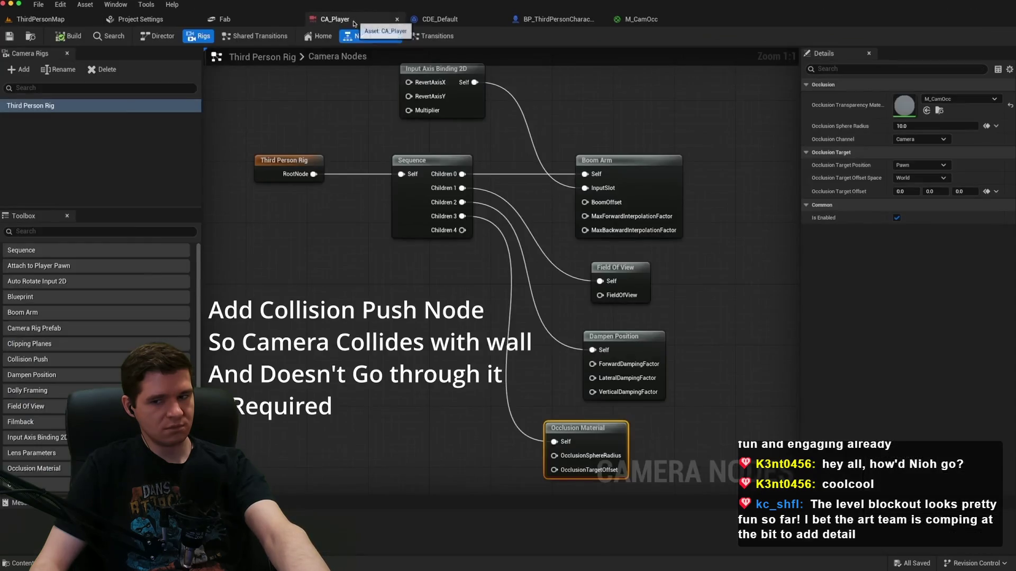
{"action": "left_click_drag", "start_coordinate": [431, 374], "coordinate": [399, 389]}
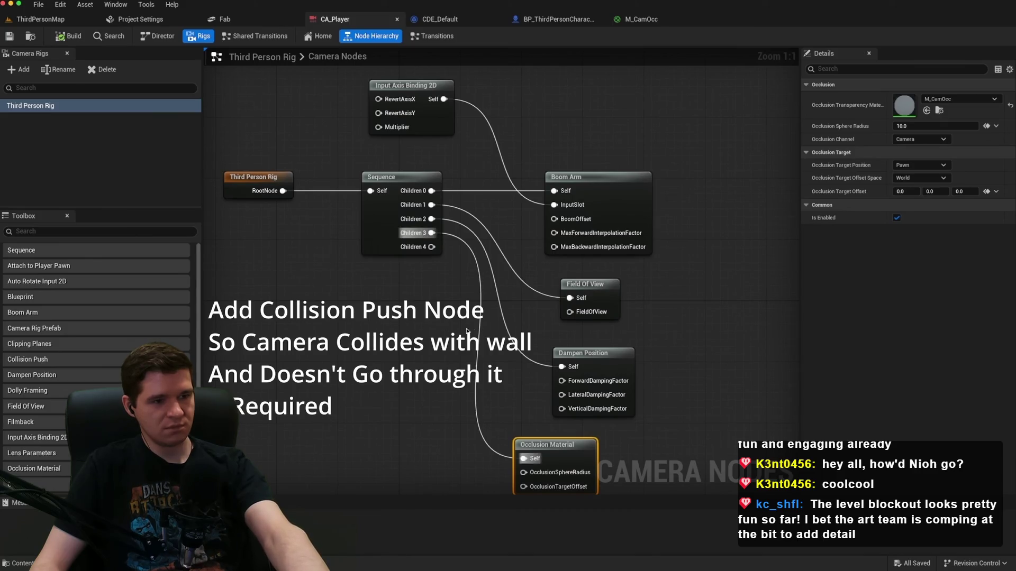
{"action": "left_click", "coordinate": [869, 265]}
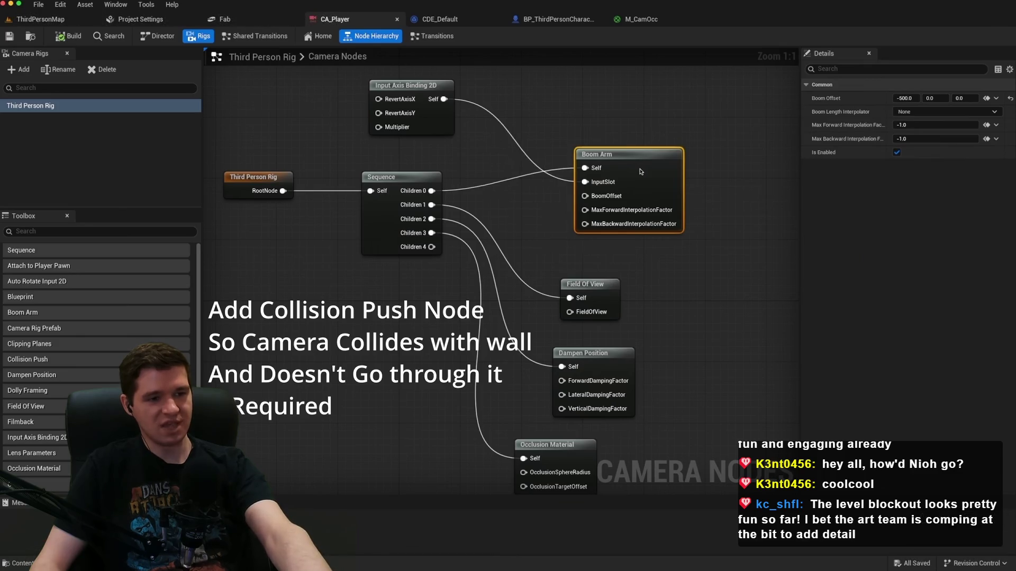
{"action": "mouse_move", "coordinate": [858, 259]}
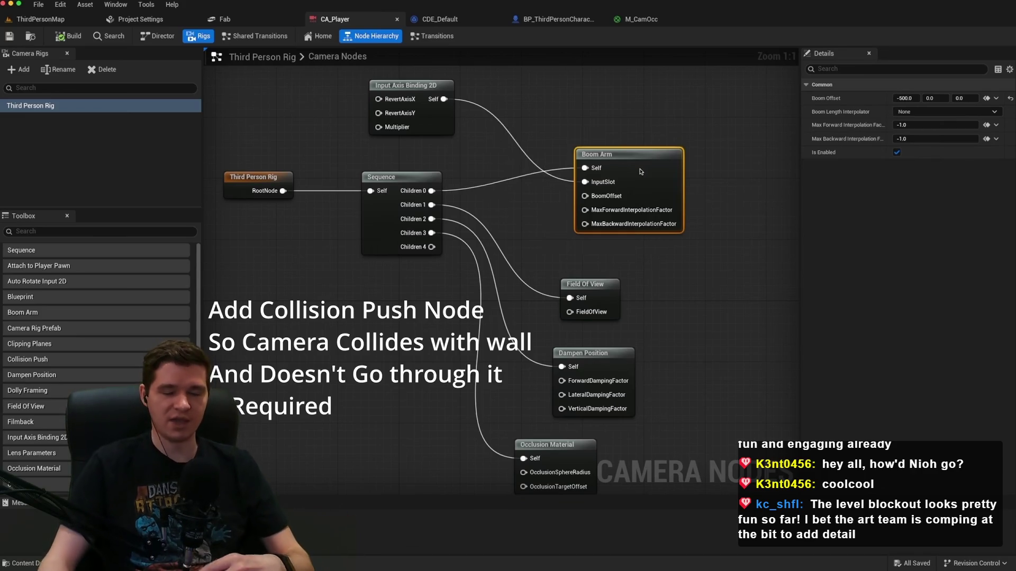
{"action": "left_click", "coordinate": [673, 334]}
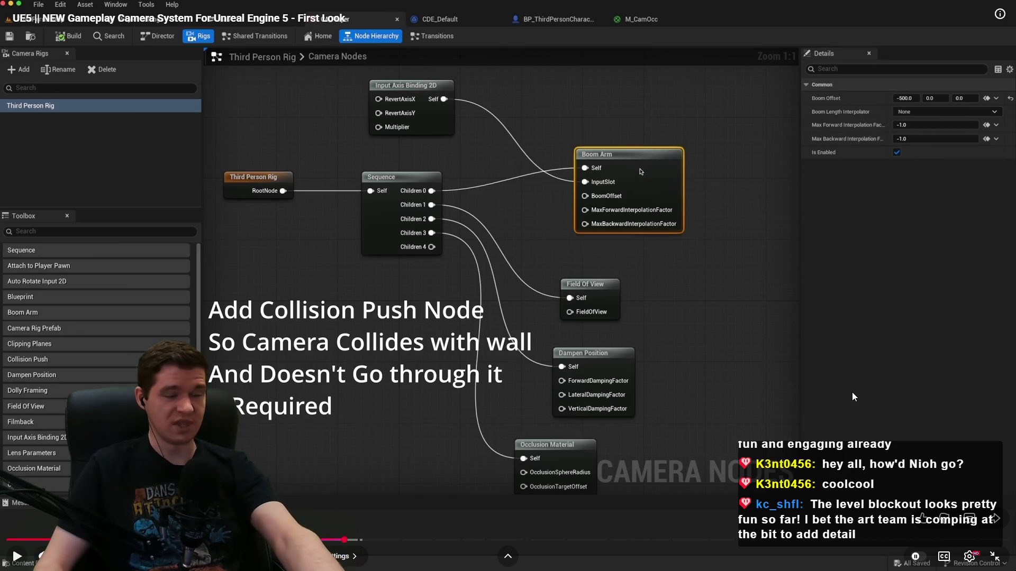
{"action": "left_click", "coordinate": [808, 356]}
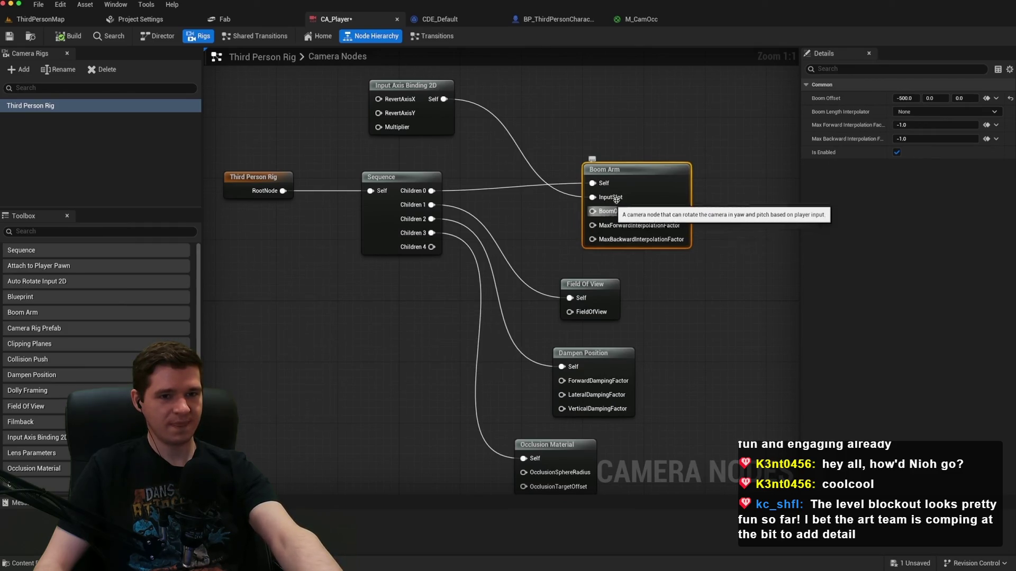
Pause the tutorial where Boom Offset is exposed as a Camera Rig Parameter, then exit full screen.
{"action": "mouse_move", "coordinate": [335, 543]}
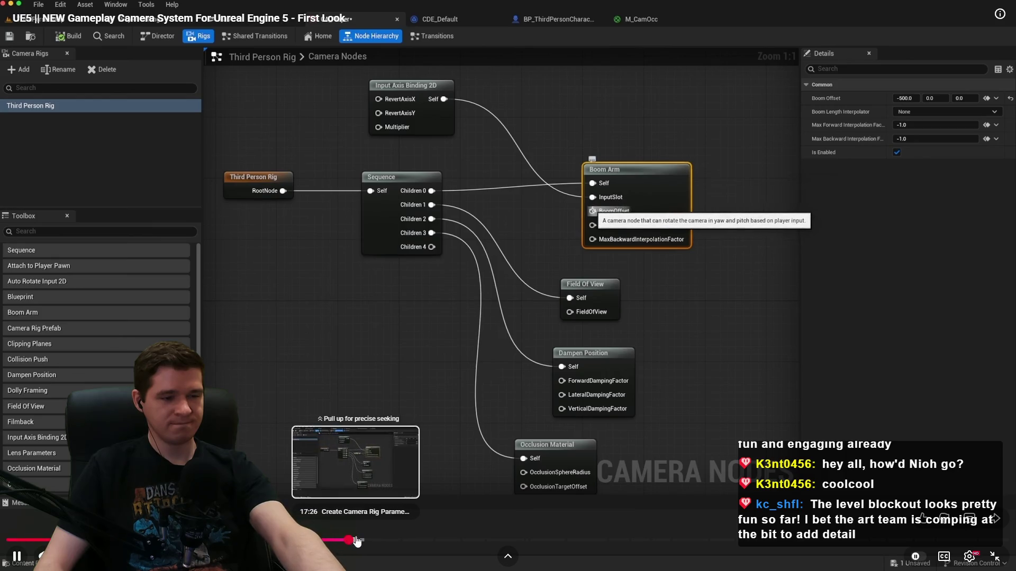
{"action": "key", "text": "space"}
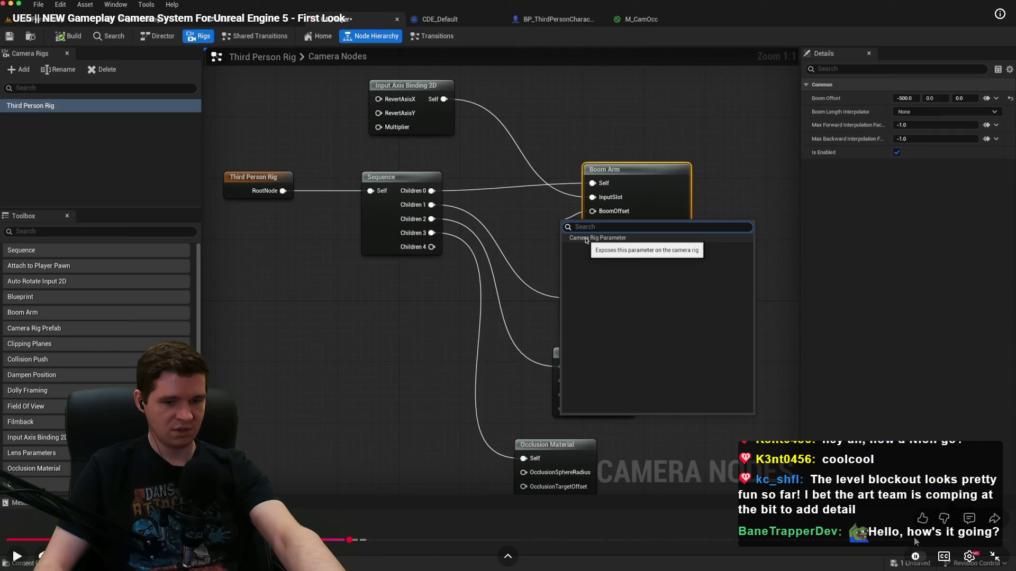
{"action": "left_click", "coordinate": [993, 557]}
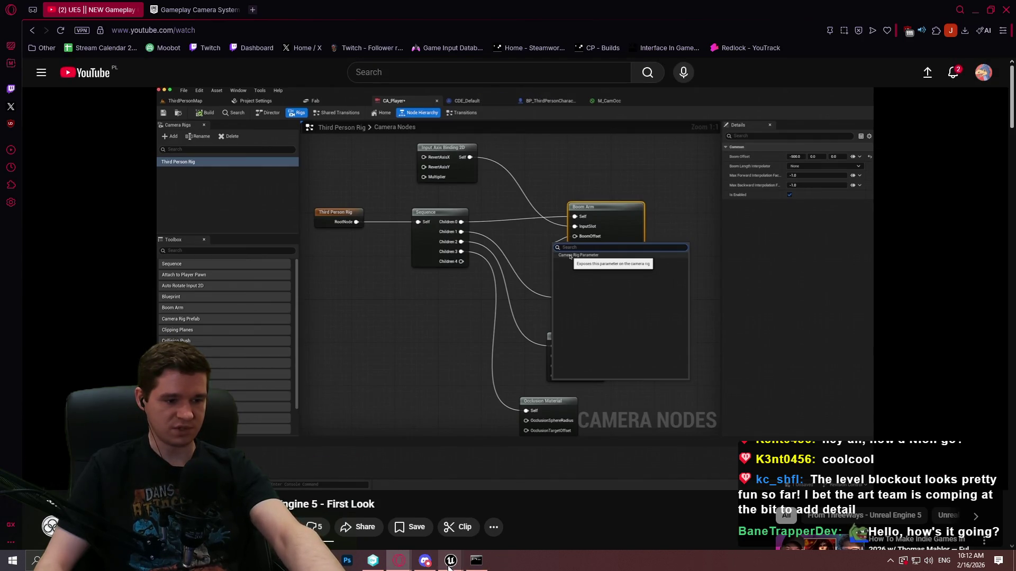
Return to the Redlock level editor and start the level preview with Close and Play.
{"action": "mouse_move", "coordinate": [450, 562]}
{"action": "left_click", "coordinate": [501, 512]}
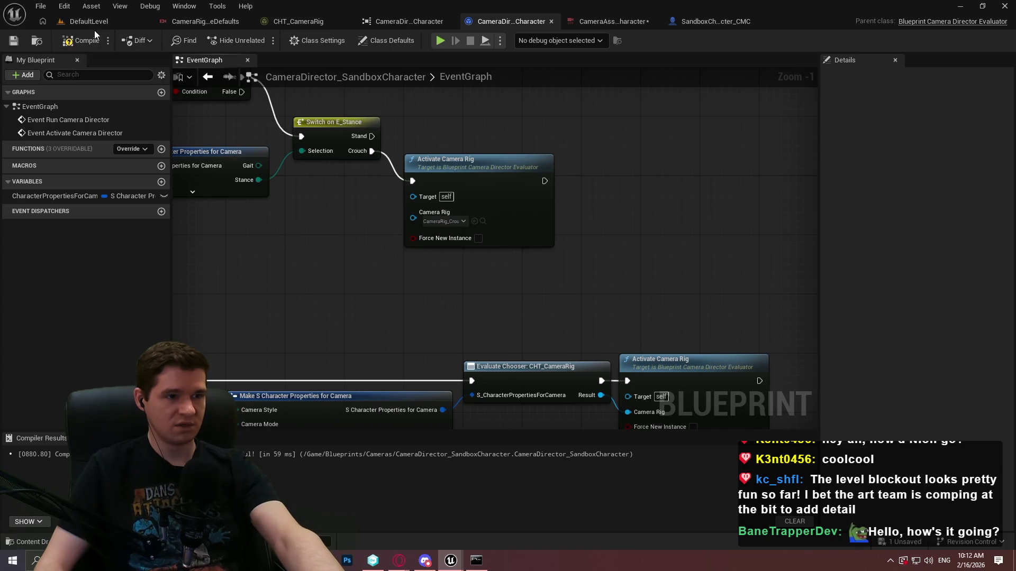
{"action": "left_click", "coordinate": [403, 500]}
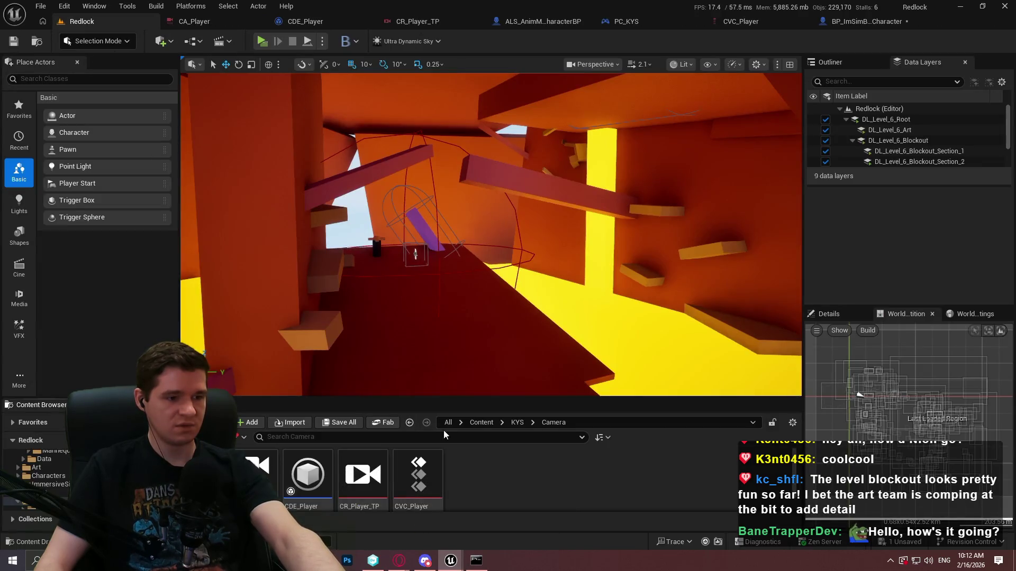
{"action": "left_click", "coordinate": [263, 41]}
{"action": "left_click", "coordinate": [516, 455]}
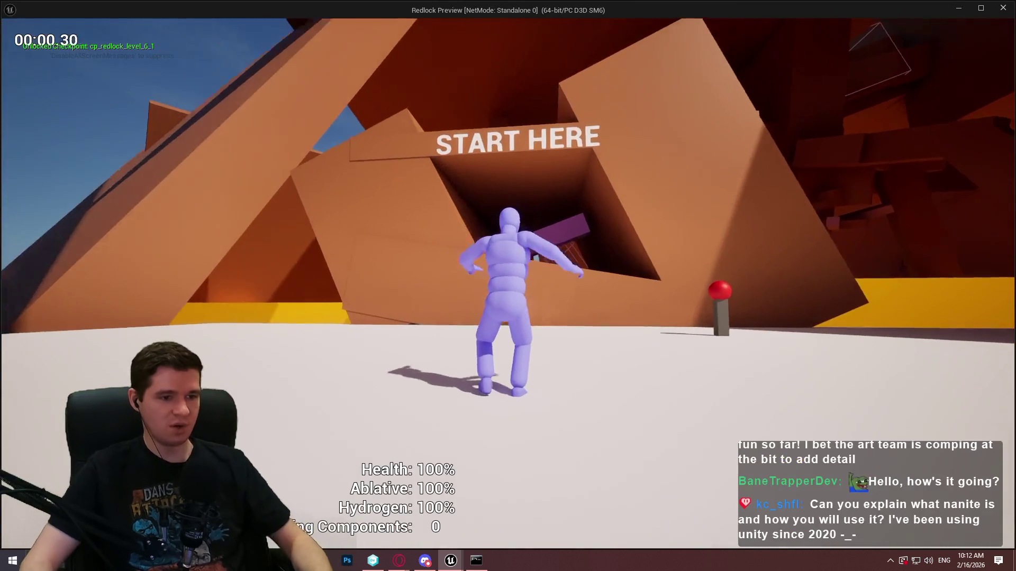
Run and jump the character up the pyramid wall, crouching across the purple beam.
{"action": "key", "text": "w"}
{"action": "key", "text": "space"}
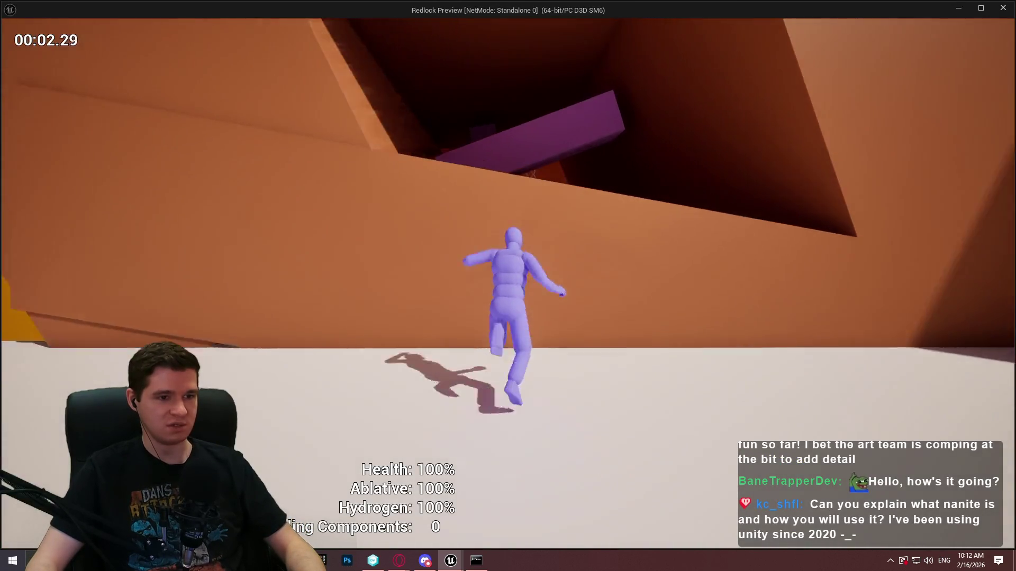
{"action": "key", "text": "w"}
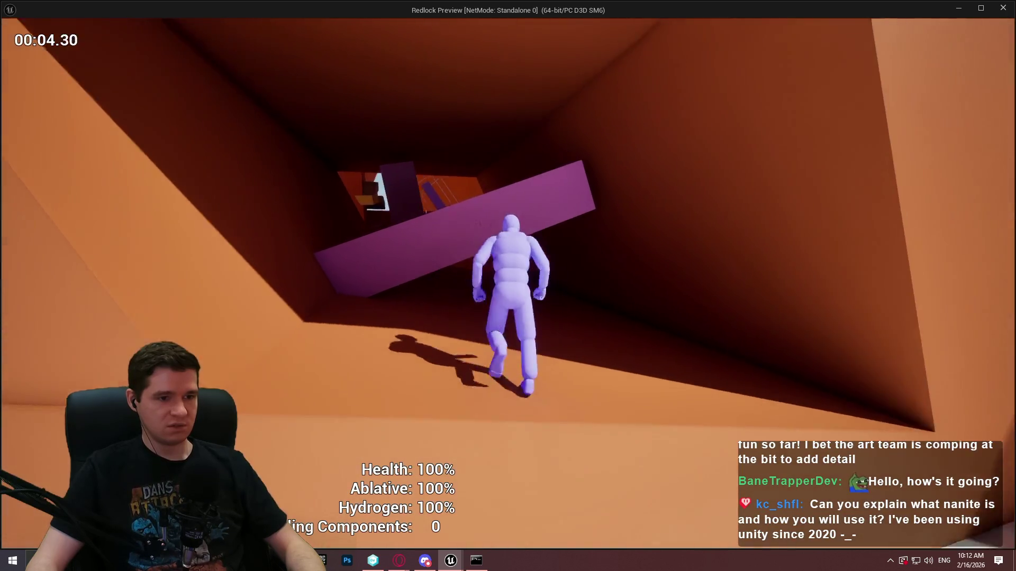
{"action": "key", "text": "space"}
{"action": "key", "text": "w"}
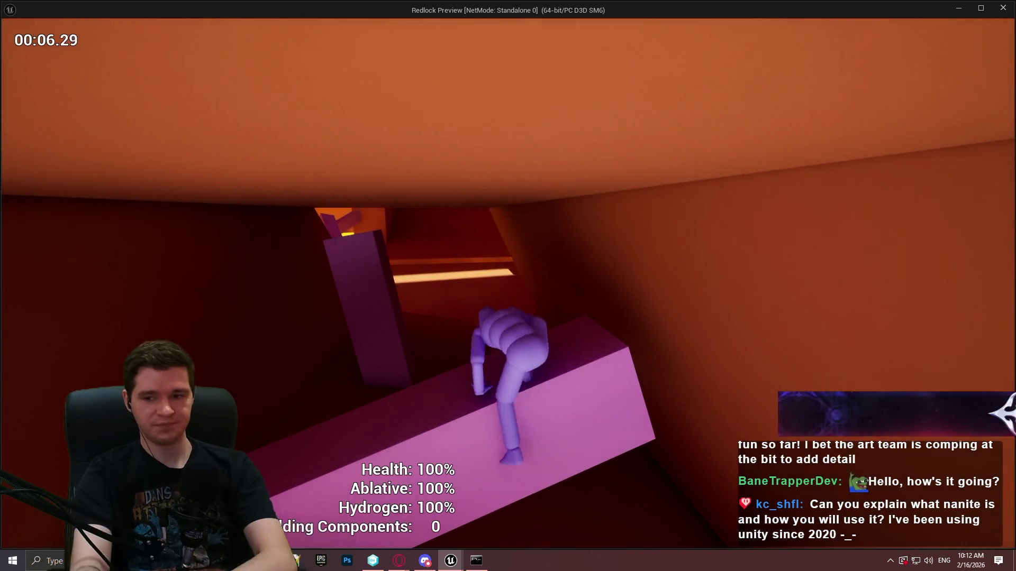
{"action": "key", "text": "c"}
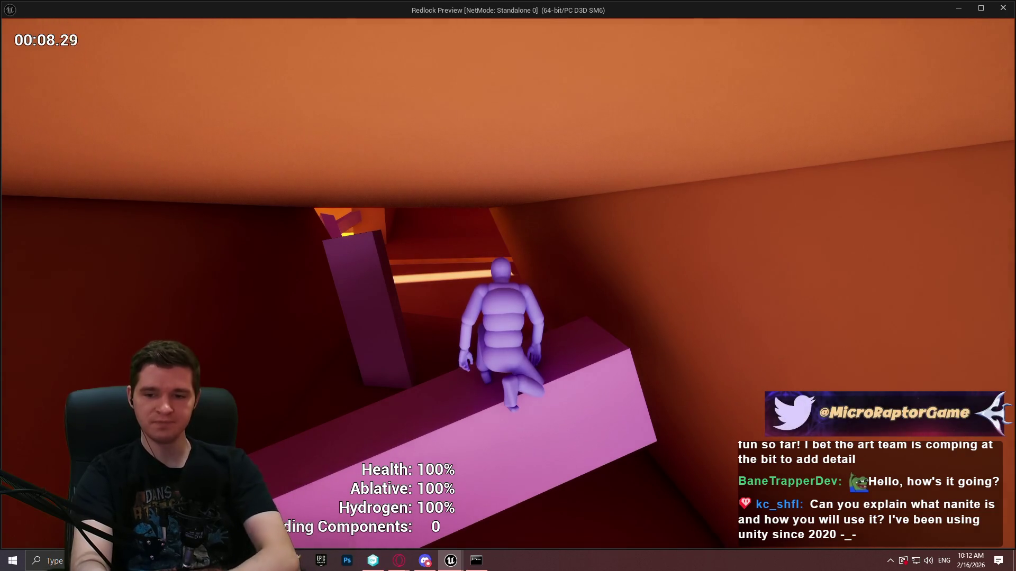
{"action": "key", "text": "w"}
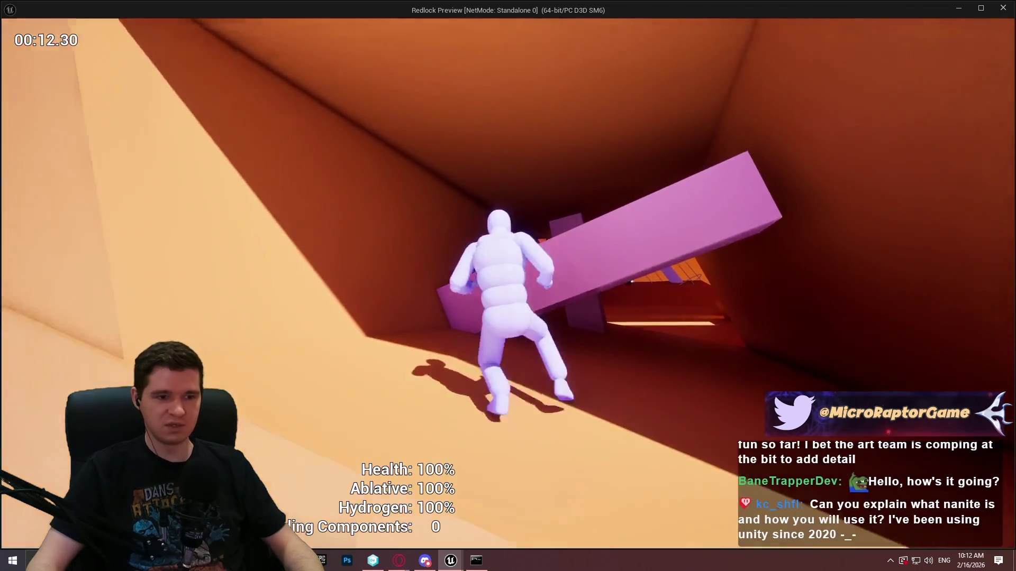
{"action": "key", "text": "space"}
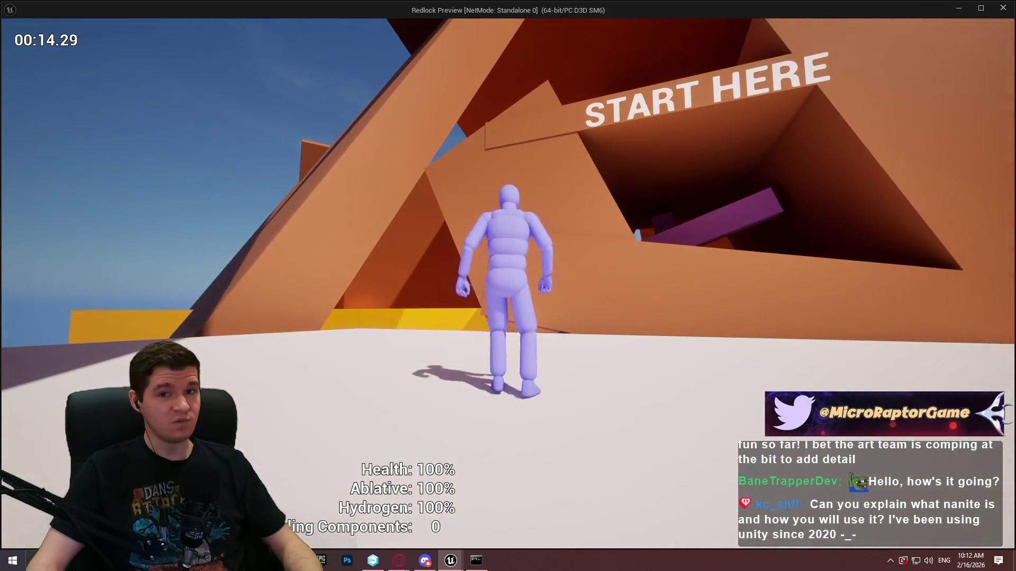
Climb the character up the orange wall's ledge and walk into the shadowed corridor.
{"action": "key", "text": "w"}
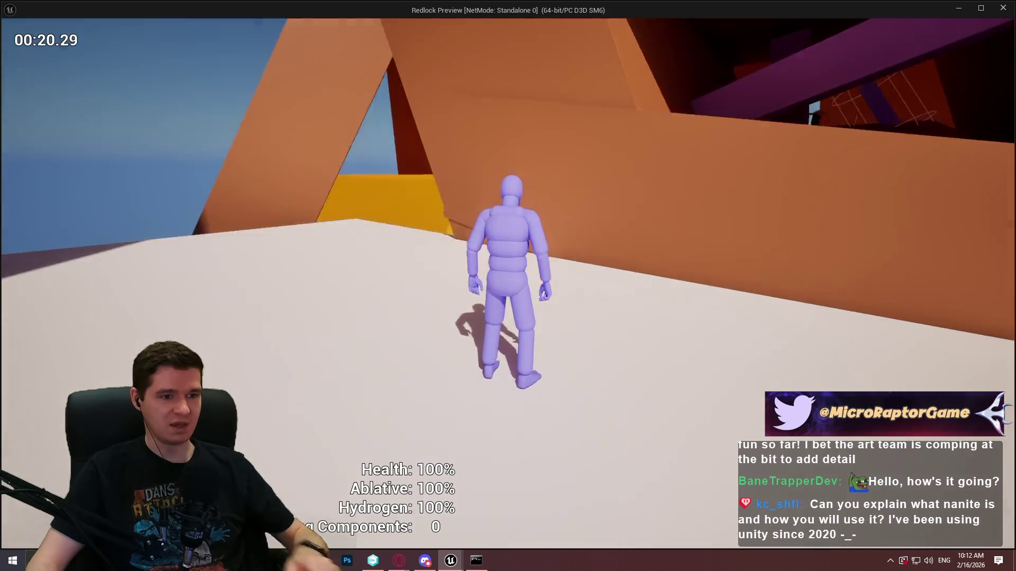
{"action": "key", "text": "w"}
{"action": "key", "text": "space"}
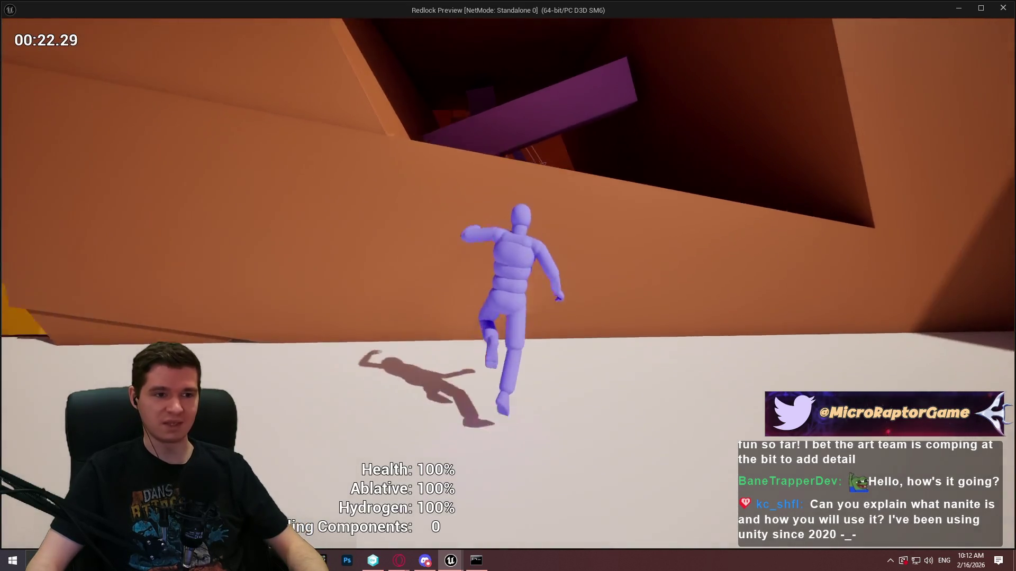
{"action": "key", "text": "space"}
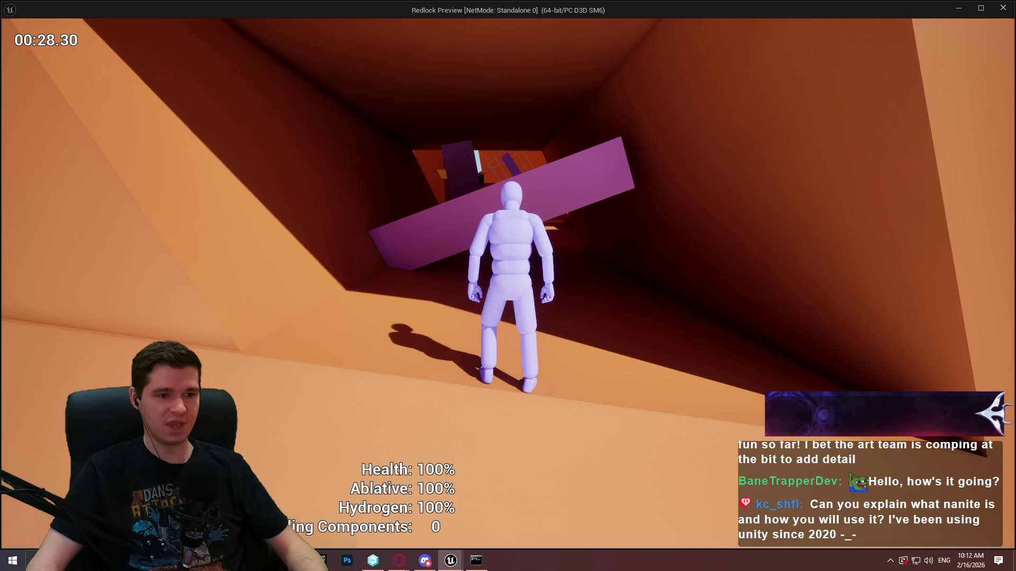
{"action": "key", "text": "w"}
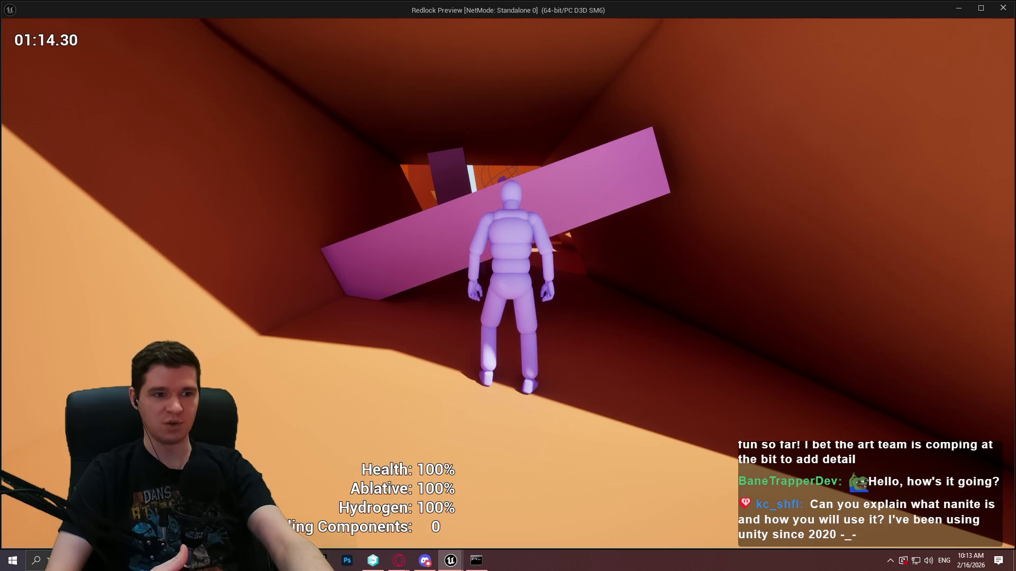
Capture the game view and outline the occluding dark block in red.
{"action": "key", "text": "super+shift+s"}
{"action": "mouse_move", "coordinate": [219, 38]}
{"action": "left_mouse_down"}
{"action": "mouse_move", "coordinate": [590, 305]}
{"action": "mouse_move", "coordinate": [797, 368]}
{"action": "left_mouse_up"}
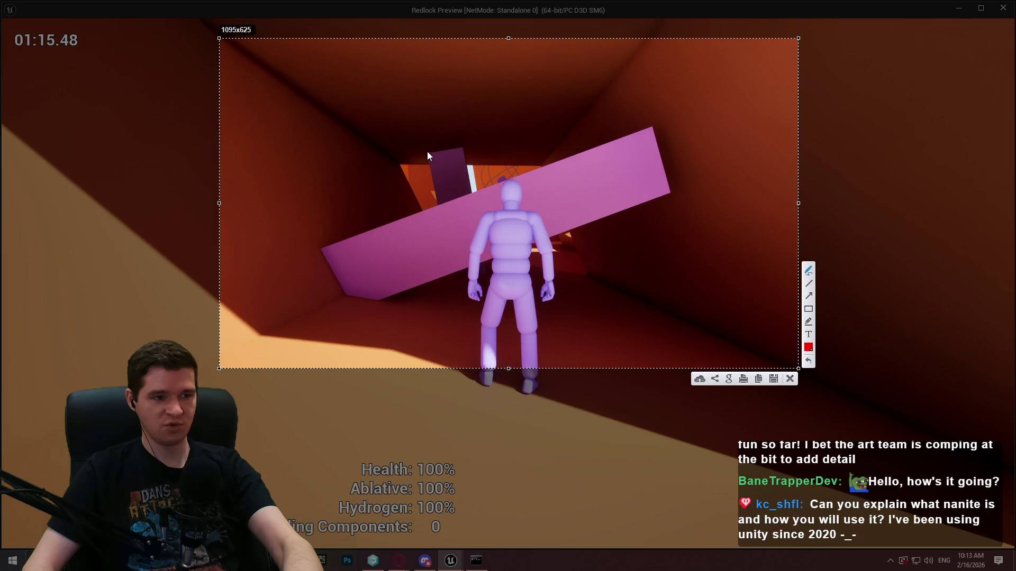
{"action": "left_click_drag", "start_coordinate": [427, 154], "coordinate": [429, 165]}
{"action": "left_click_drag", "start_coordinate": [437, 206], "coordinate": [437, 205]}
{"action": "left_click_drag", "start_coordinate": [426, 146], "coordinate": [432, 152]}
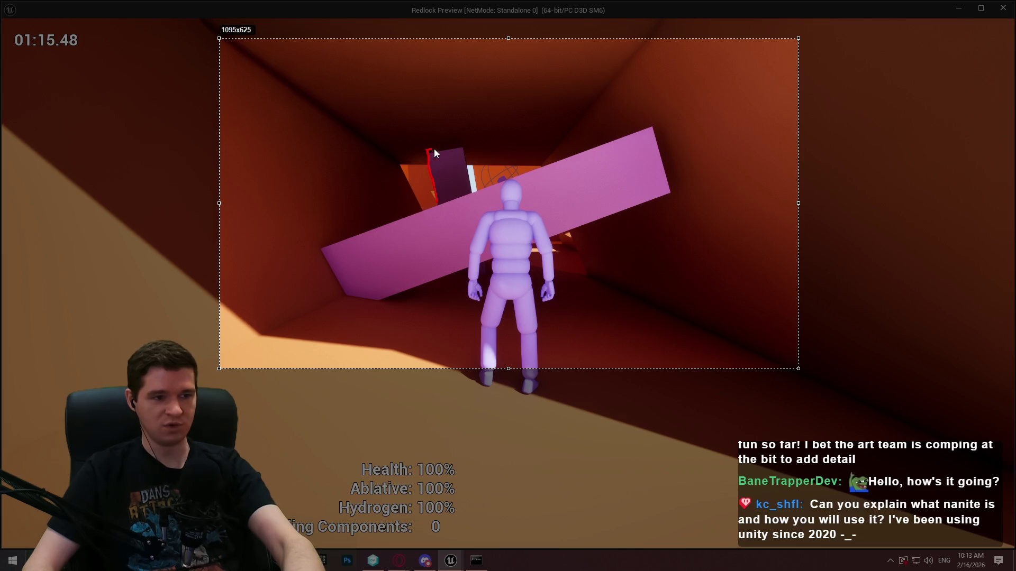
{"action": "left_click_drag", "start_coordinate": [471, 186], "coordinate": [474, 192]}
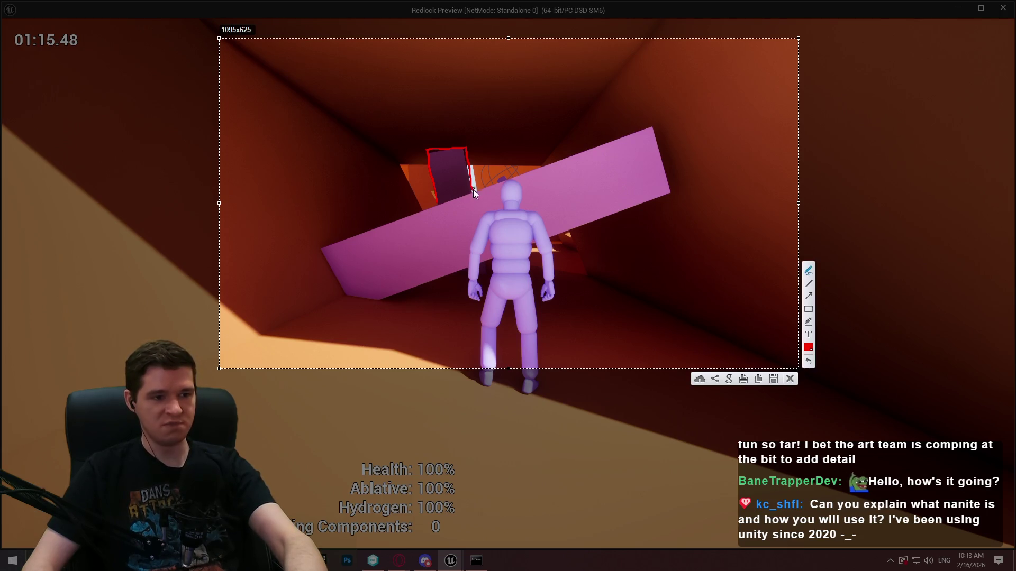
{"action": "left_click_drag", "start_coordinate": [440, 149], "coordinate": [435, 176]}
{"action": "mouse_move", "coordinate": [436, 173]}
{"action": "left_mouse_down"}
{"action": "mouse_move", "coordinate": [443, 160]}
{"action": "mouse_move", "coordinate": [464, 159]}
{"action": "mouse_move", "coordinate": [471, 182]}
{"action": "mouse_move", "coordinate": [455, 180]}
{"action": "mouse_move", "coordinate": [448, 195]}
{"action": "mouse_move", "coordinate": [472, 201]}
{"action": "mouse_move", "coordinate": [439, 207]}
{"action": "left_mouse_up"}
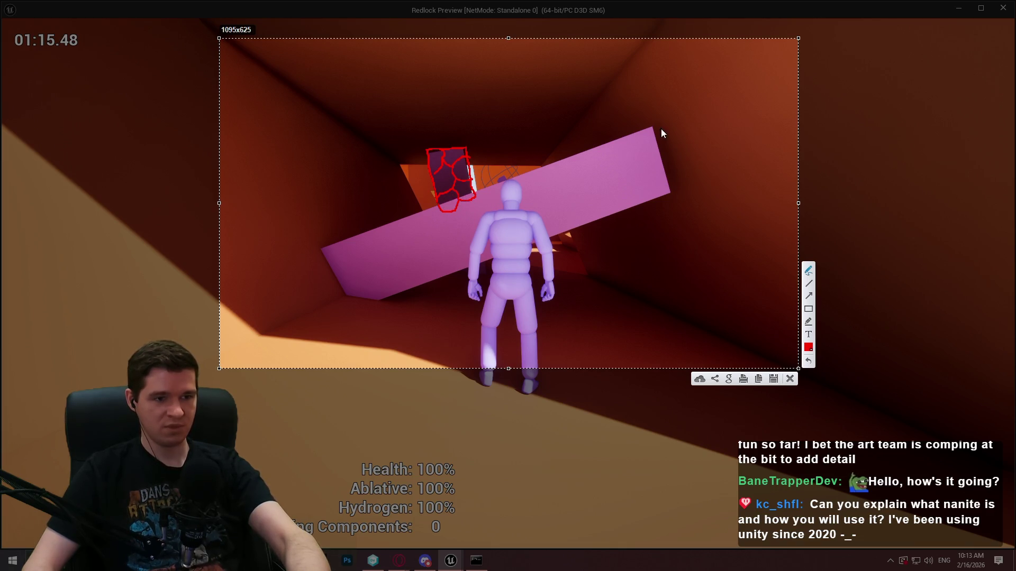
Trace and mark the pink slab in red, then stop the play session.
{"action": "left_click_drag", "start_coordinate": [654, 126], "coordinate": [641, 131]}
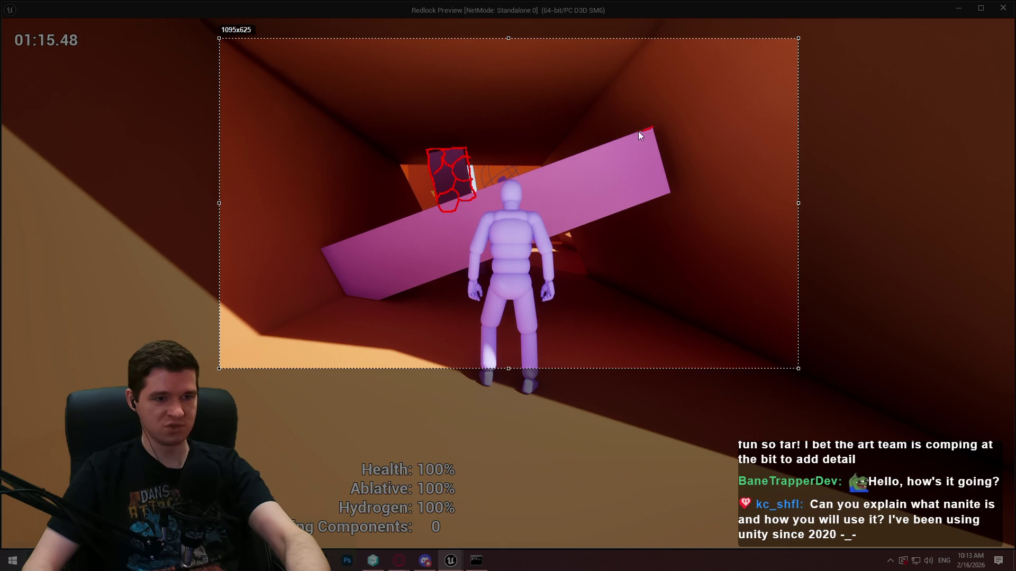
{"action": "left_click_drag", "start_coordinate": [450, 206], "coordinate": [353, 231]}
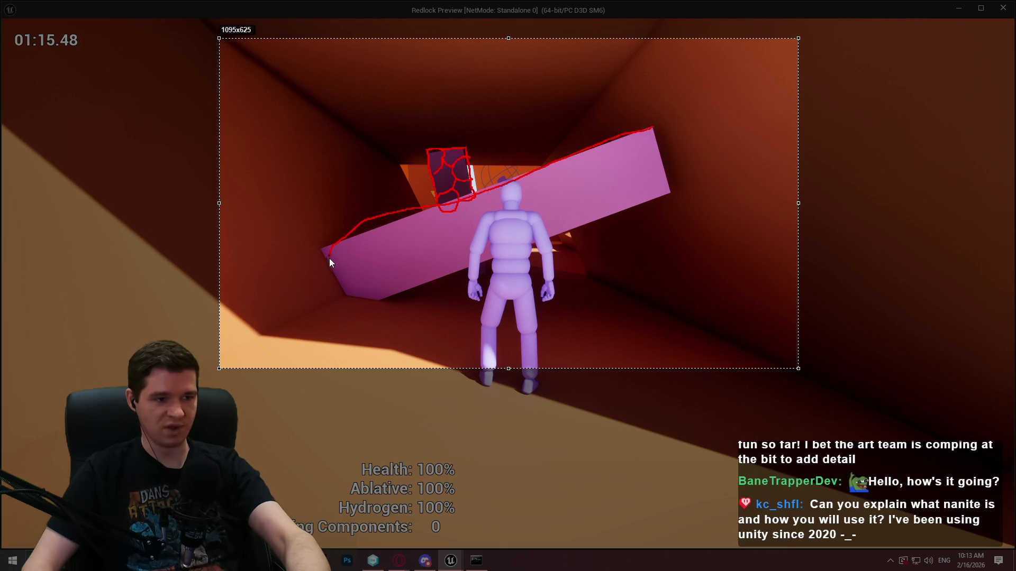
{"action": "left_click_drag", "start_coordinate": [413, 299], "coordinate": [659, 193]}
{"action": "left_click_drag", "start_coordinate": [653, 122], "coordinate": [676, 189]}
{"action": "mouse_move", "coordinate": [615, 140]}
{"action": "left_mouse_down"}
{"action": "mouse_move", "coordinate": [662, 158]}
{"action": "mouse_move", "coordinate": [614, 214]}
{"action": "left_mouse_up"}
{"action": "left_click_drag", "start_coordinate": [562, 154], "coordinate": [567, 217]}
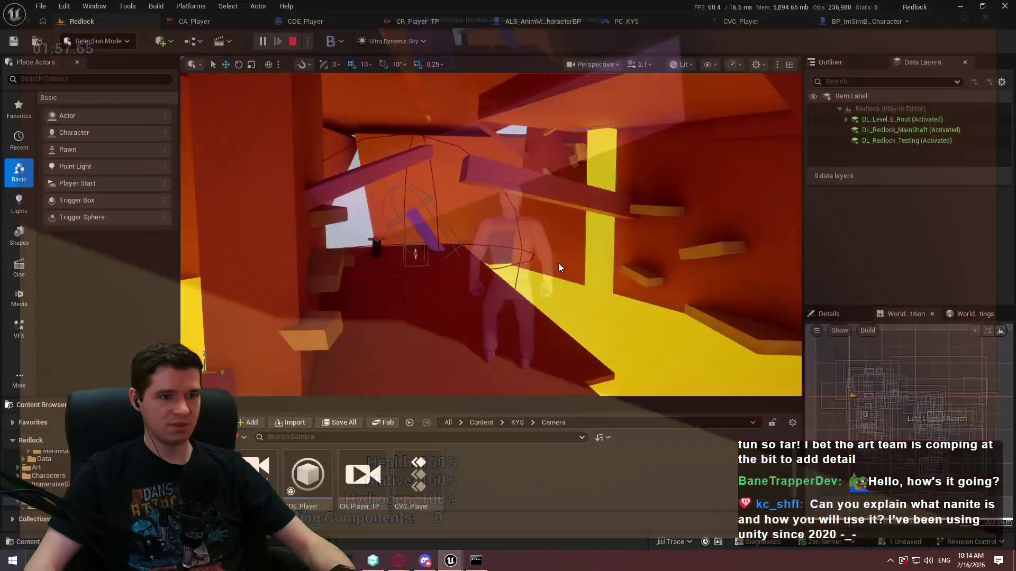
{"action": "key", "text": "Escape"}
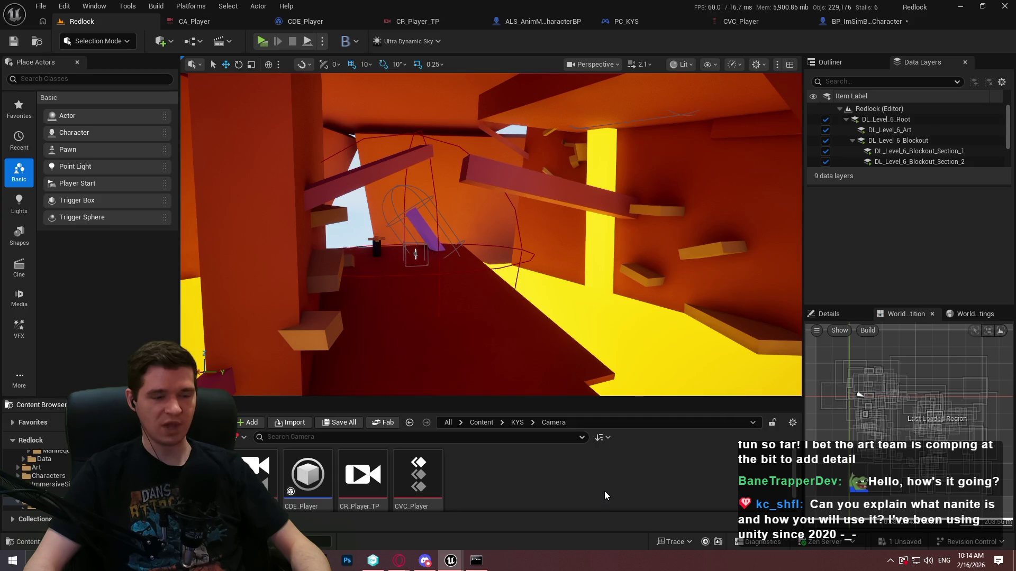
Fly the editor view around the orange Level 6 blockout in the Redlock level.
{"action": "right_click", "coordinate": [570, 254]}
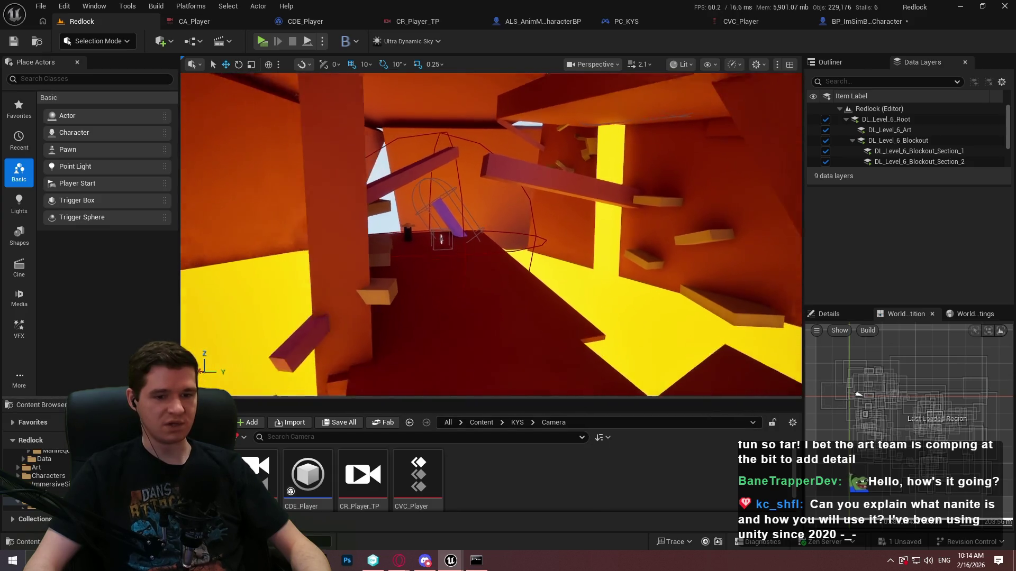
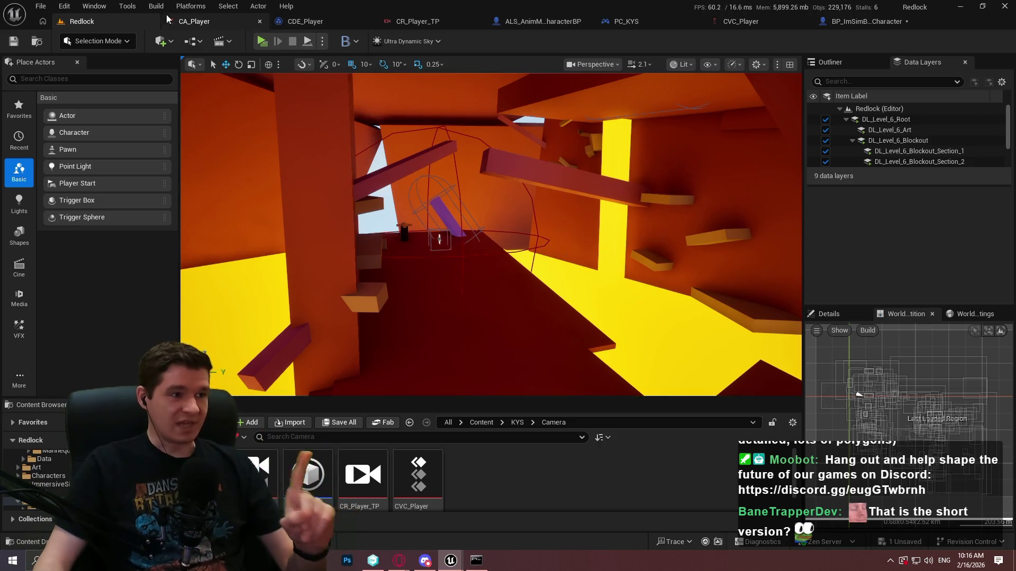
Open Quixel Bridge from the editor's Window menu.
{"action": "left_click", "coordinate": [127, 6]}
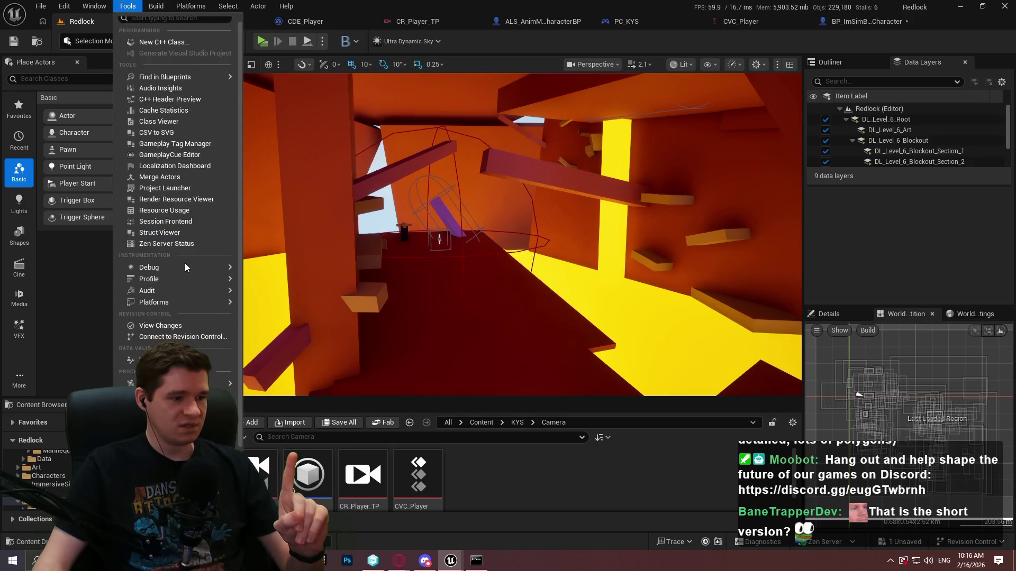
{"action": "mouse_move", "coordinate": [96, 11]}
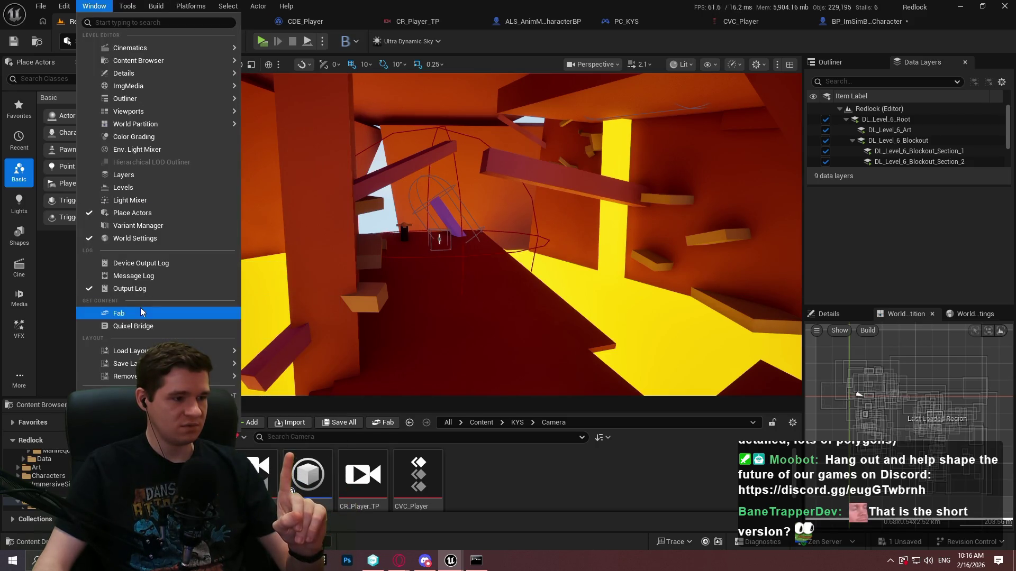
{"action": "left_click", "coordinate": [134, 326]}
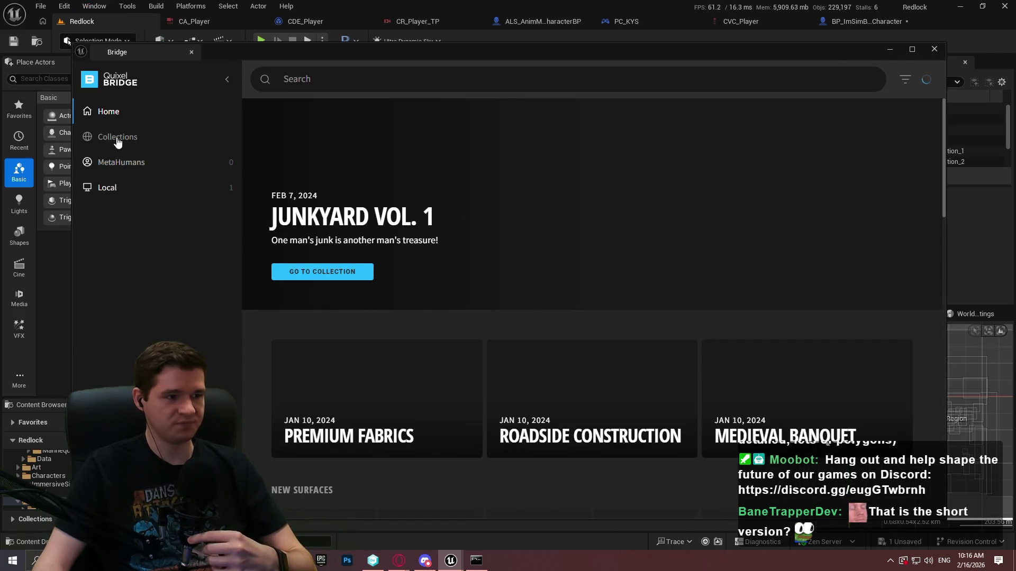
{"action": "scroll", "coordinate": [365, 313], "scroll_direction": "down", "scroll_amount": 3}
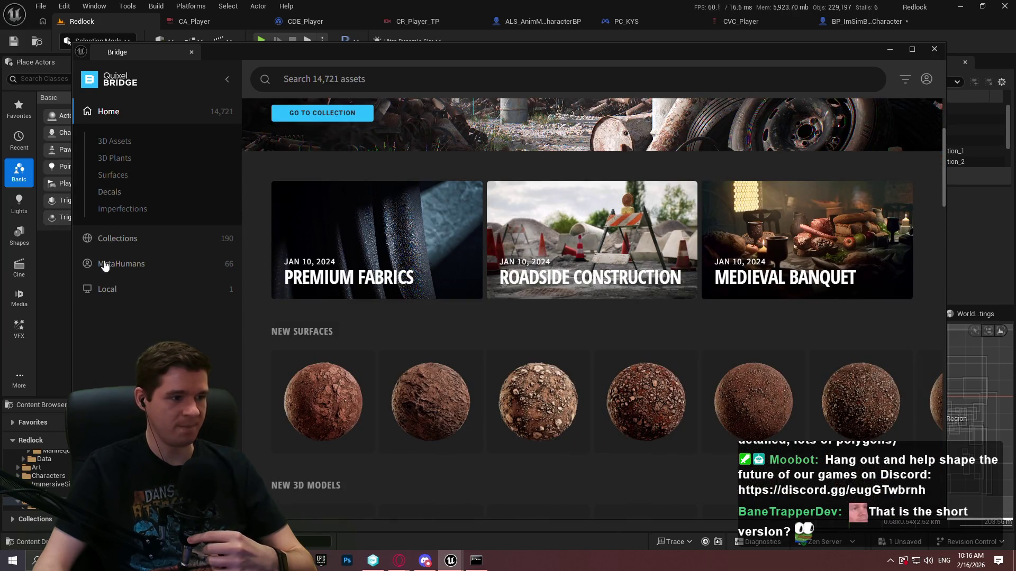
Browse Collections > Environment > Natural and open the Xeric Shrublands collection.
{"action": "left_click", "coordinate": [127, 239]}
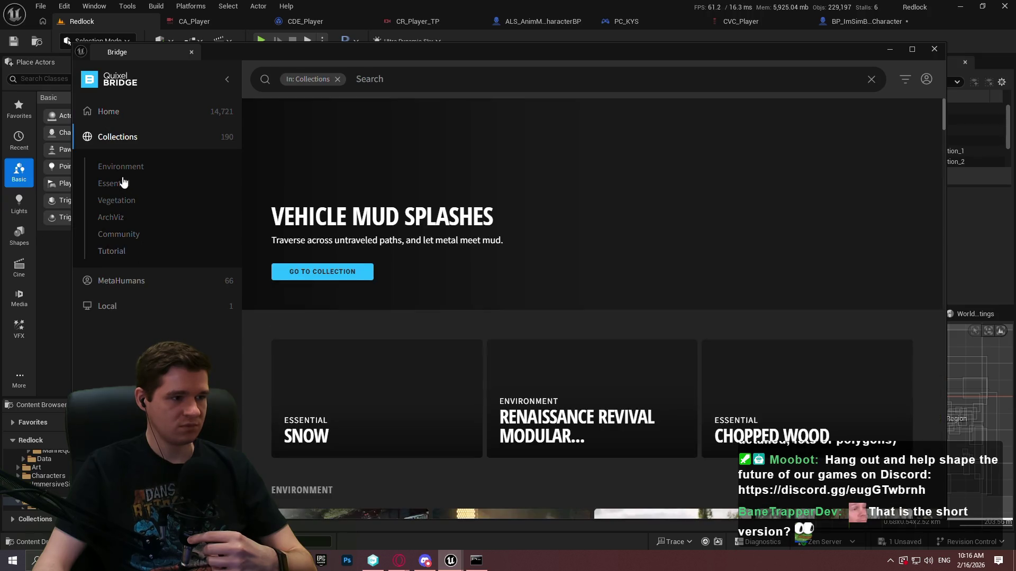
{"action": "left_click", "coordinate": [121, 167]}
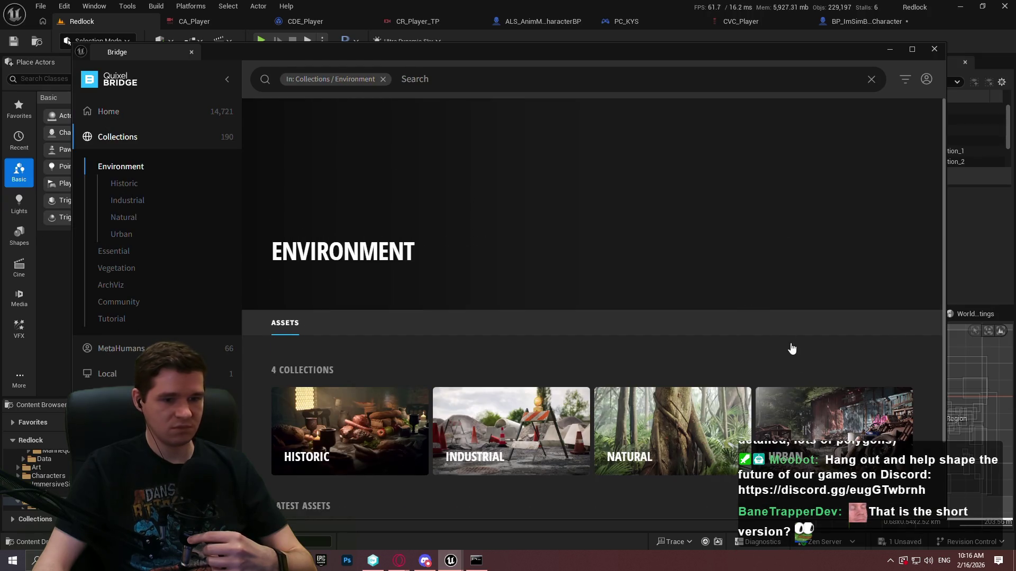
{"action": "scroll", "coordinate": [714, 275], "scroll_direction": "down", "scroll_amount": 8}
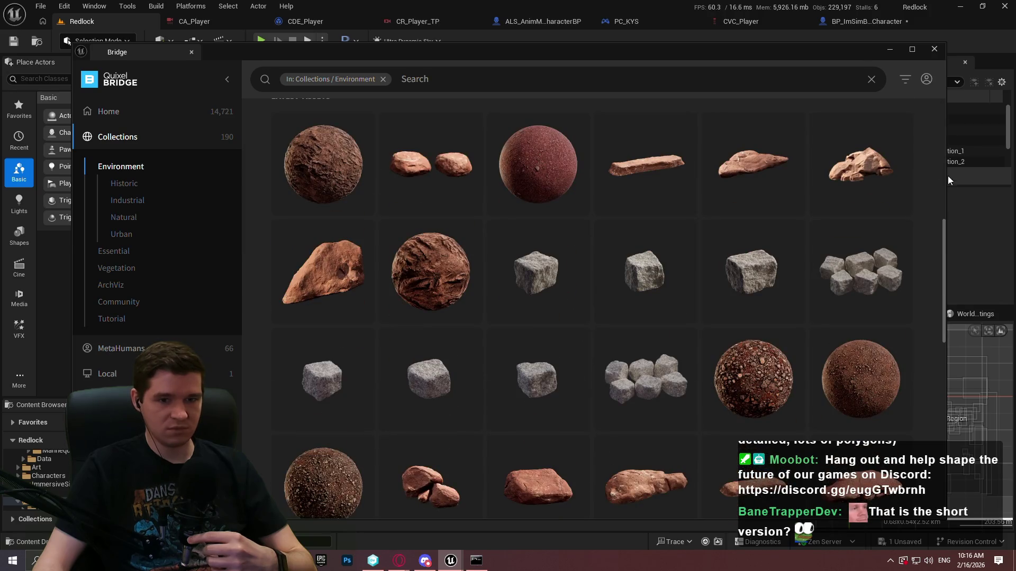
{"action": "scroll", "coordinate": [942, 236], "scroll_direction": "down", "scroll_amount": 3}
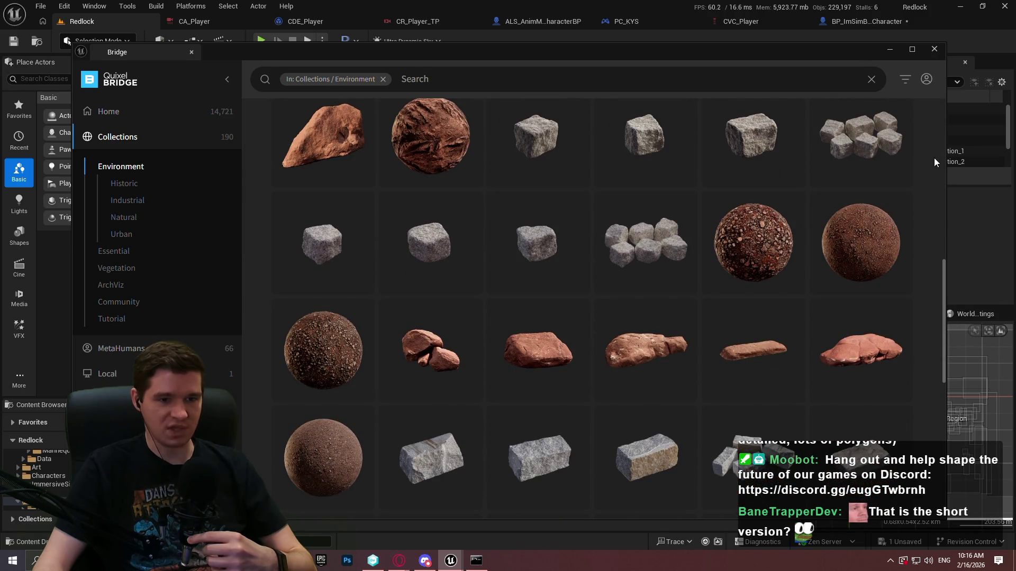
{"action": "scroll", "coordinate": [944, 271], "scroll_direction": "down", "scroll_amount": 4}
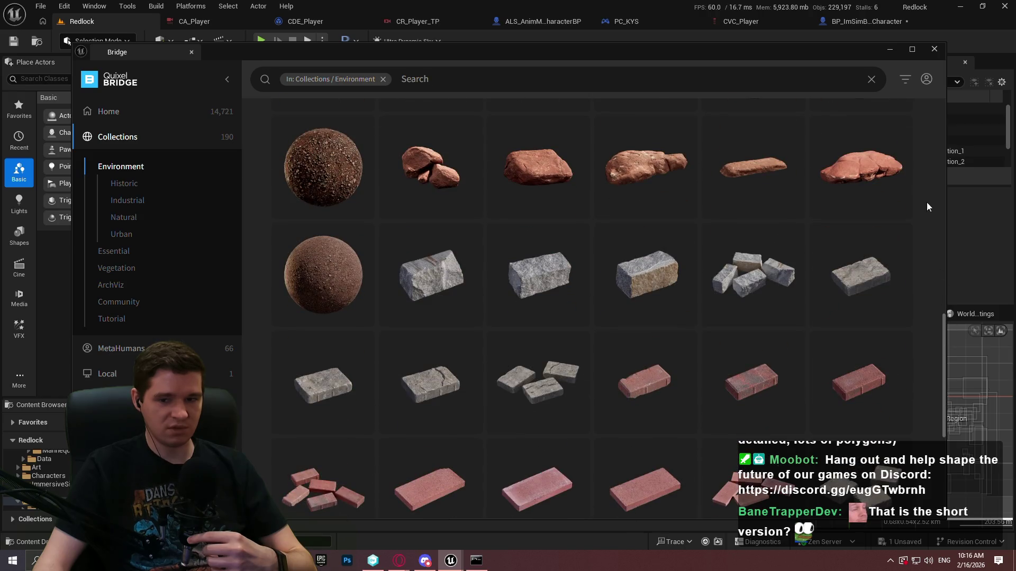
{"action": "mouse_move", "coordinate": [944, 324]}
{"action": "left_mouse_down"}
{"action": "mouse_move", "coordinate": [926, 99]}
{"action": "mouse_move", "coordinate": [931, 170]}
{"action": "left_mouse_up"}
{"action": "left_click", "coordinate": [665, 243]}
{"action": "scroll", "coordinate": [413, 345], "scroll_direction": "down", "scroll_amount": 10}
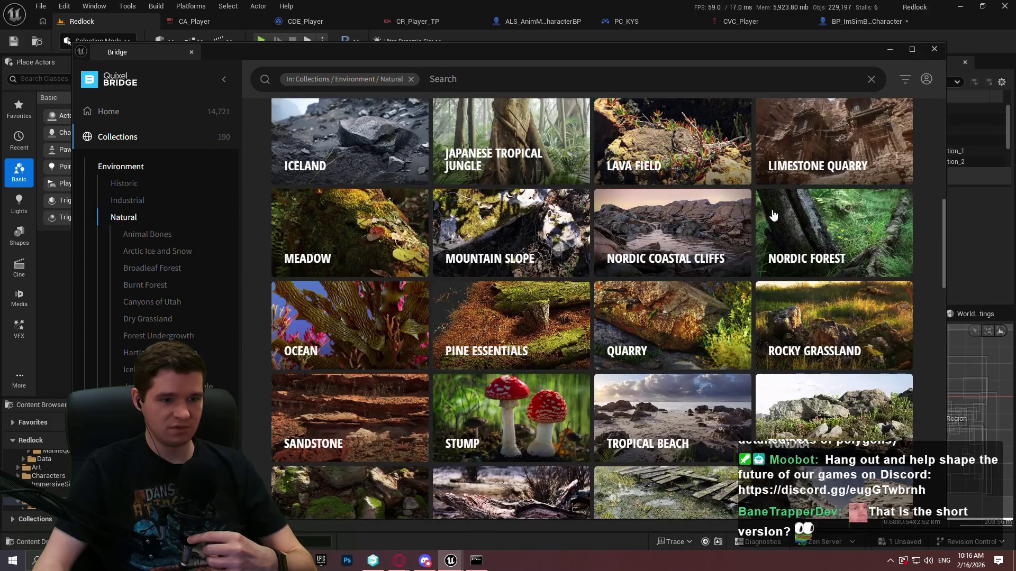
{"action": "scroll", "coordinate": [821, 396], "scroll_direction": "down", "scroll_amount": 2}
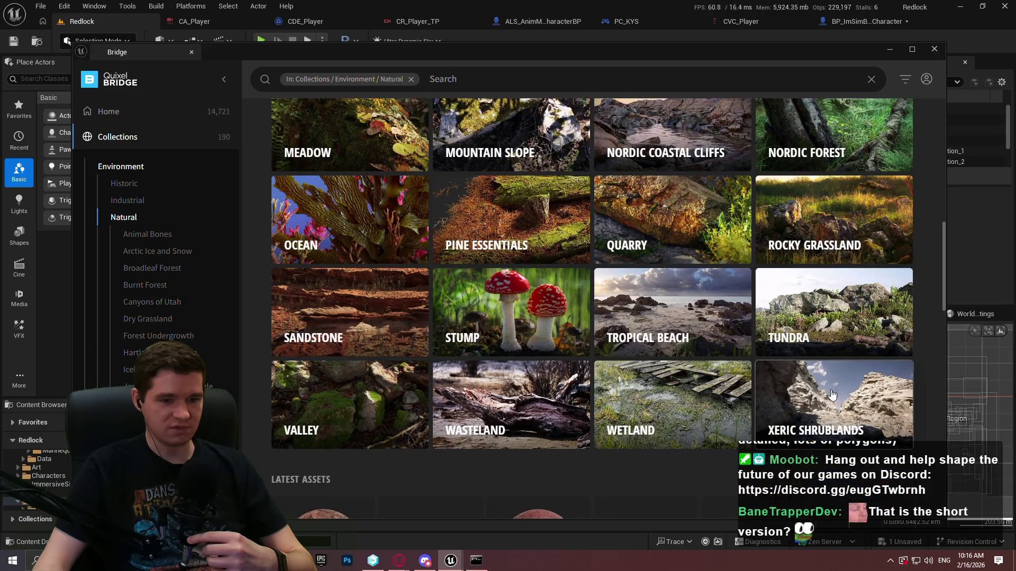
{"action": "left_click", "coordinate": [829, 397]}
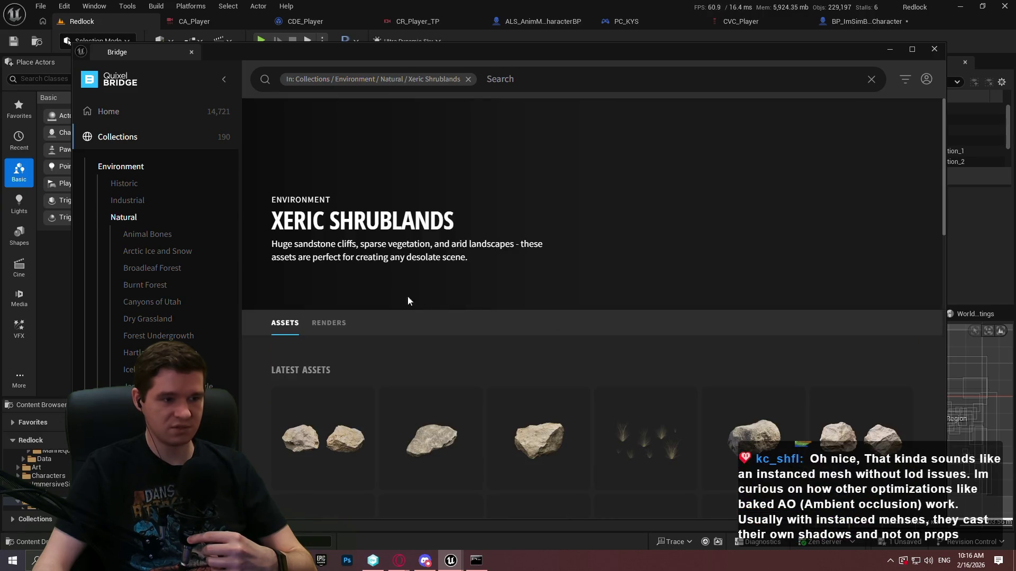
Open the Huge Sandstone Cliff details, set quality to Nanite, and start the Epic Games sign-in.
{"action": "scroll", "coordinate": [419, 304], "scroll_direction": "down", "scroll_amount": 10}
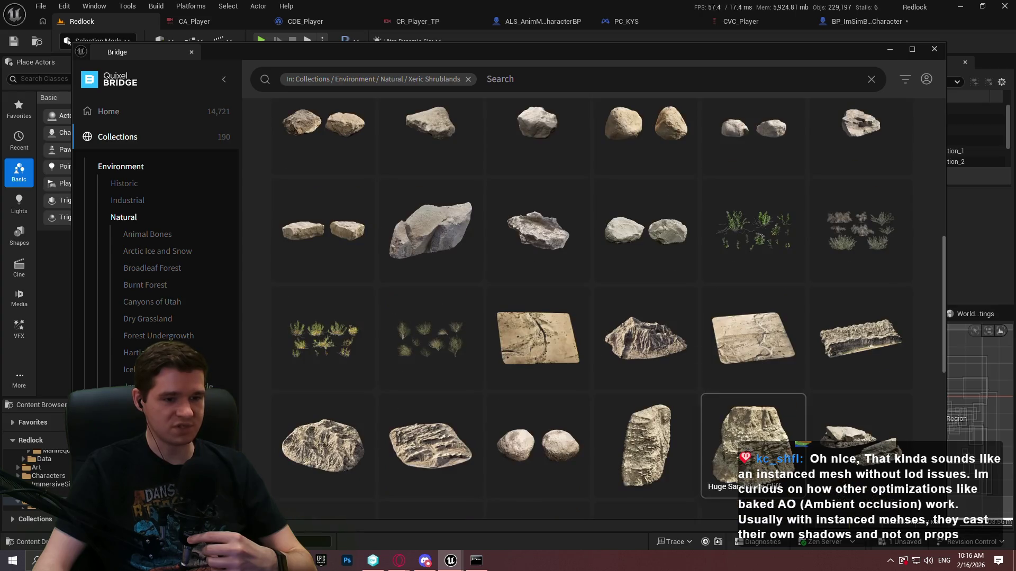
{"action": "scroll", "coordinate": [751, 317], "scroll_direction": "down", "scroll_amount": 4}
{"action": "left_click", "coordinate": [751, 233]}
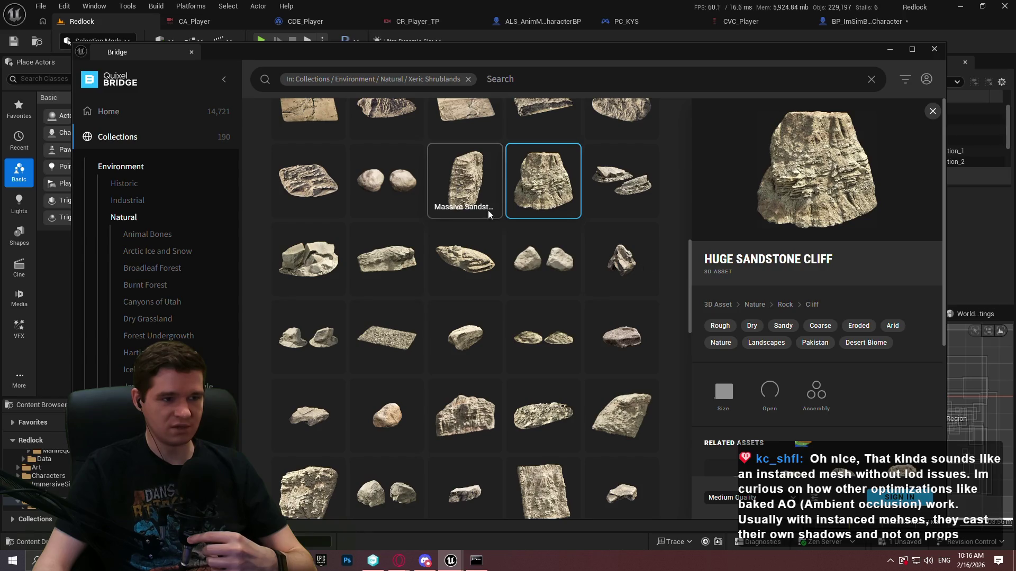
{"action": "scroll", "coordinate": [815, 371], "scroll_direction": "down", "scroll_amount": 5}
{"action": "left_click", "coordinate": [741, 497]}
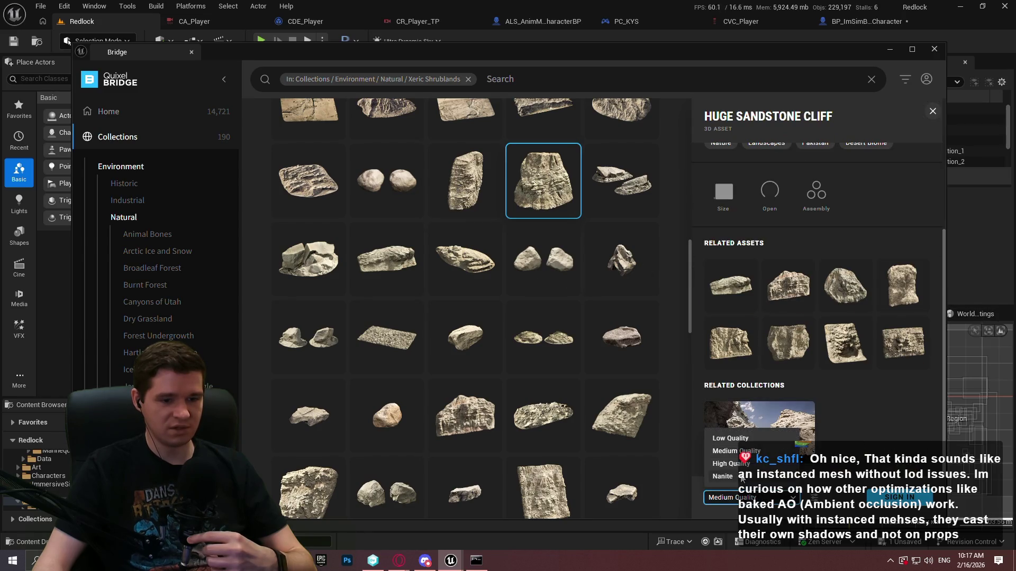
{"action": "left_click", "coordinate": [730, 477]}
{"action": "left_click", "coordinate": [899, 497]}
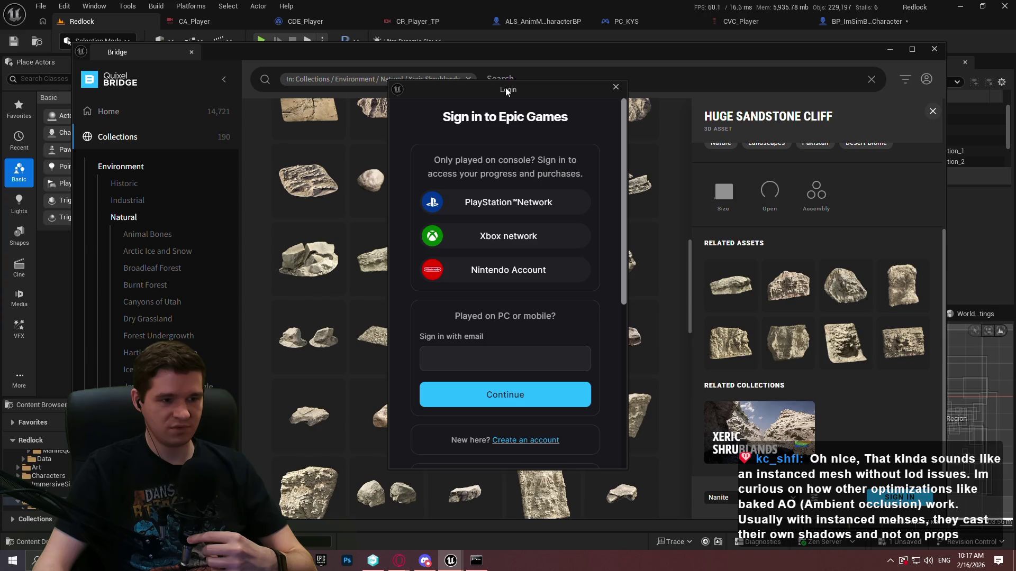
Close the Epic Games Login dialog with Escape.
{"action": "key", "text": "Escape"}
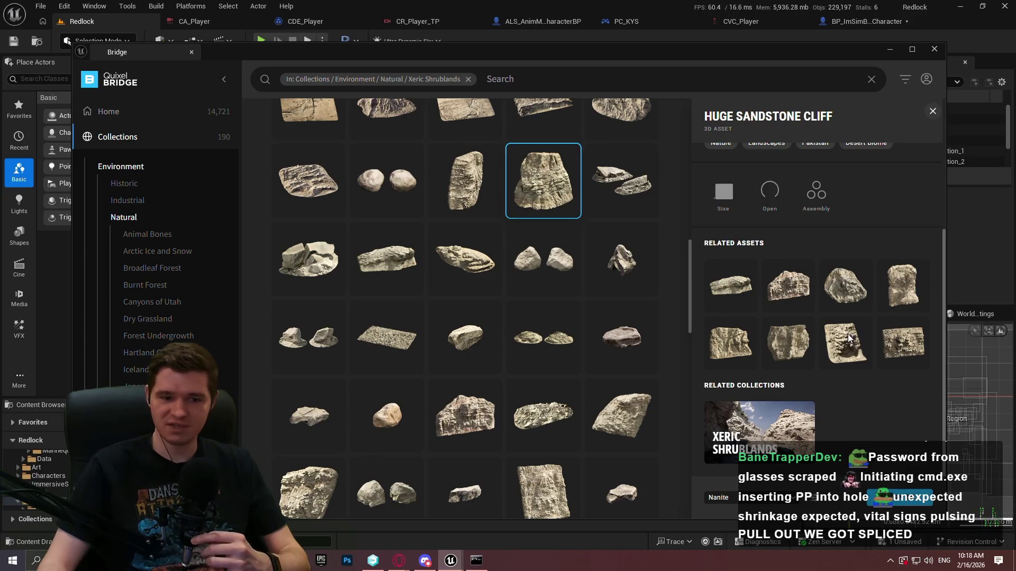
Download the Huge Sandstone Cliff into the project, then close the Bridge window.
{"action": "left_click", "coordinate": [773, 461]}
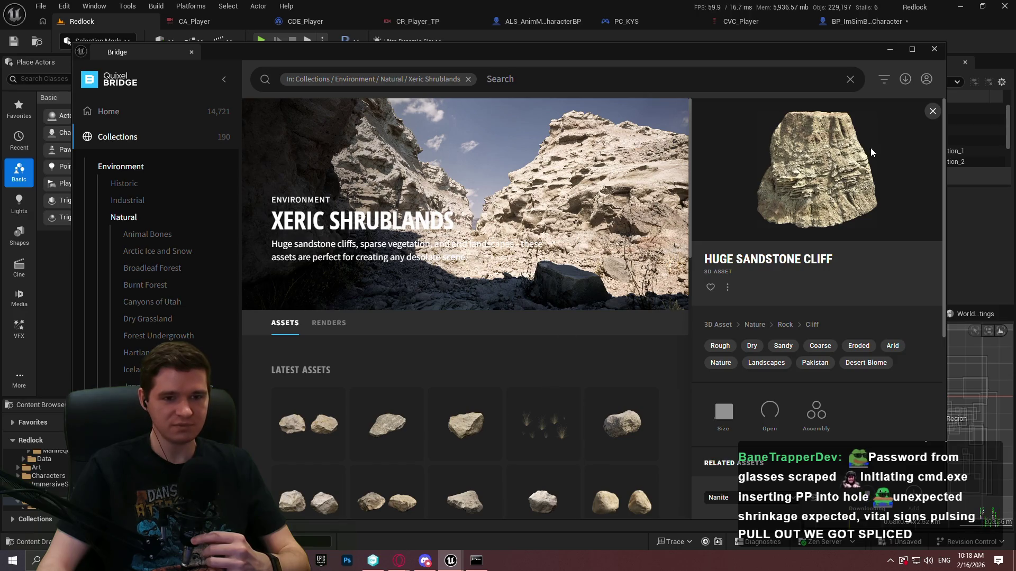
{"action": "scroll", "coordinate": [888, 386], "scroll_direction": "down", "scroll_amount": 3}
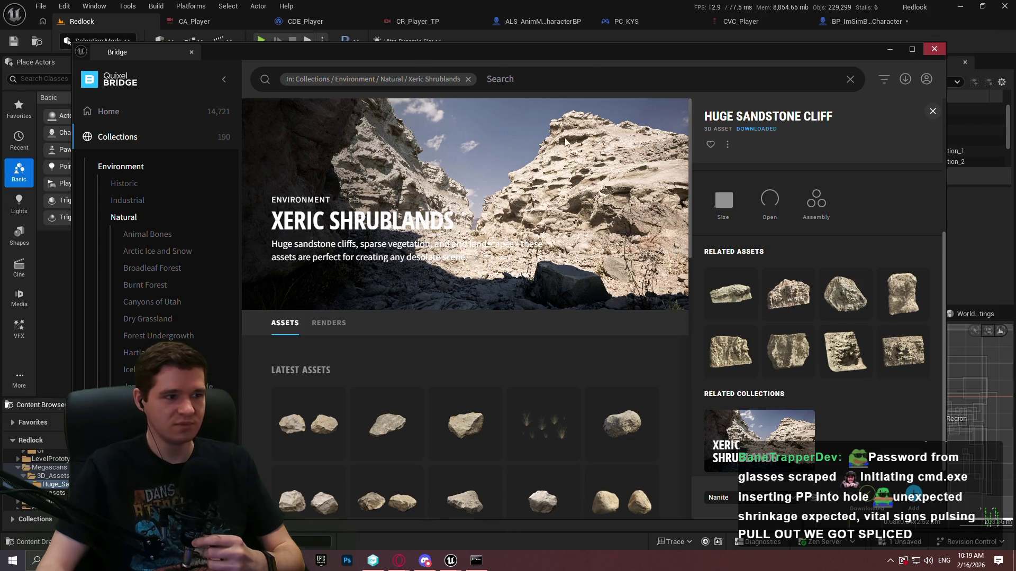
{"action": "left_click", "coordinate": [935, 50]}
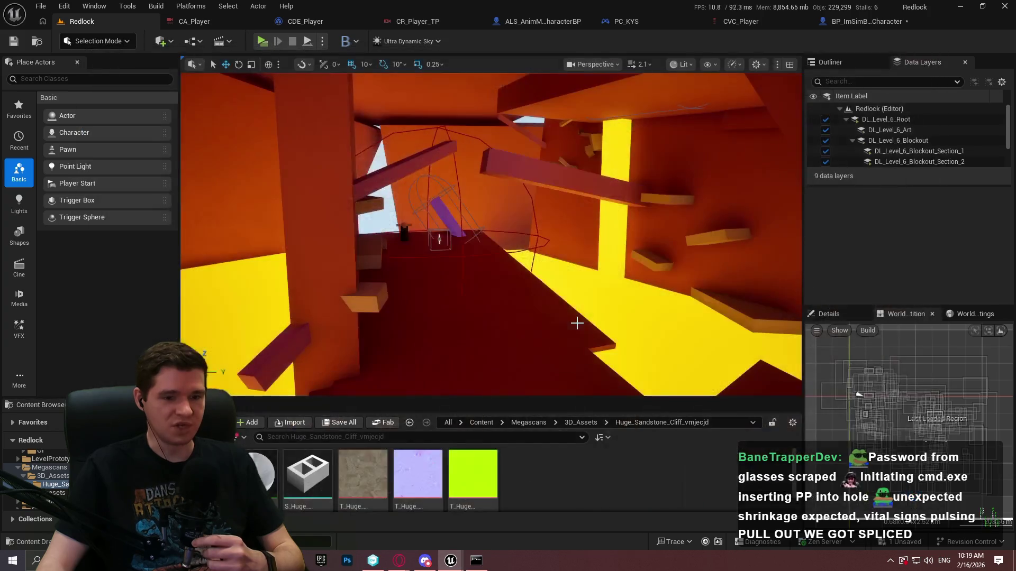
View the S_Huge cliff mesh in Wireframe mode, then switch back to Lit.
{"action": "double_click", "coordinate": [308, 474]}
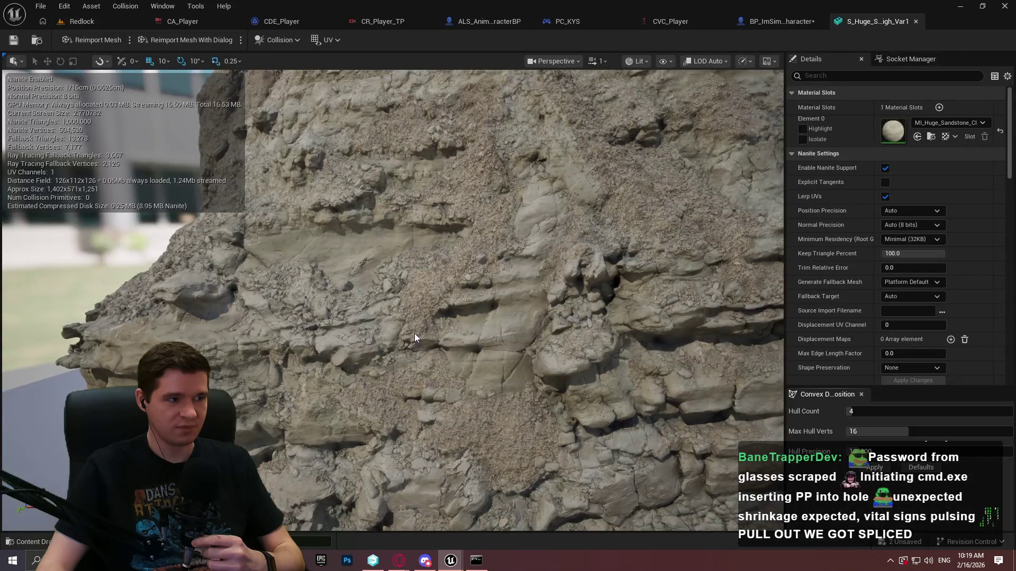
{"action": "left_click_drag", "start_coordinate": [414, 334], "coordinate": [414, 333]}
{"action": "left_click", "coordinate": [637, 60]}
{"action": "left_click", "coordinate": [671, 121]}
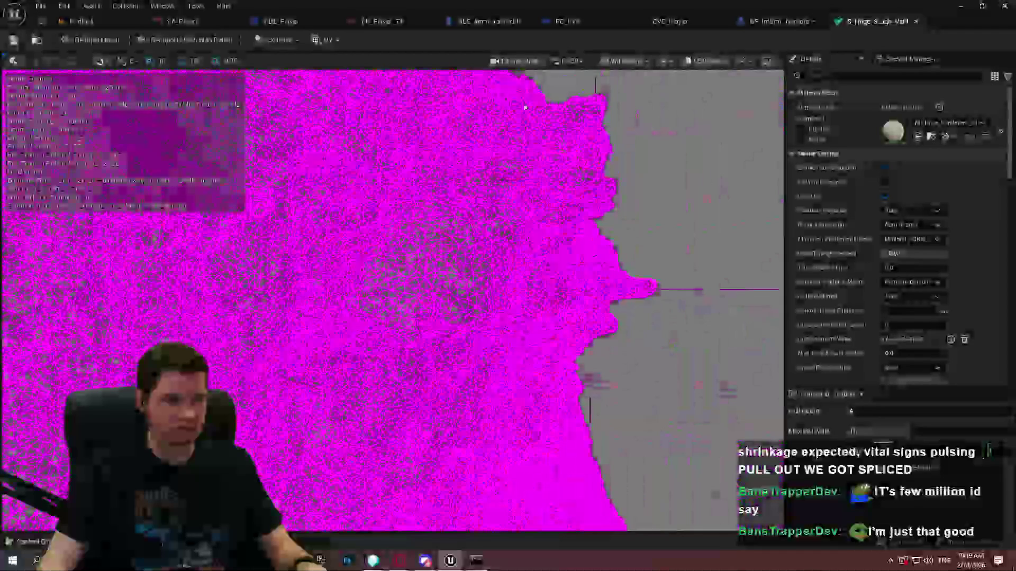
{"action": "left_click", "coordinate": [624, 61]}
{"action": "left_click", "coordinate": [637, 102]}
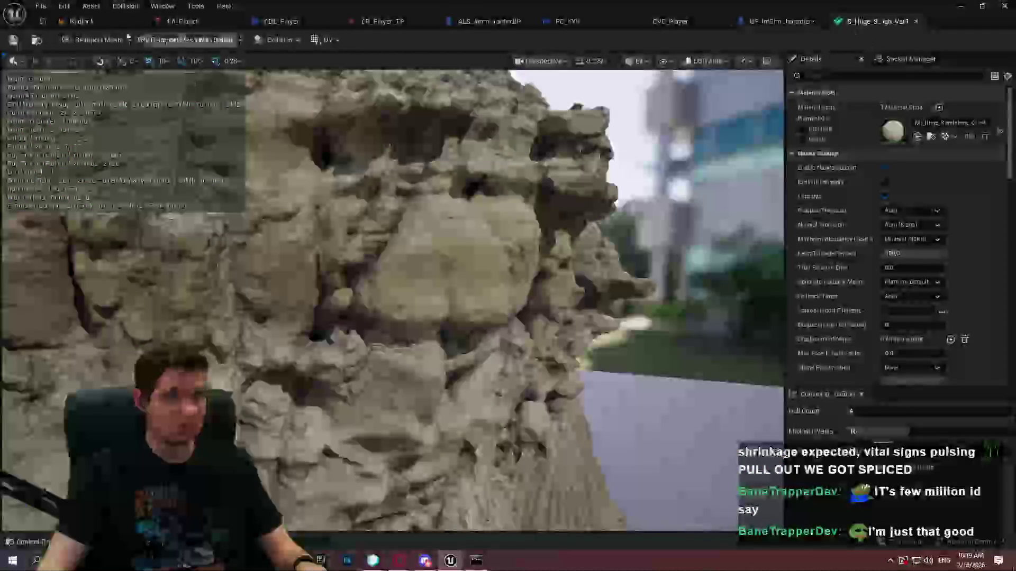
Drag the sandstone cliff from the Content Browser onto a platform in the Redlock level.
{"action": "left_click", "coordinate": [80, 21]}
{"action": "left_click_drag", "start_coordinate": [414, 334], "coordinate": [414, 334]}
{"action": "mouse_move", "coordinate": [308, 476]}
{"action": "left_mouse_down"}
{"action": "mouse_move", "coordinate": [363, 227]}
{"action": "mouse_move", "coordinate": [341, 348]}
{"action": "mouse_move", "coordinate": [383, 295]}
{"action": "mouse_move", "coordinate": [389, 312]}
{"action": "left_mouse_up"}
{"action": "key", "text": "e"}
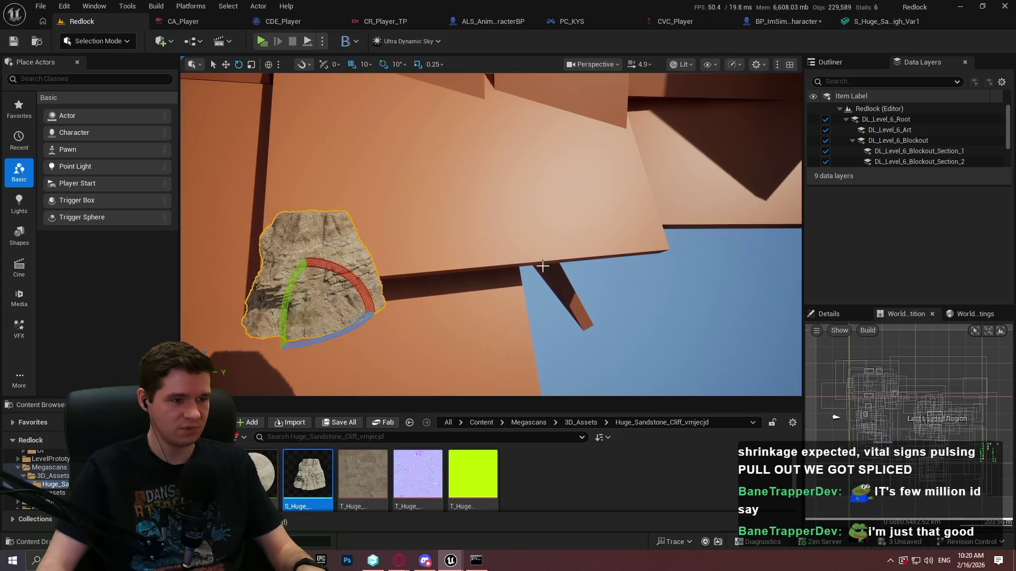
Frame the rock fullscreen and view its Nanite Clusters, then Nanite Triangles visualization.
{"action": "key", "text": "f"}
{"action": "left_click", "coordinate": [681, 64]}
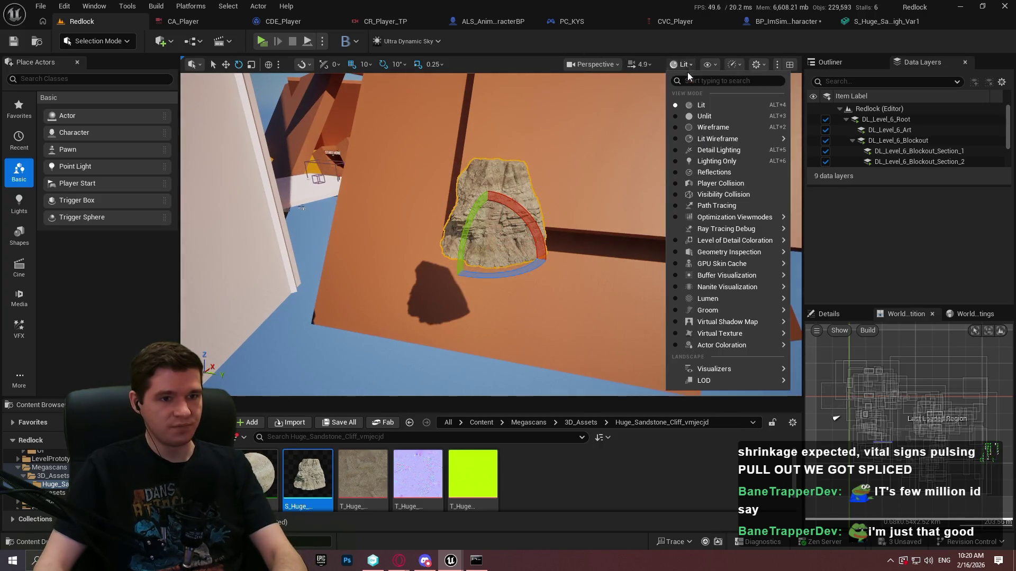
{"action": "mouse_move", "coordinate": [722, 286]}
{"action": "left_click", "coordinate": [807, 356]}
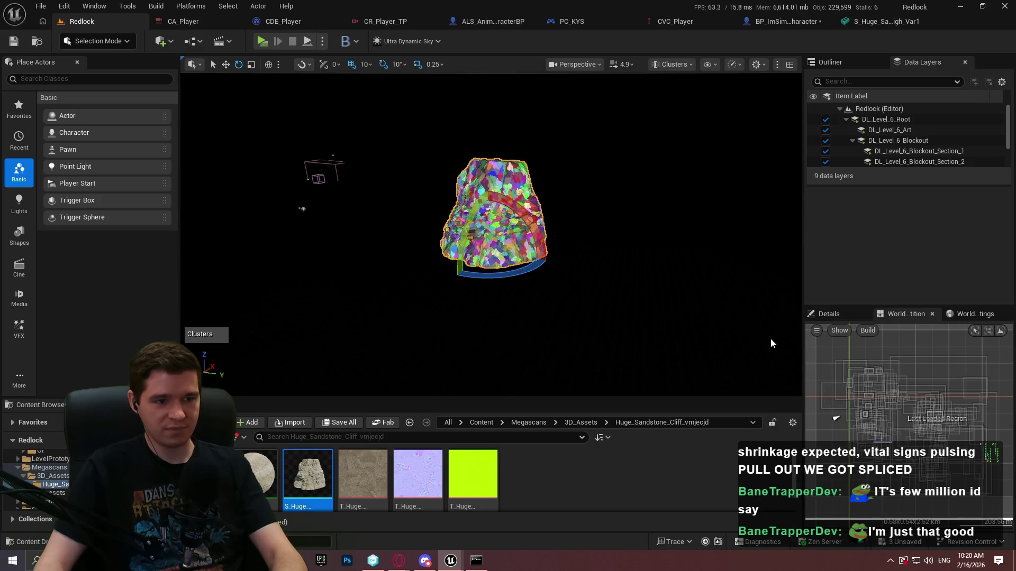
{"action": "key", "text": "F11"}
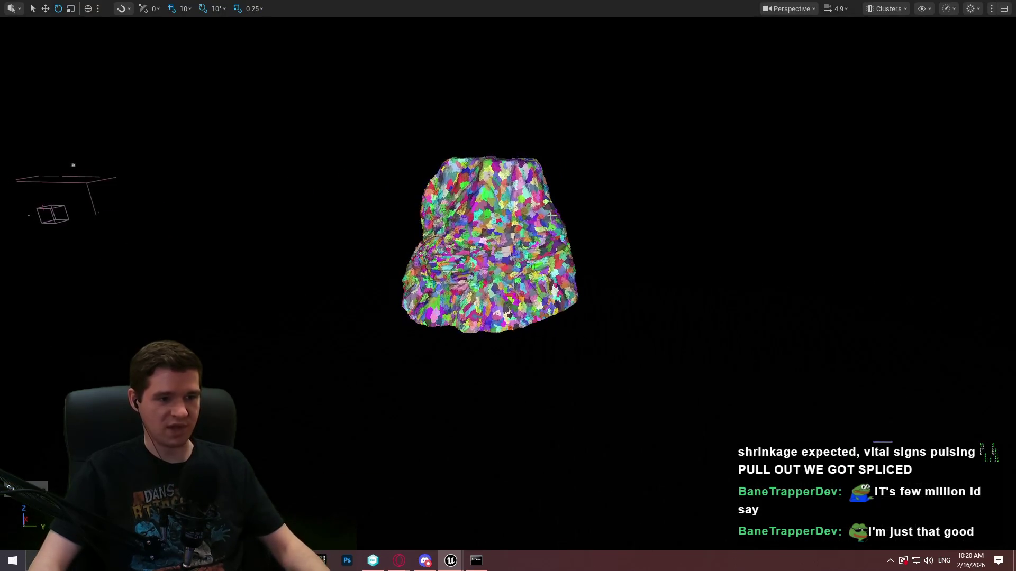
{"action": "scroll", "coordinate": [508, 286], "scroll_direction": "up", "scroll_amount": 2}
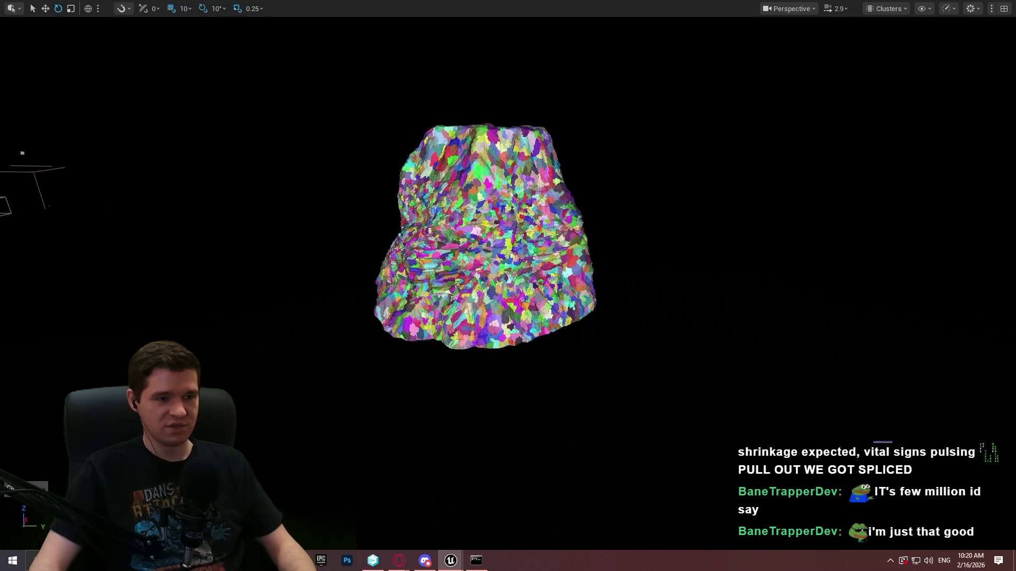
{"action": "left_click", "coordinate": [869, 9]}
{"action": "mouse_move", "coordinate": [879, 232]}
{"action": "left_click", "coordinate": [800, 290]}
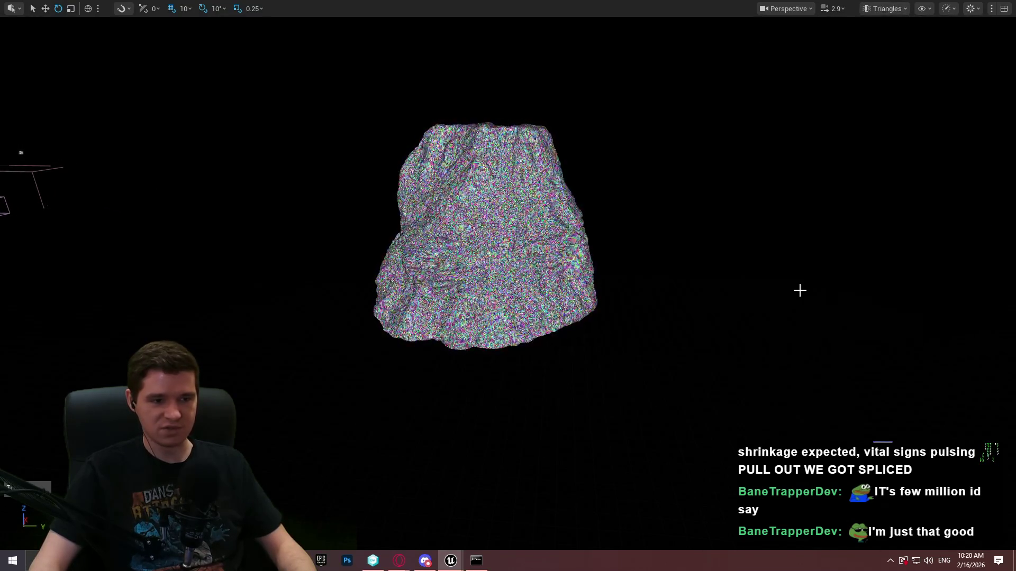
{"action": "scroll", "coordinate": [799, 289], "scroll_direction": "up", "scroll_amount": 5}
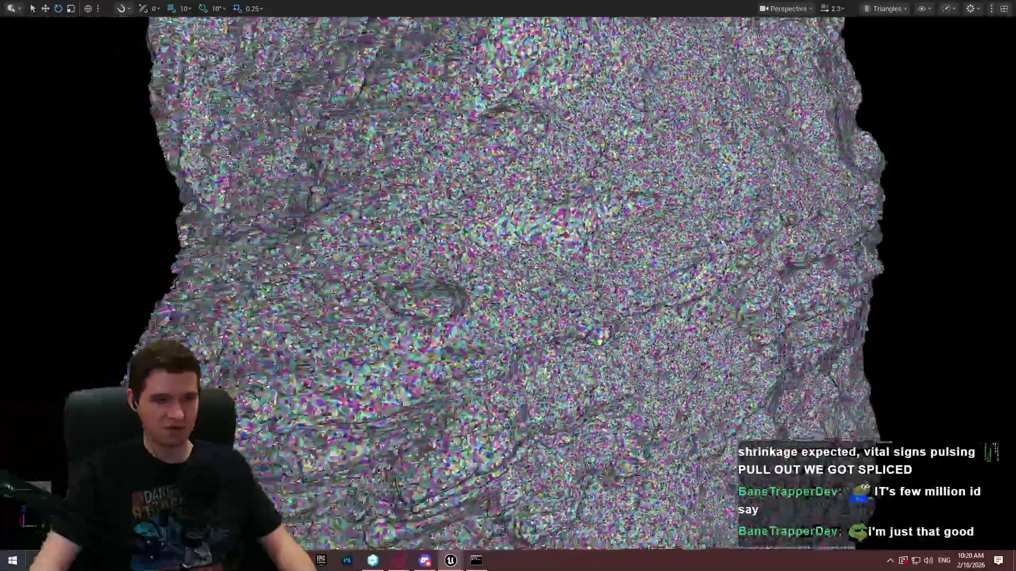
Fly the camera around the rock and switch back to Nanite Clusters view.
{"action": "key", "text": "s"}
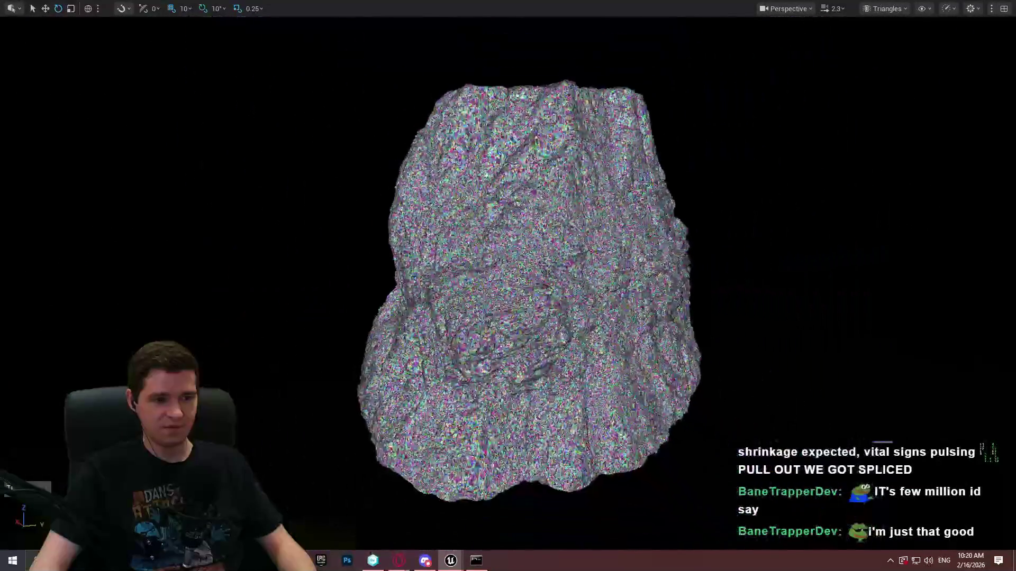
{"action": "key", "text": "w"}
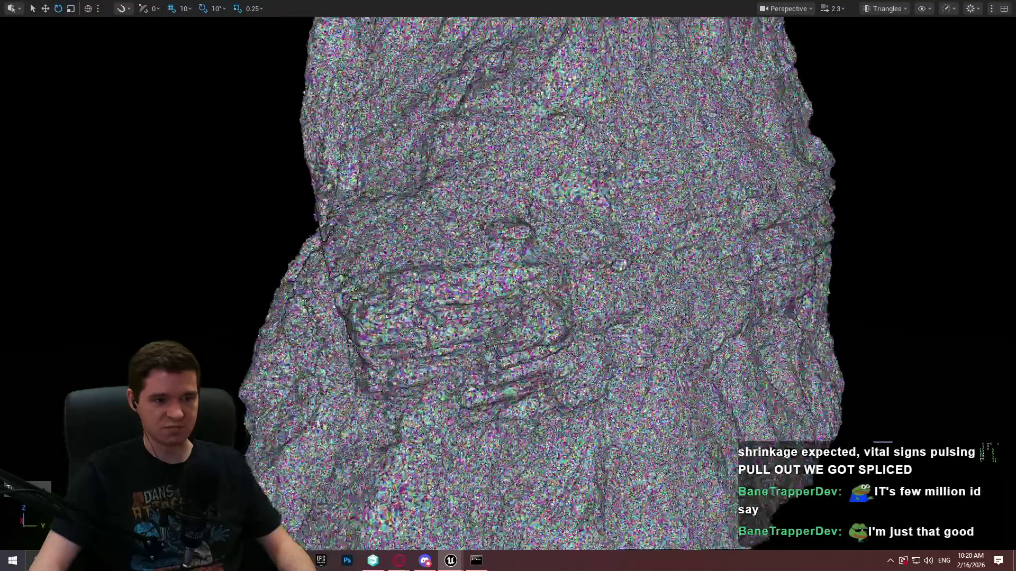
{"action": "key", "text": "w"}
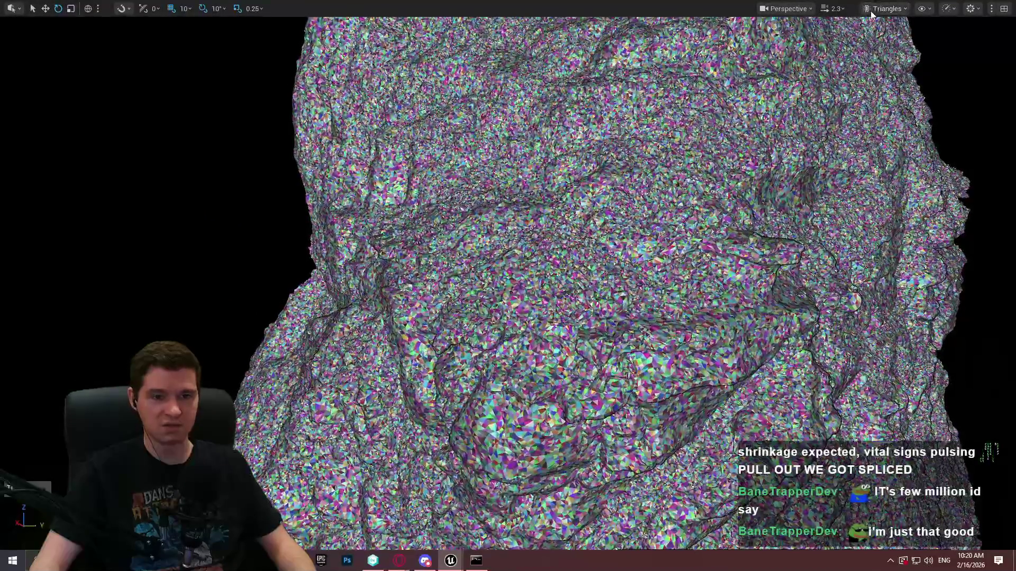
{"action": "left_click", "coordinate": [869, 12]}
{"action": "mouse_move", "coordinate": [921, 231]}
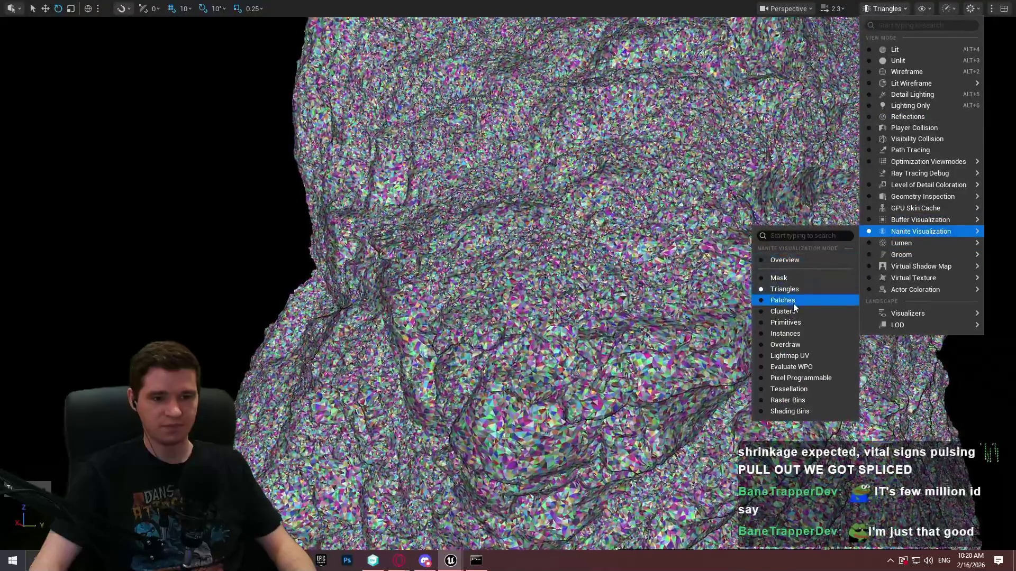
{"action": "left_click", "coordinate": [791, 312]}
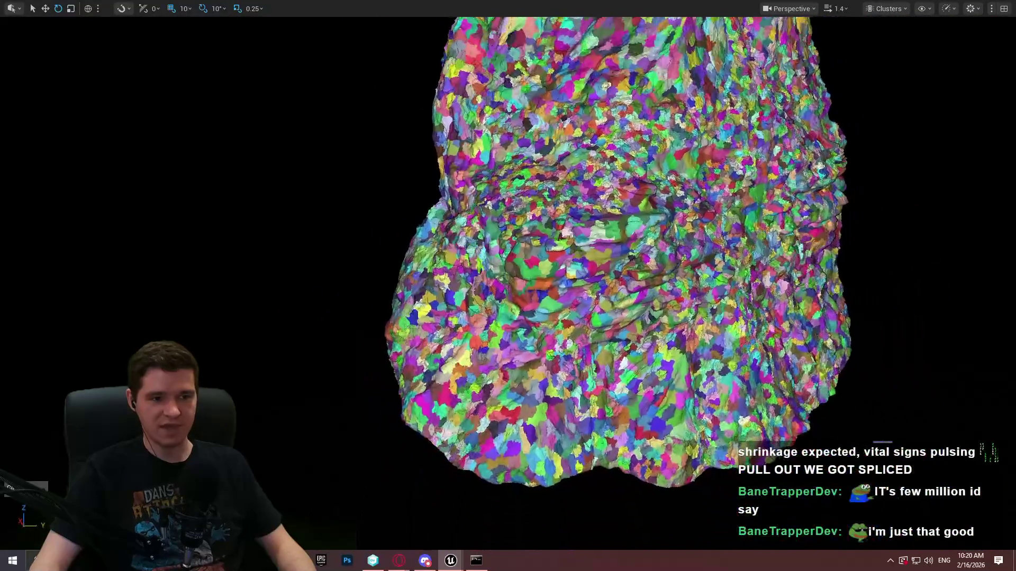
{"action": "key", "text": "s"}
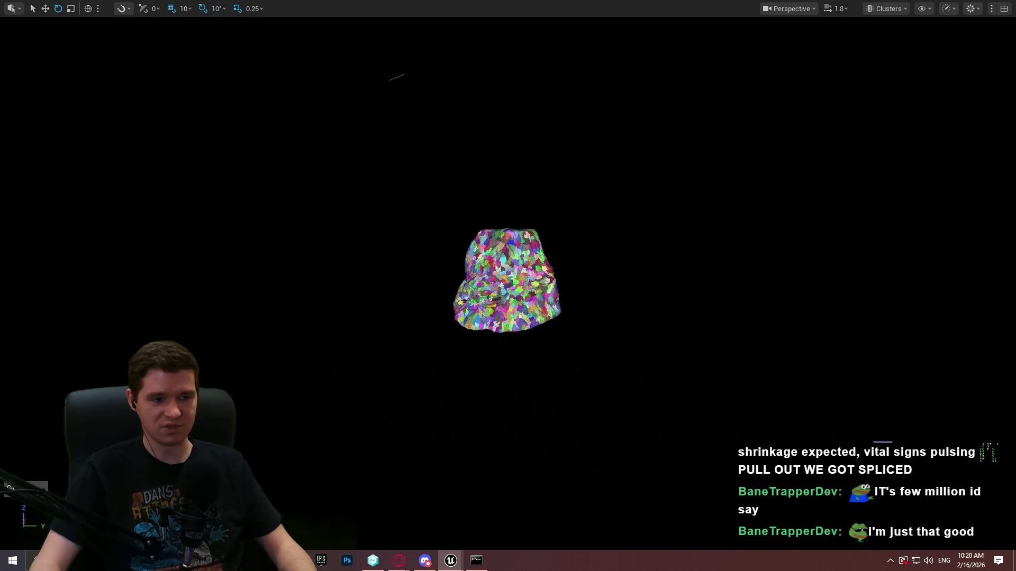
{"action": "scroll", "coordinate": [913, 41], "scroll_direction": "up", "scroll_amount": 5}
{"action": "scroll", "coordinate": [914, 41], "scroll_direction": "down", "scroll_amount": 3}
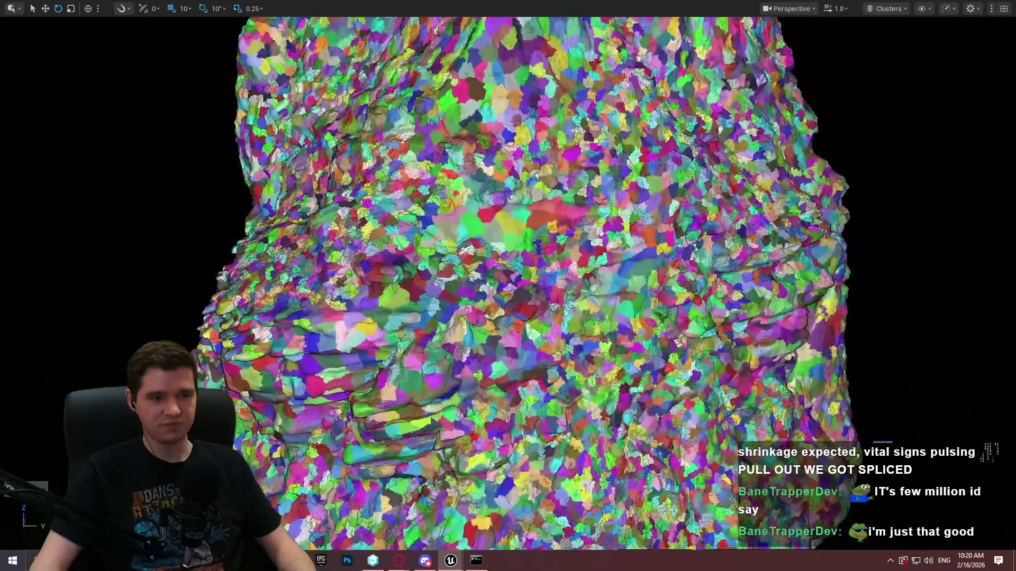
Return the viewport to Lit shading and frame the sandstone rock.
{"action": "left_click", "coordinate": [901, 10]}
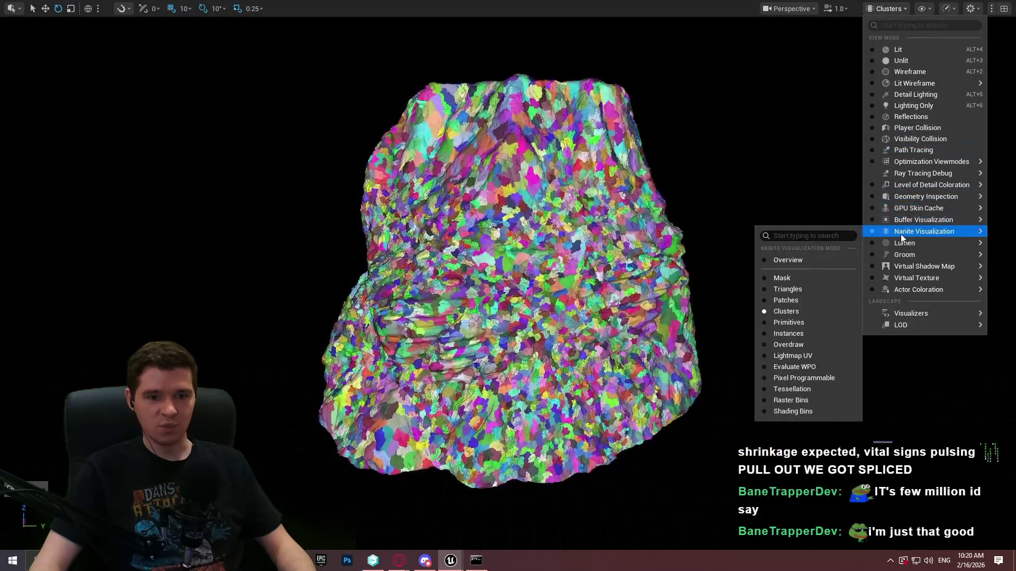
{"action": "left_click", "coordinate": [898, 51]}
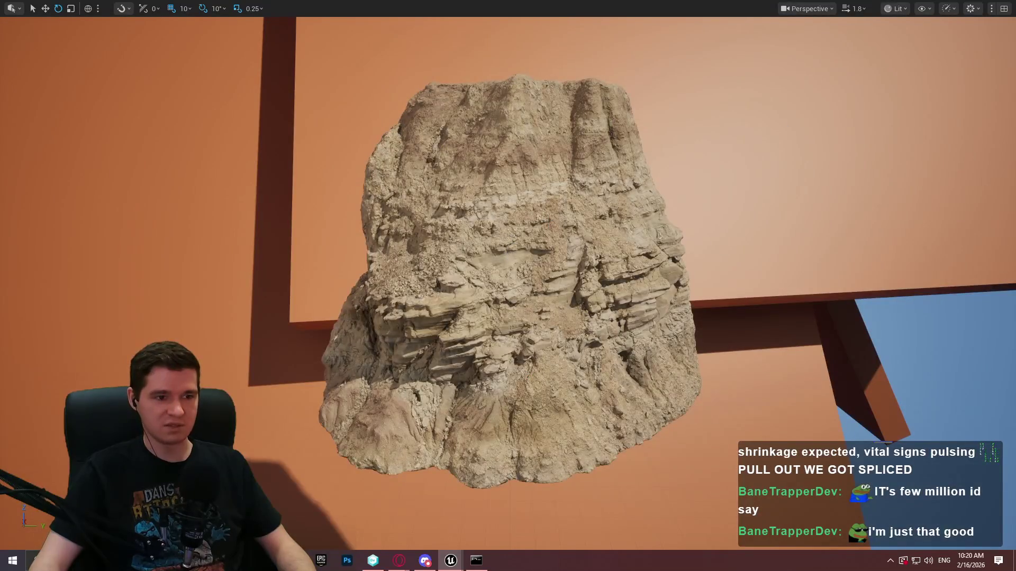
{"action": "left_click", "coordinate": [488, 386]}
{"action": "key", "text": "f"}
{"action": "key", "text": "Escape"}
{"action": "scroll", "coordinate": [529, 275], "scroll_direction": "down", "scroll_amount": 5}
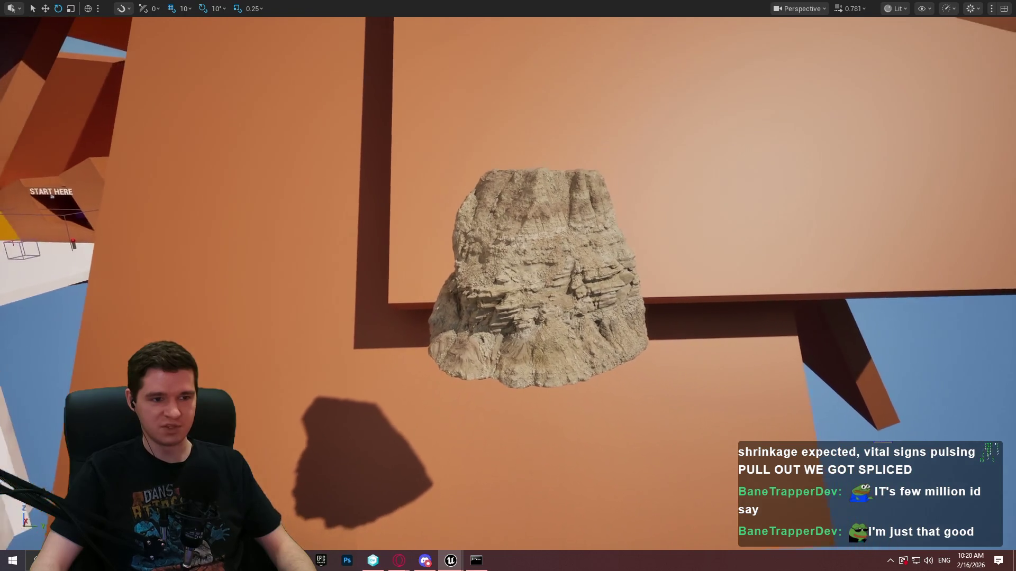
{"action": "scroll", "coordinate": [529, 276], "scroll_direction": "down", "scroll_amount": 5}
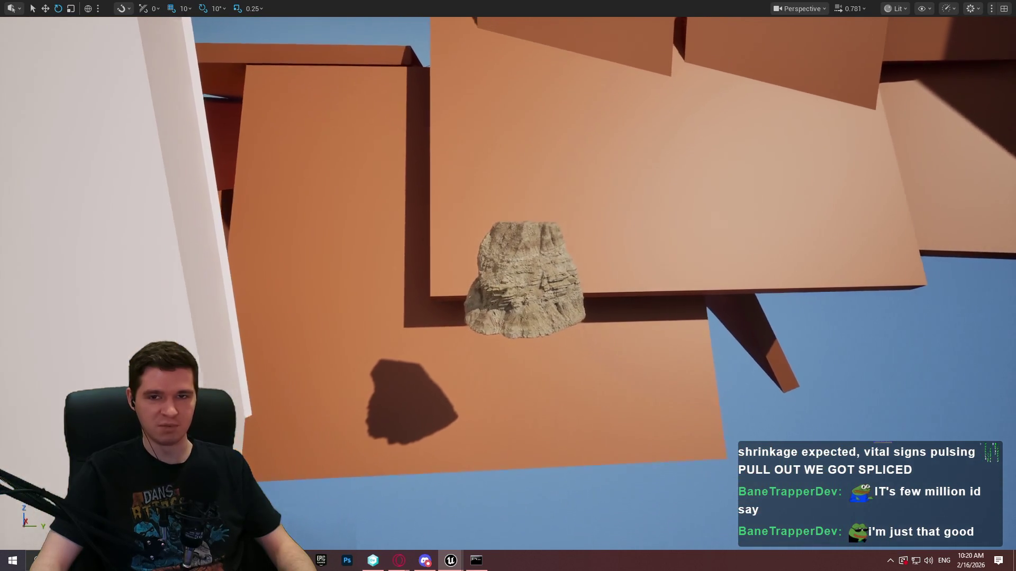
{"action": "scroll", "coordinate": [529, 275], "scroll_direction": "down", "scroll_amount": 5}
Move the rock right along Y beneath the platform and exit fullscreen with stat GPU showing.
{"action": "scroll", "coordinate": [529, 275], "scroll_direction": "up", "scroll_amount": 5}
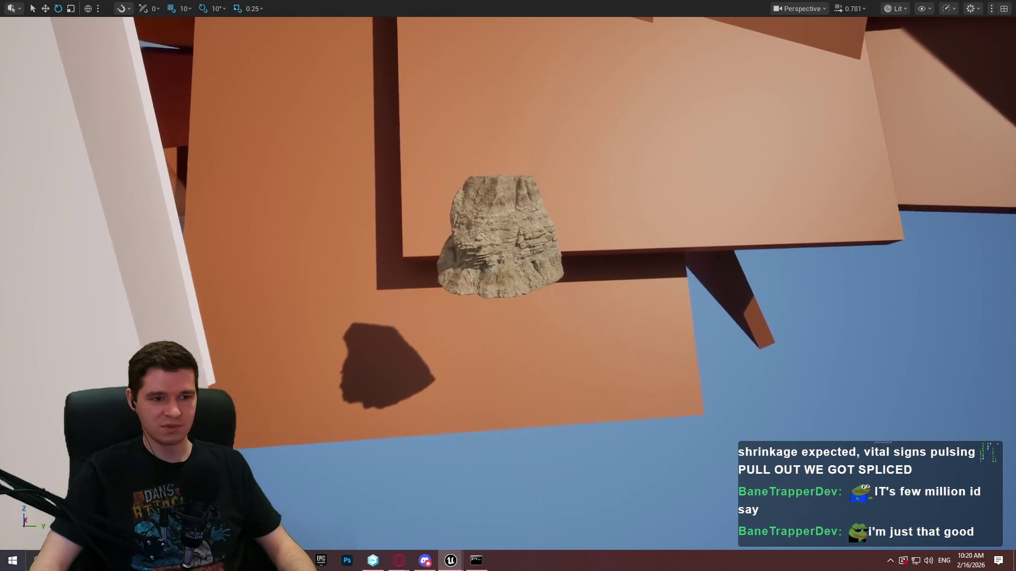
{"action": "scroll", "coordinate": [507, 275], "scroll_direction": "up", "scroll_amount": 5}
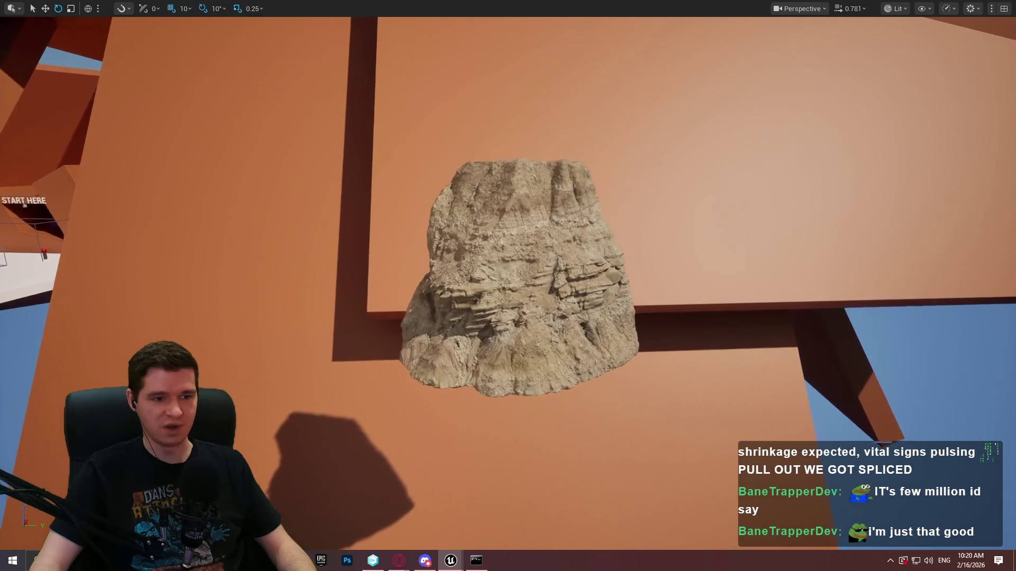
{"action": "scroll", "coordinate": [508, 275], "scroll_direction": "up", "scroll_amount": 5}
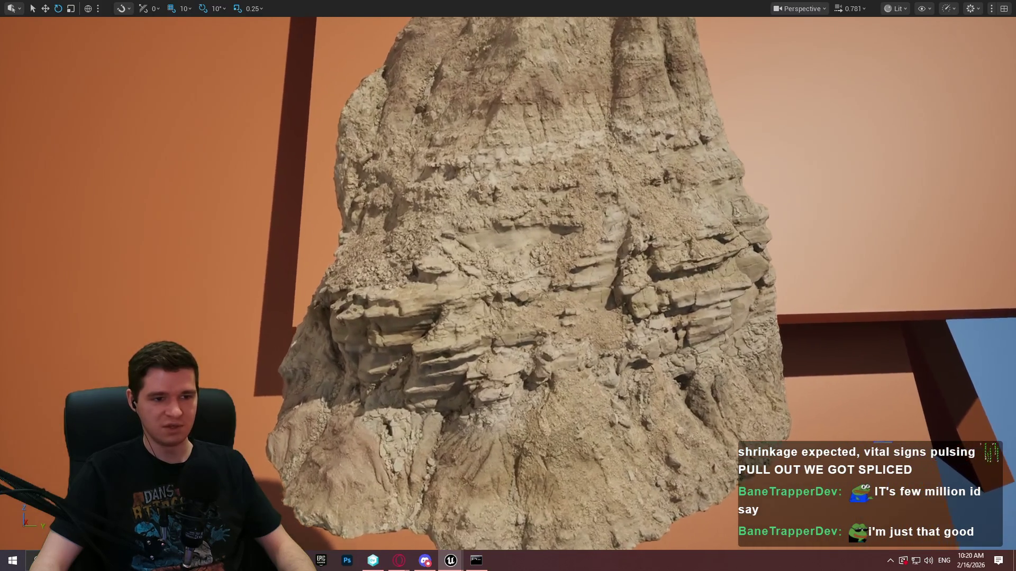
{"action": "scroll", "coordinate": [508, 275], "scroll_direction": "up", "scroll_amount": 5}
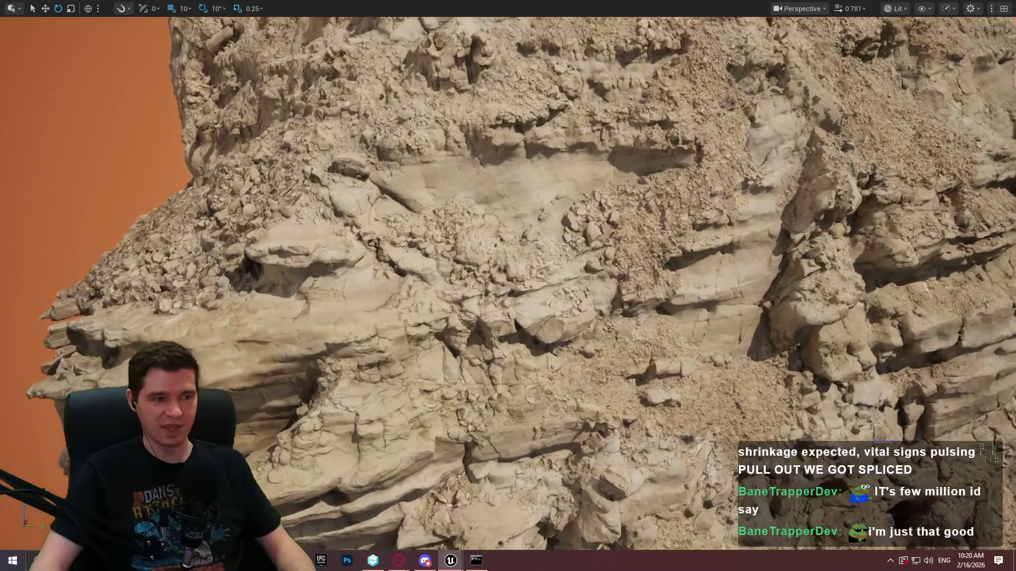
{"action": "scroll", "coordinate": [508, 275], "scroll_direction": "up", "scroll_amount": 5}
{"action": "scroll", "coordinate": [508, 275], "scroll_direction": "down", "scroll_amount": 3}
{"action": "scroll", "coordinate": [508, 276], "scroll_direction": "down", "scroll_amount": 10}
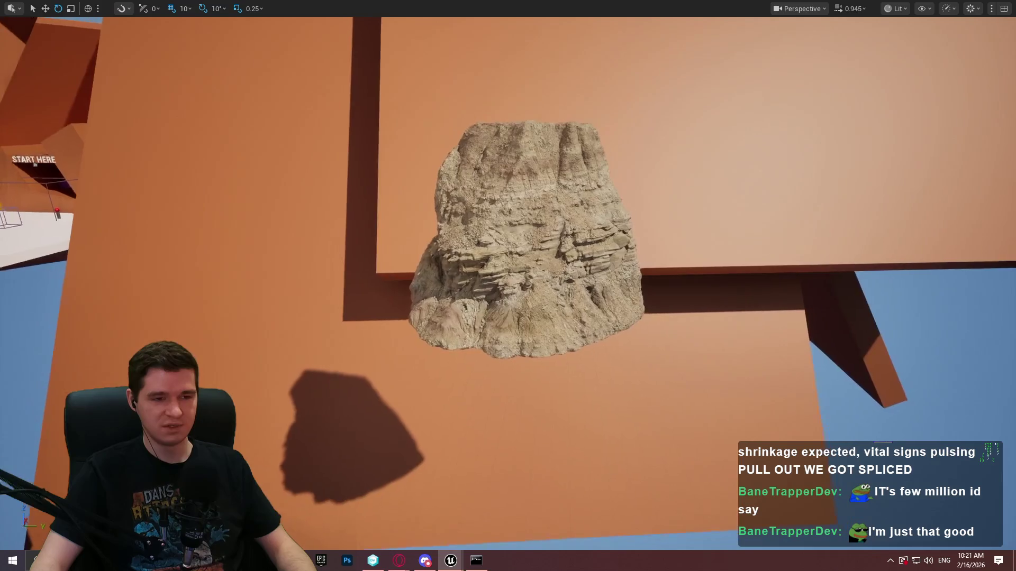
{"action": "scroll", "coordinate": [508, 275], "scroll_direction": "down", "scroll_amount": 5}
{"action": "scroll", "coordinate": [504, 249], "scroll_direction": "up", "scroll_amount": 3}
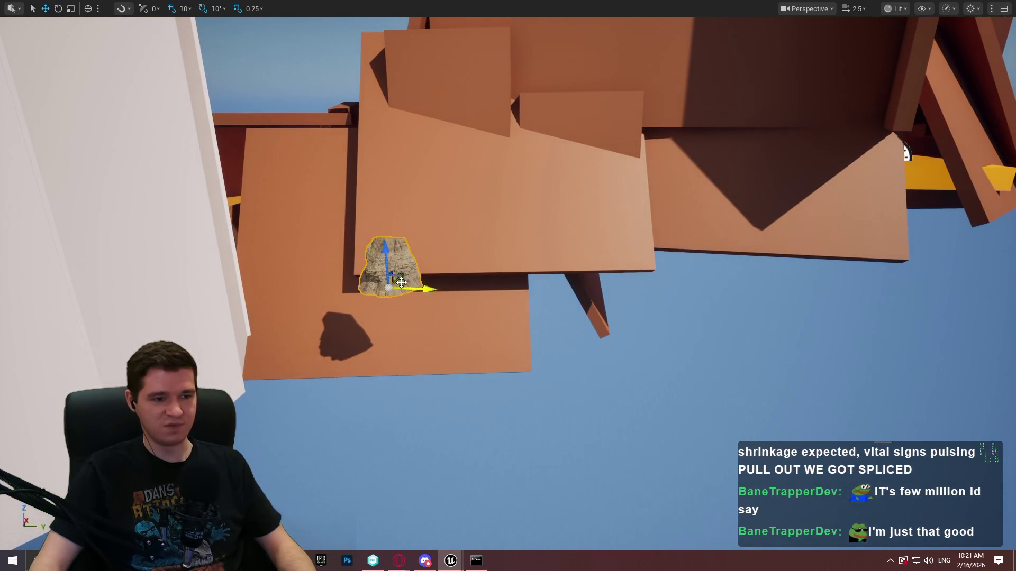
{"action": "left_click_drag", "start_coordinate": [413, 286], "coordinate": [897, 288]}
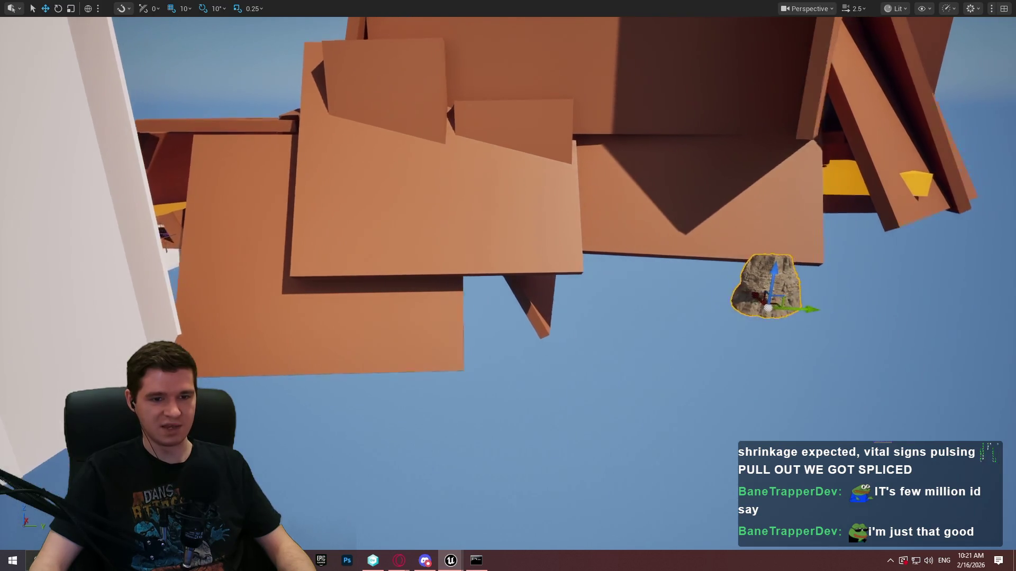
{"action": "key", "text": "F11"}
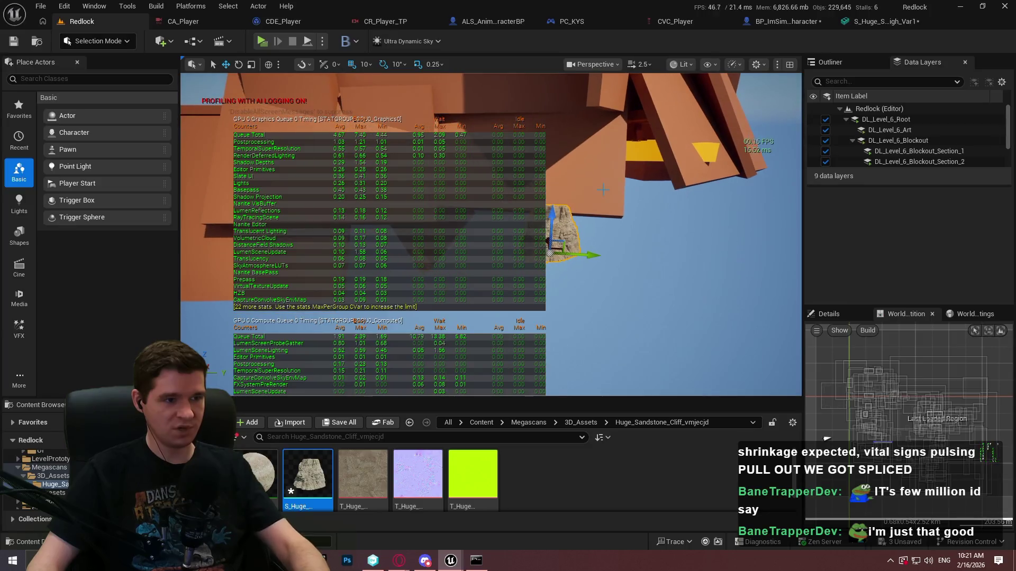
Alt-drag copies of the rock to the right and far left to form a row.
{"action": "key", "text": "F11"}
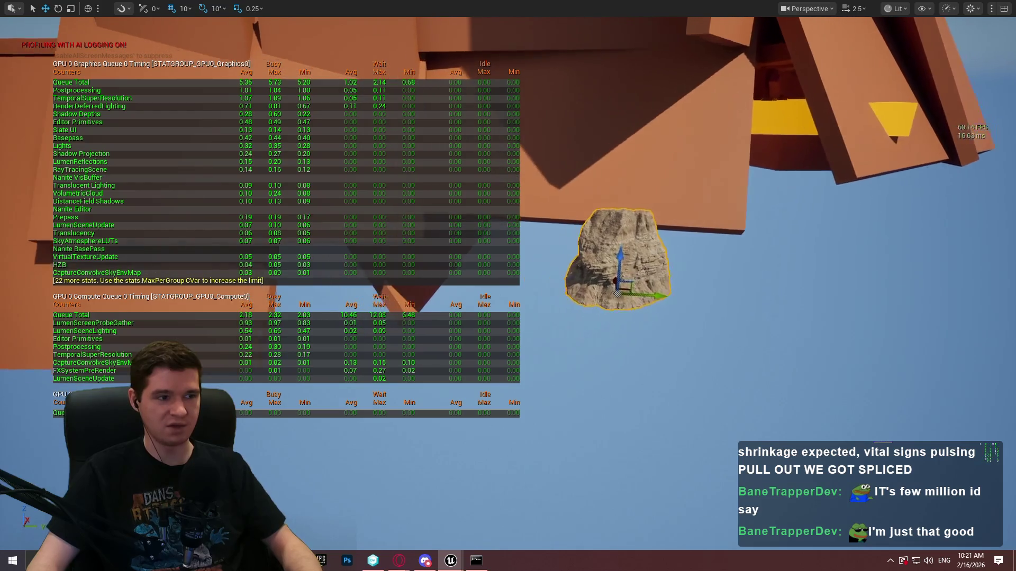
{"action": "mouse_move", "coordinate": [560, 281]}
{"action": "left_mouse_down"}
{"action": "mouse_move", "coordinate": [683, 275]}
{"action": "mouse_move", "coordinate": [1010, 295]}
{"action": "left_mouse_up"}
{"action": "key", "text": "f"}
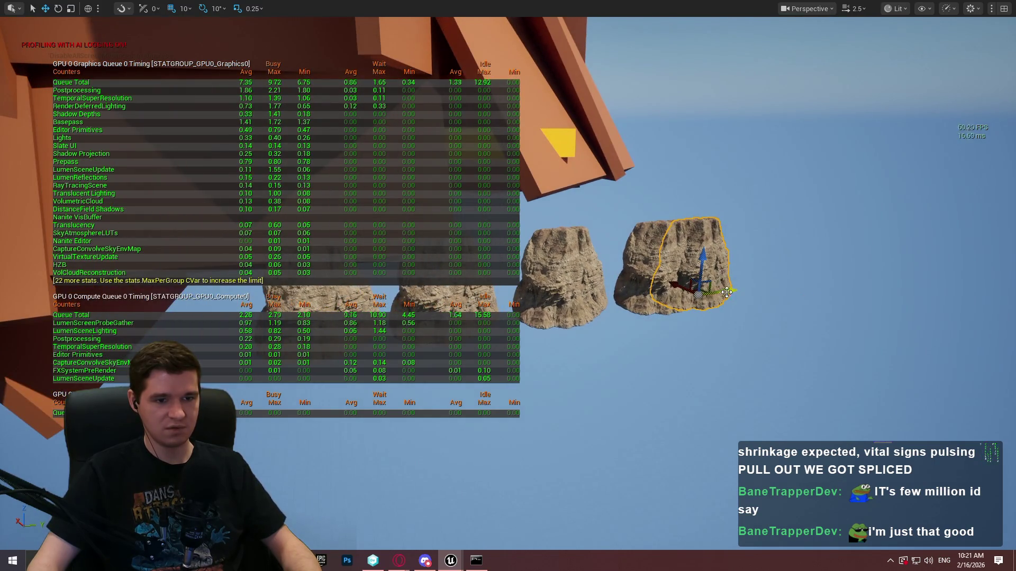
{"action": "left_click_drag", "start_coordinate": [724, 292], "coordinate": [776, 281]}
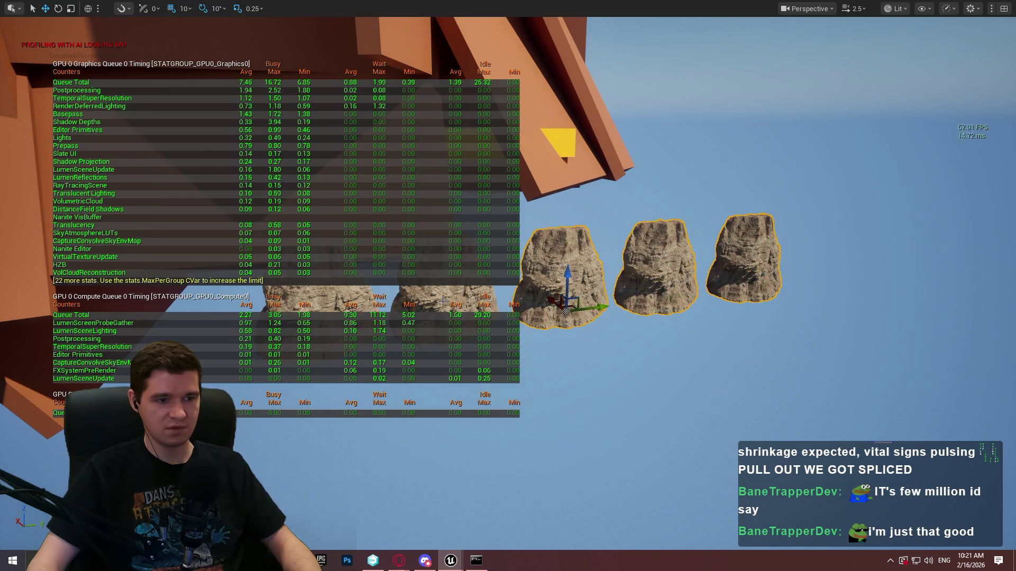
{"action": "key", "text": "f"}
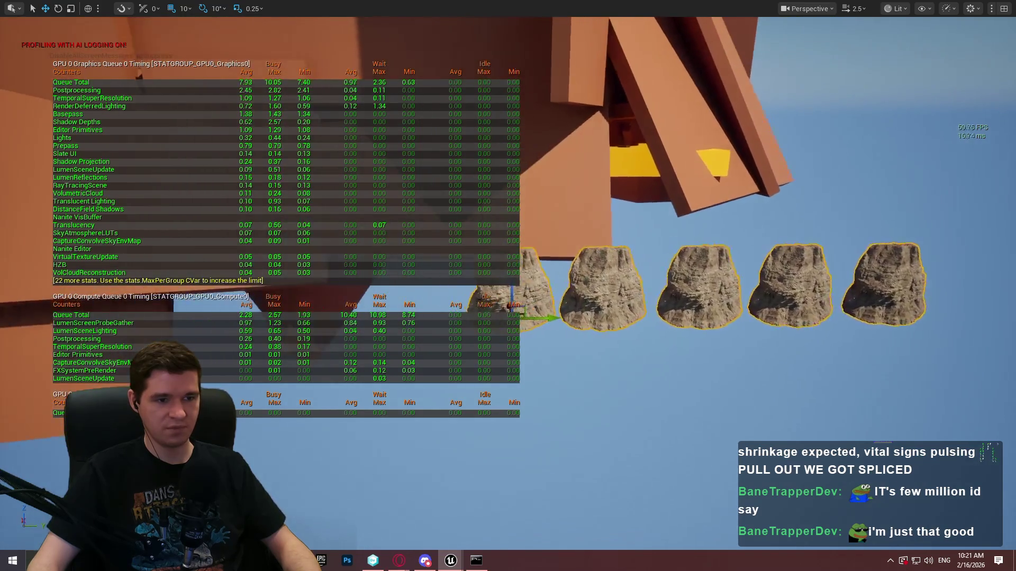
{"action": "mouse_move", "coordinate": [530, 318]}
{"action": "left_mouse_down"}
{"action": "mouse_move", "coordinate": [11, 317]}
{"action": "mouse_move", "coordinate": [24, 299]}
{"action": "left_mouse_up"}
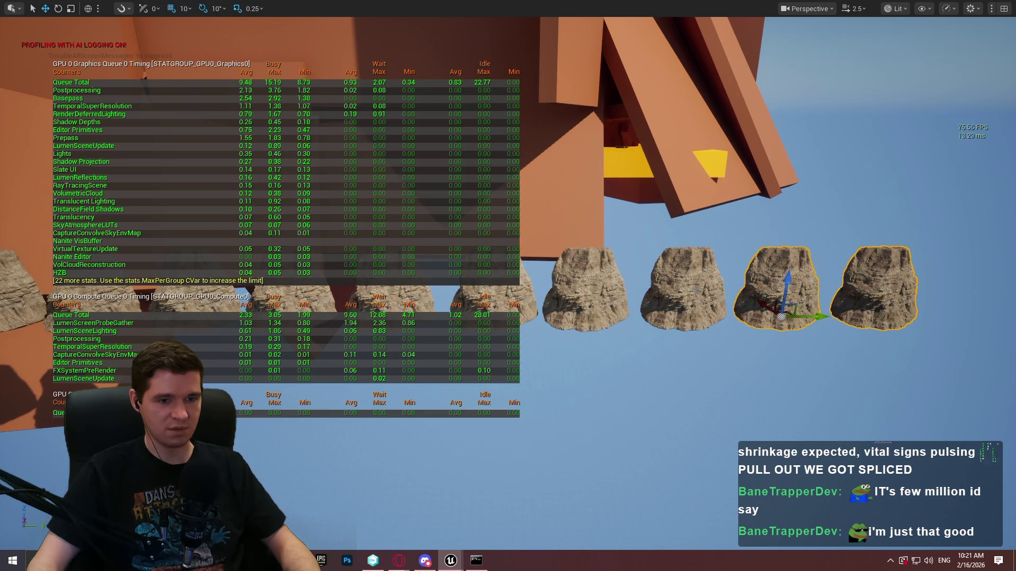
Stack two duplicated copies of the rock row upward along Z into a grid.
{"action": "left_click_drag", "start_coordinate": [595, 295], "coordinate": [853, 292]}
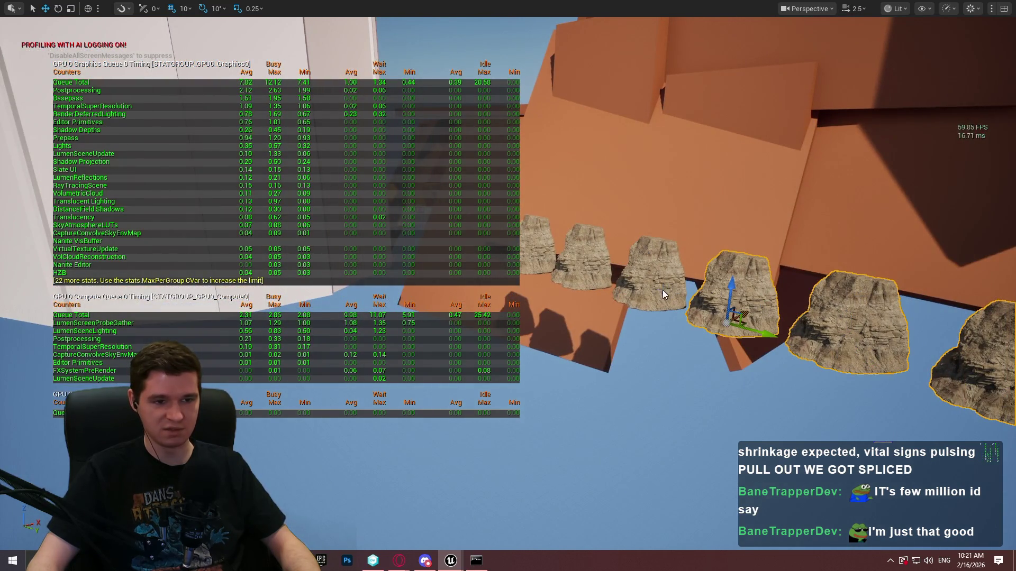
{"action": "left_click_drag", "start_coordinate": [606, 262], "coordinate": [363, 294]}
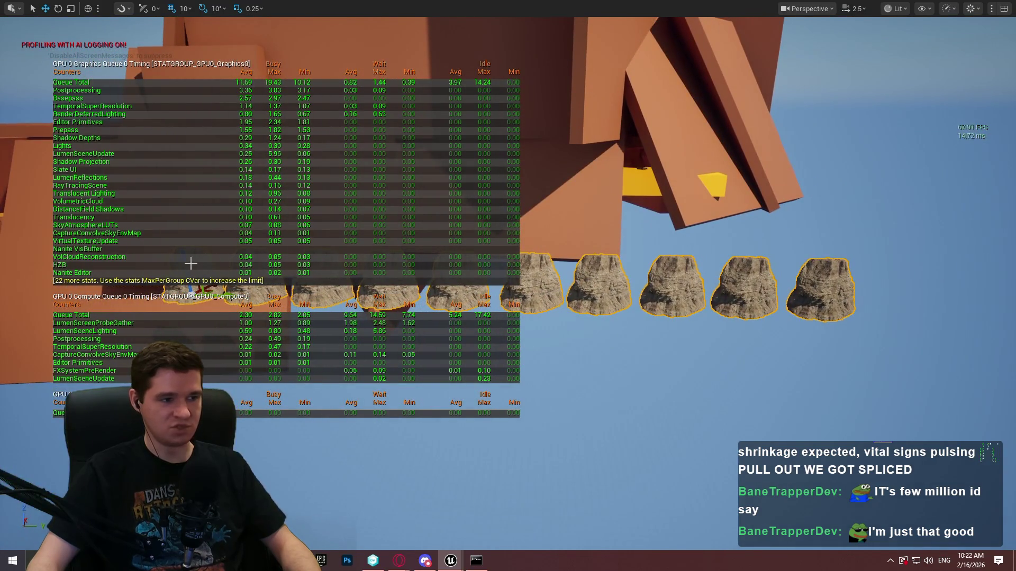
{"action": "left_click_drag", "start_coordinate": [188, 266], "coordinate": [179, 93]}
{"action": "left_click_drag", "start_coordinate": [268, 131], "coordinate": [269, 102]}
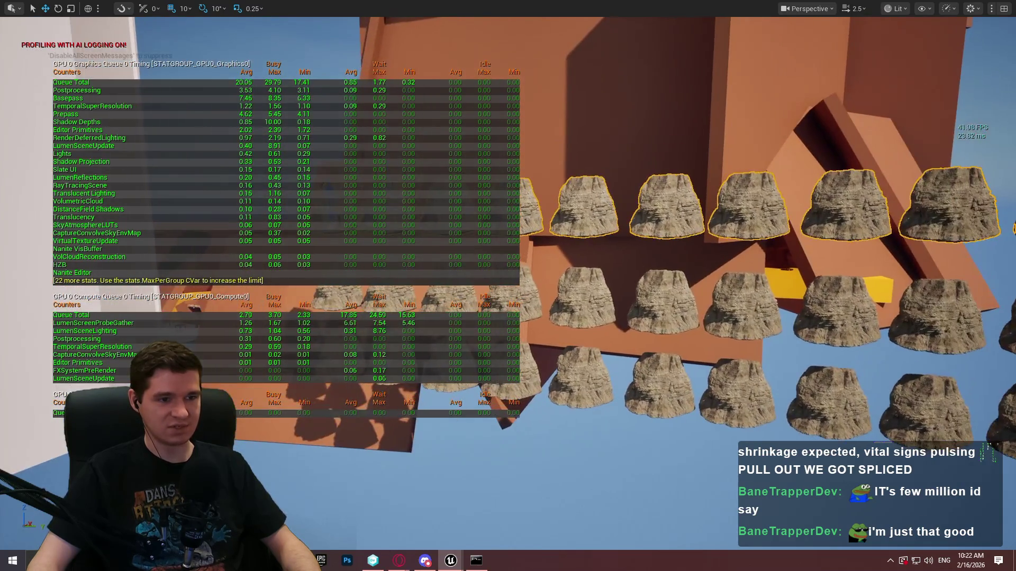
{"action": "left_click_drag", "start_coordinate": [329, 194], "coordinate": [330, 90]}
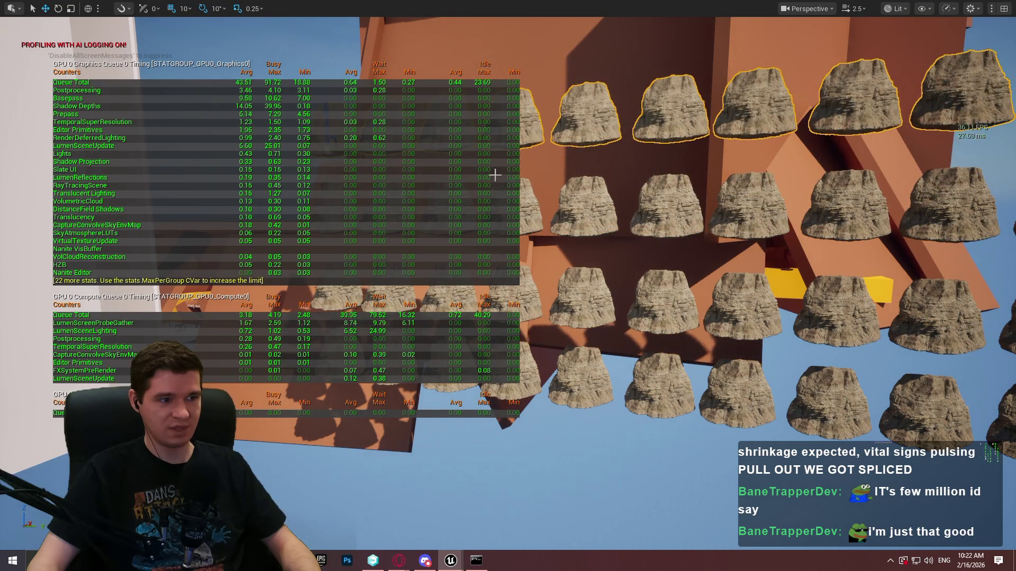
{"action": "mouse_move", "coordinate": [649, 233]}
{"action": "left_mouse_down"}
{"action": "mouse_move", "coordinate": [649, 201]}
{"action": "mouse_move", "coordinate": [689, 196]}
{"action": "mouse_move", "coordinate": [689, 185]}
{"action": "left_mouse_up"}
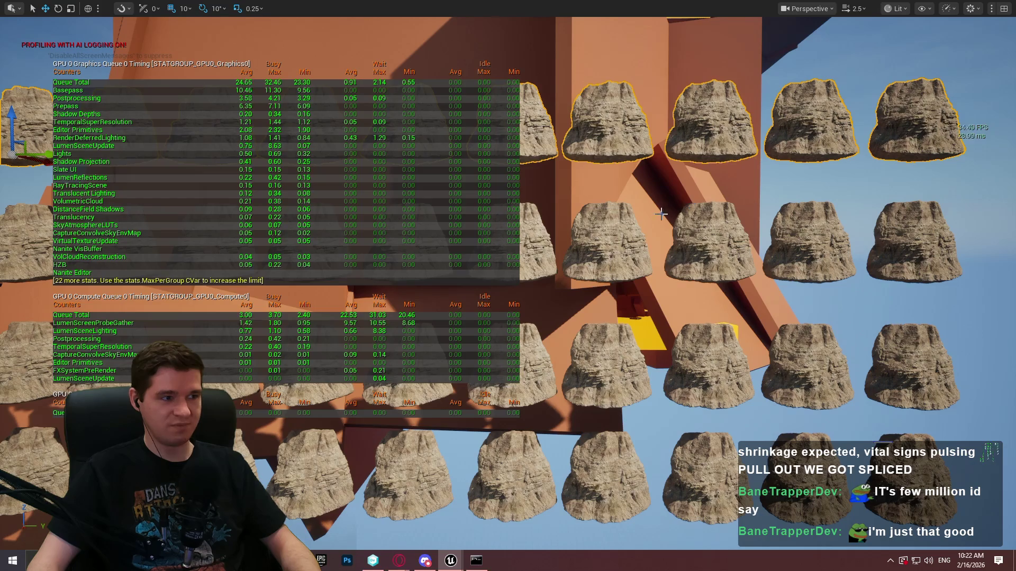
{"action": "mouse_move", "coordinate": [689, 185]}
{"action": "left_mouse_down"}
{"action": "mouse_move", "coordinate": [689, 153]}
{"action": "mouse_move", "coordinate": [689, 169]}
{"action": "left_mouse_up"}
{"action": "mouse_move", "coordinate": [802, 172]}
{"action": "left_mouse_down"}
{"action": "mouse_move", "coordinate": [803, 129]}
{"action": "mouse_move", "coordinate": [803, 161]}
{"action": "mouse_move", "coordinate": [763, 171]}
{"action": "left_mouse_up"}
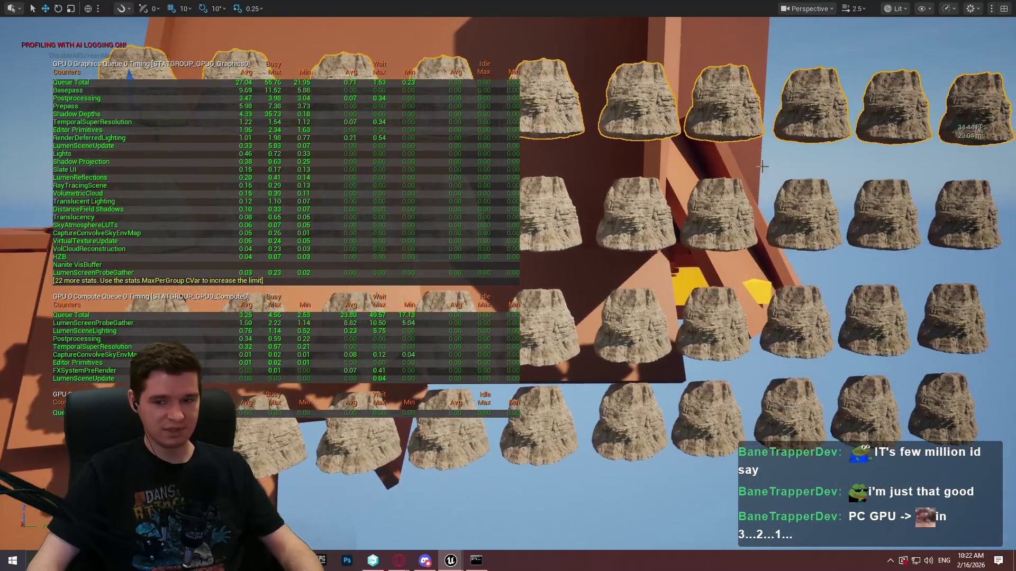
Enable Nanite on the S_Huge cliff mesh via its context menu and save with Ctrl+S.
{"action": "key", "text": "F11"}
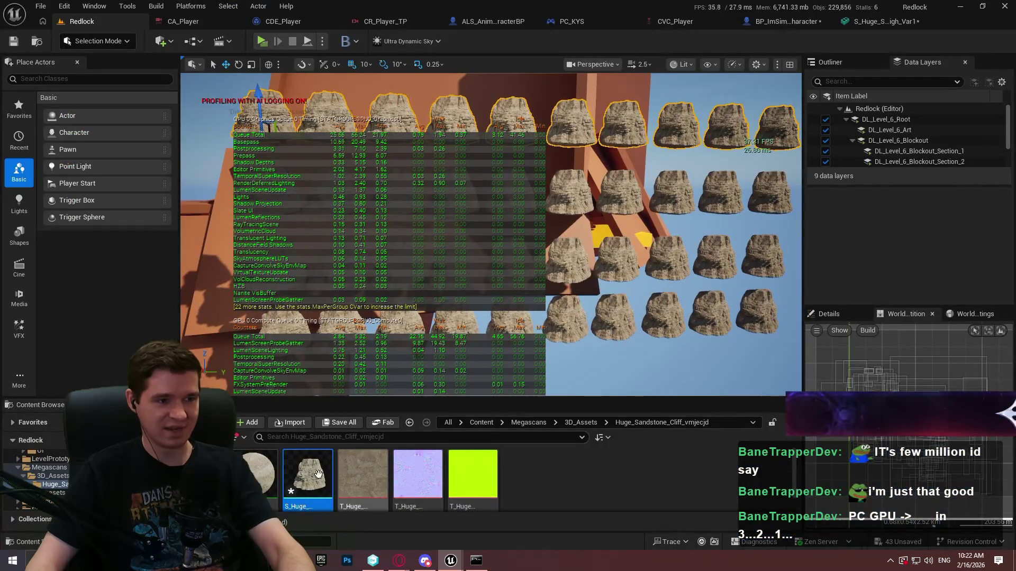
{"action": "right_click", "coordinate": [301, 486]}
{"action": "mouse_move", "coordinate": [364, 116]}
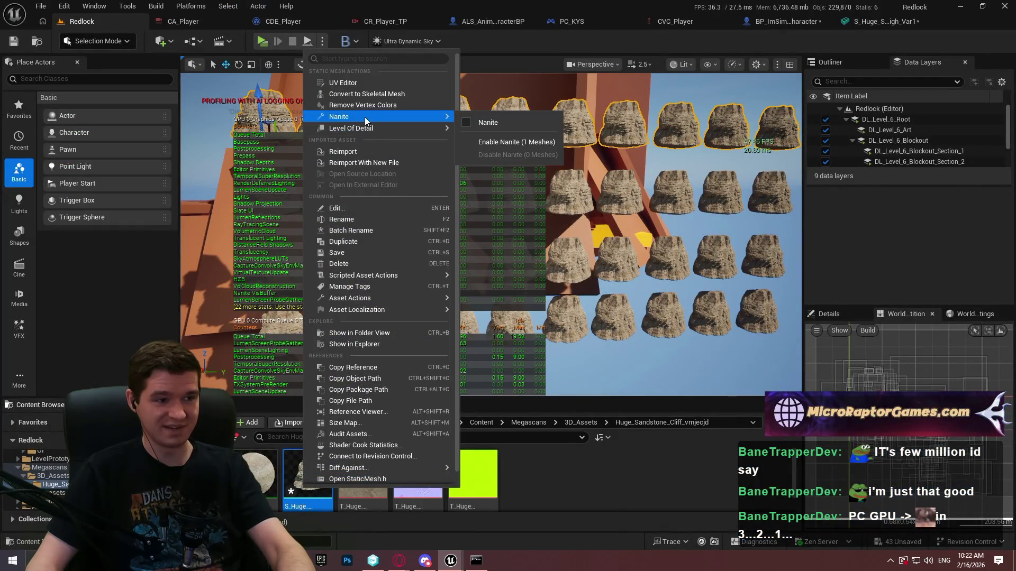
{"action": "left_click", "coordinate": [504, 141]}
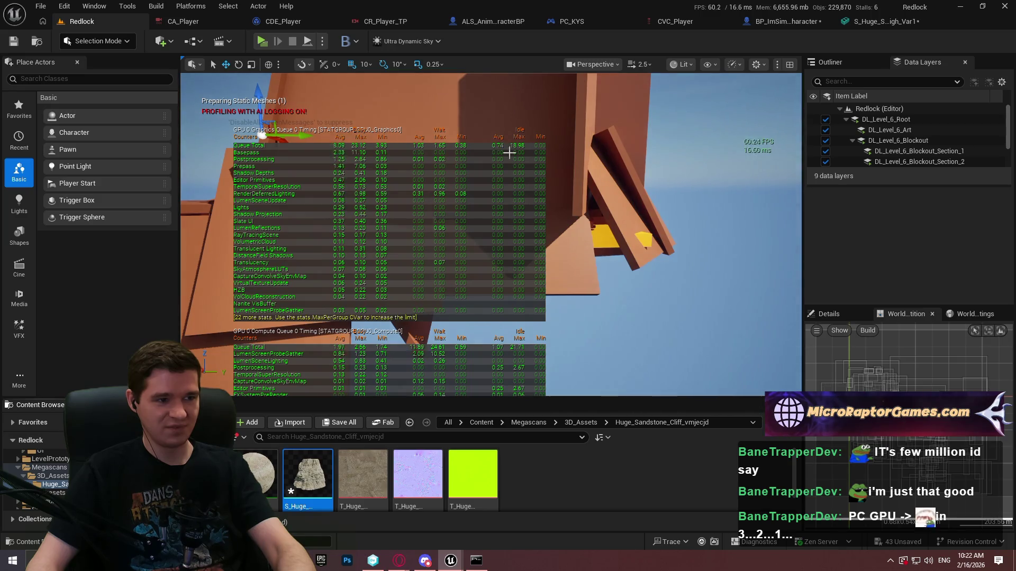
{"action": "key", "text": "ctrl+s"}
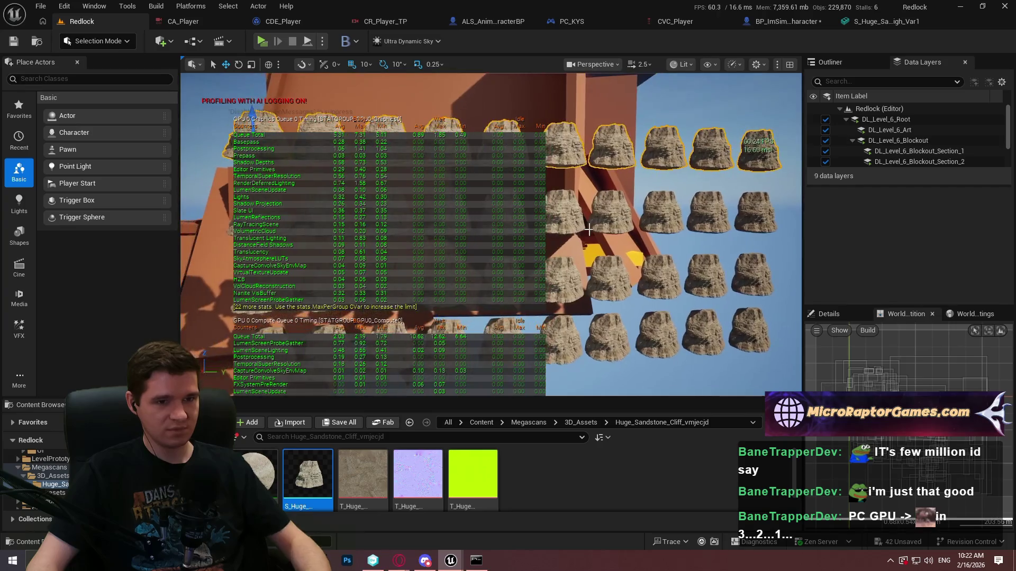
{"action": "key", "text": "F11"}
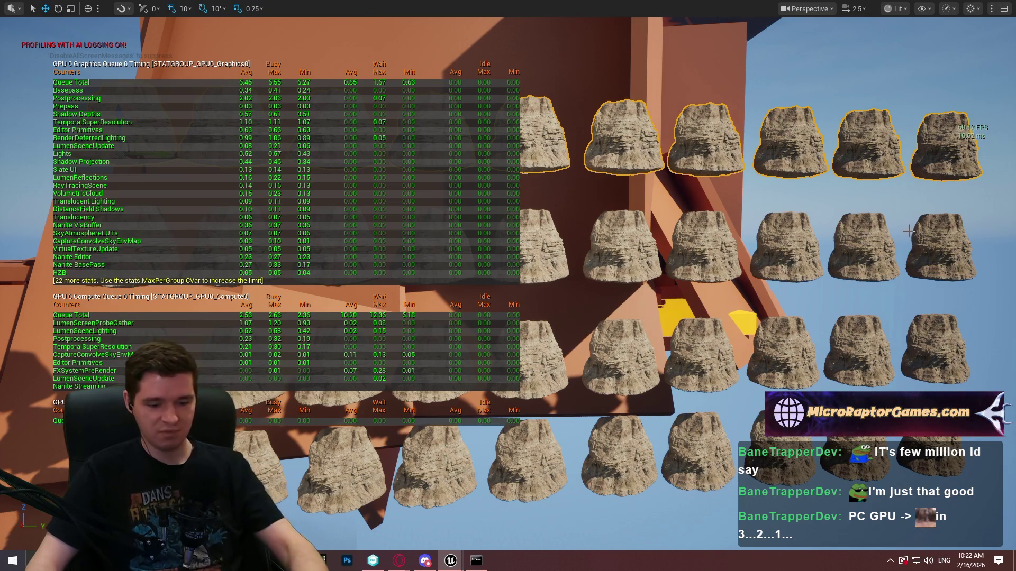
Filter the Outliner by 'huge_' and select all 40 sandstone rocks.
{"action": "key", "text": "F11"}
{"action": "left_click", "coordinate": [845, 64]}
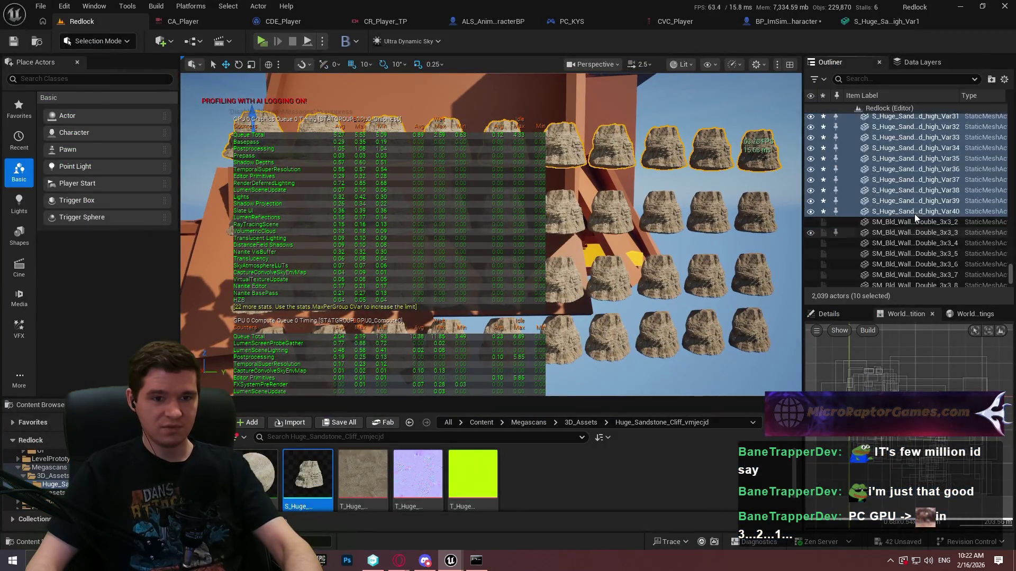
{"action": "left_click_drag", "start_coordinate": [1010, 275], "coordinate": [1010, 279]}
{"action": "left_click", "coordinate": [897, 78]}
{"action": "type", "text": "huge"}
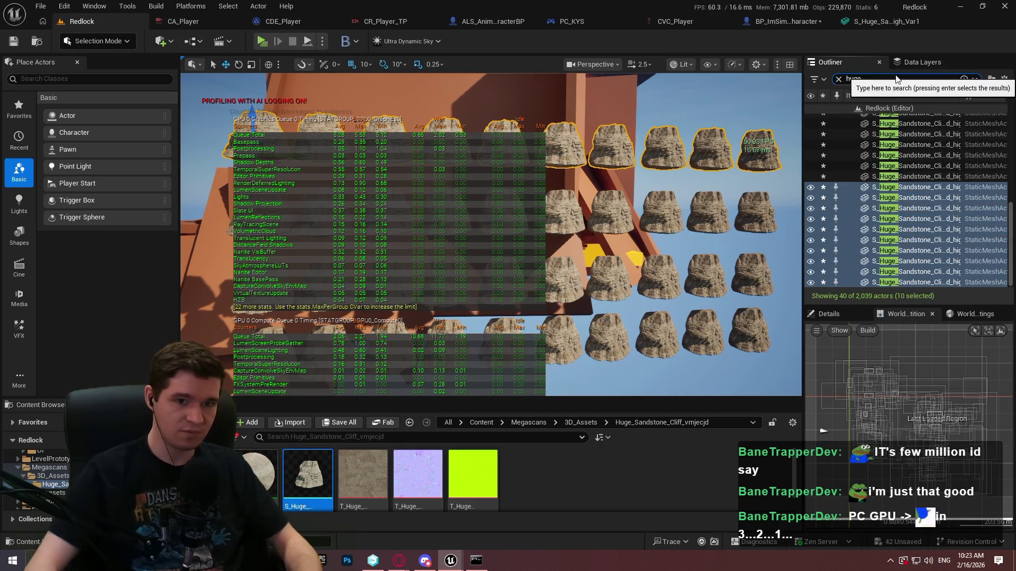
{"action": "type", "text": "_"}
{"action": "left_click_drag", "start_coordinate": [1011, 227], "coordinate": [1007, 141]}
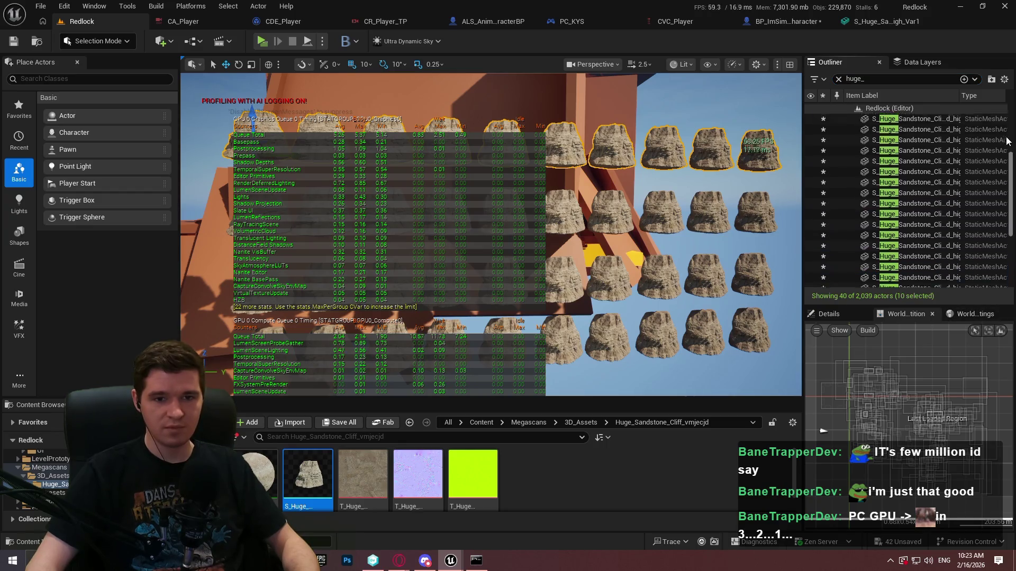
{"action": "left_click", "coordinate": [938, 119], "text": "shift"}
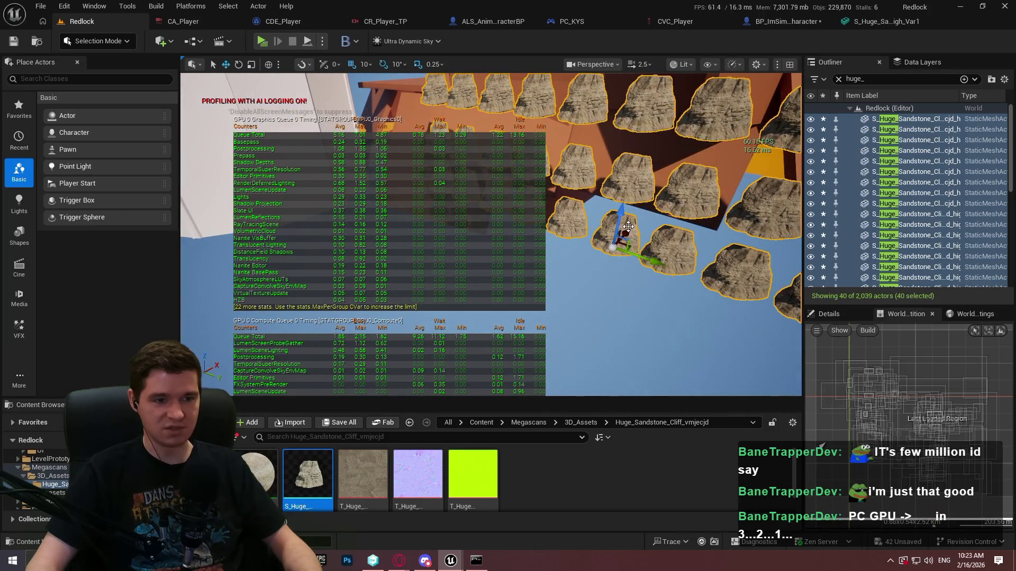
Alt-drag the 40 rocks three times to grow the rock field to 240 copies.
{"action": "left_click_drag", "start_coordinate": [627, 231], "coordinate": [599, 260]}
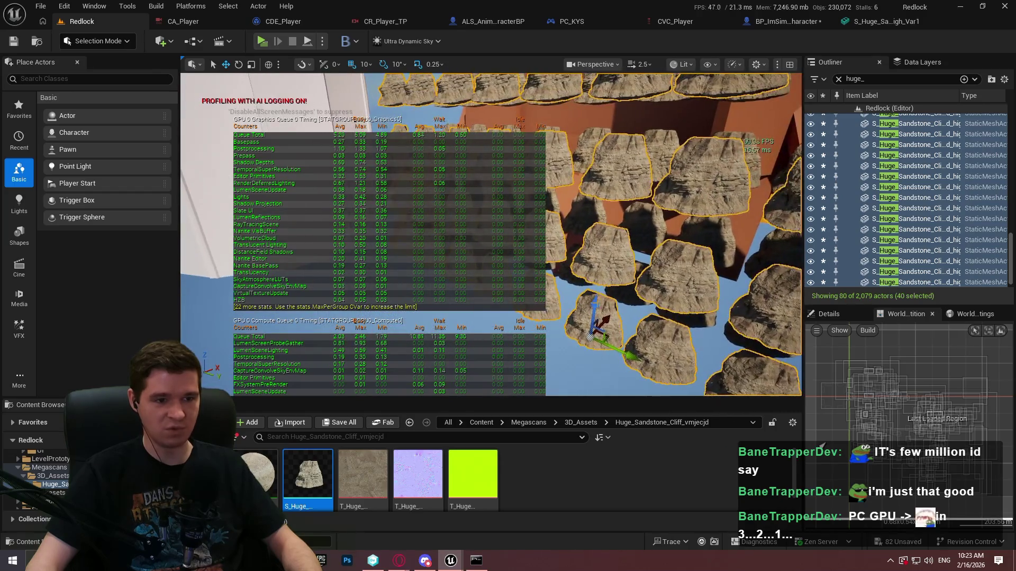
{"action": "mouse_move", "coordinate": [610, 316]}
{"action": "left_mouse_down"}
{"action": "mouse_move", "coordinate": [552, 363]}
{"action": "mouse_move", "coordinate": [570, 289]}
{"action": "left_mouse_up"}
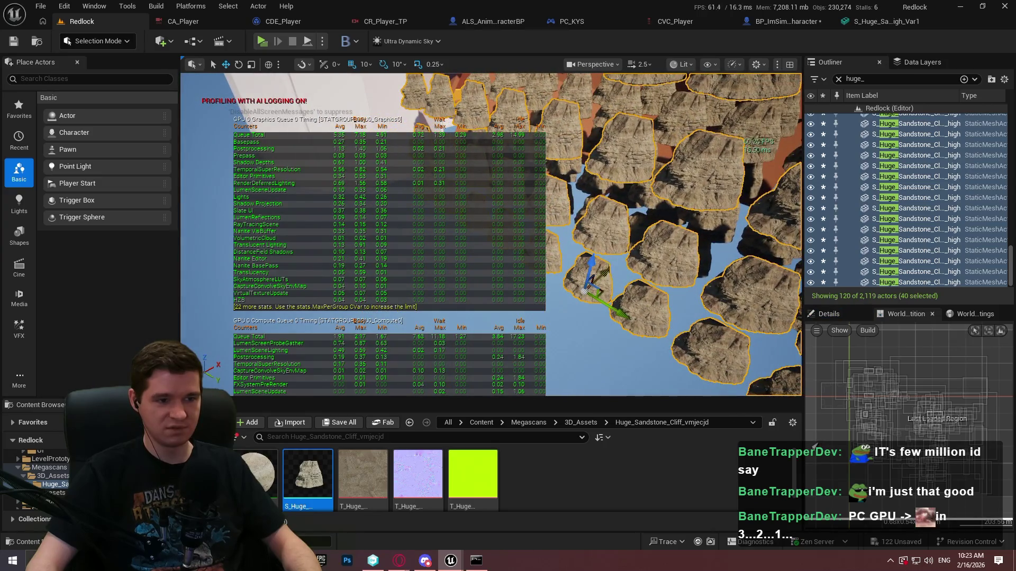
{"action": "mouse_move", "coordinate": [548, 327]}
{"action": "left_mouse_down"}
{"action": "mouse_move", "coordinate": [561, 313]}
{"action": "mouse_move", "coordinate": [545, 323]}
{"action": "mouse_move", "coordinate": [488, 261]}
{"action": "left_mouse_up"}
{"action": "key", "text": "F11"}
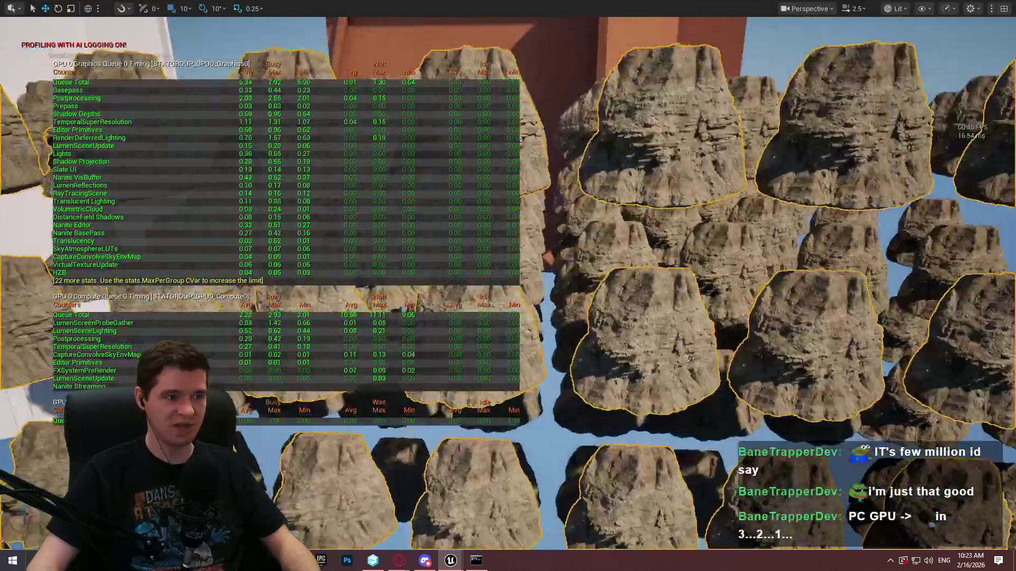
Fly the camera over the enlarged cliff rock field, adjusting camera speed with the scroll wheel.
{"action": "left_click_drag", "start_coordinate": [507, 194], "coordinate": [507, 193]}
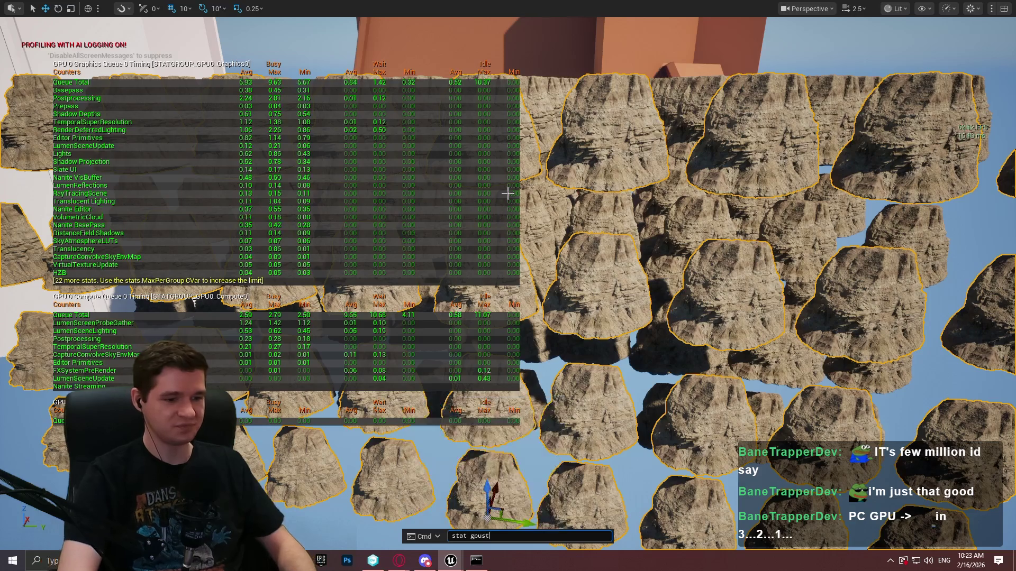
{"action": "left_click_drag", "start_coordinate": [508, 194], "coordinate": [508, 194]}
{"action": "scroll", "coordinate": [509, 195], "scroll_direction": "down", "scroll_amount": 2}
{"action": "scroll", "coordinate": [508, 194], "scroll_direction": "down", "scroll_amount": 1}
{"action": "scroll", "coordinate": [508, 195], "scroll_direction": "up", "scroll_amount": 1}
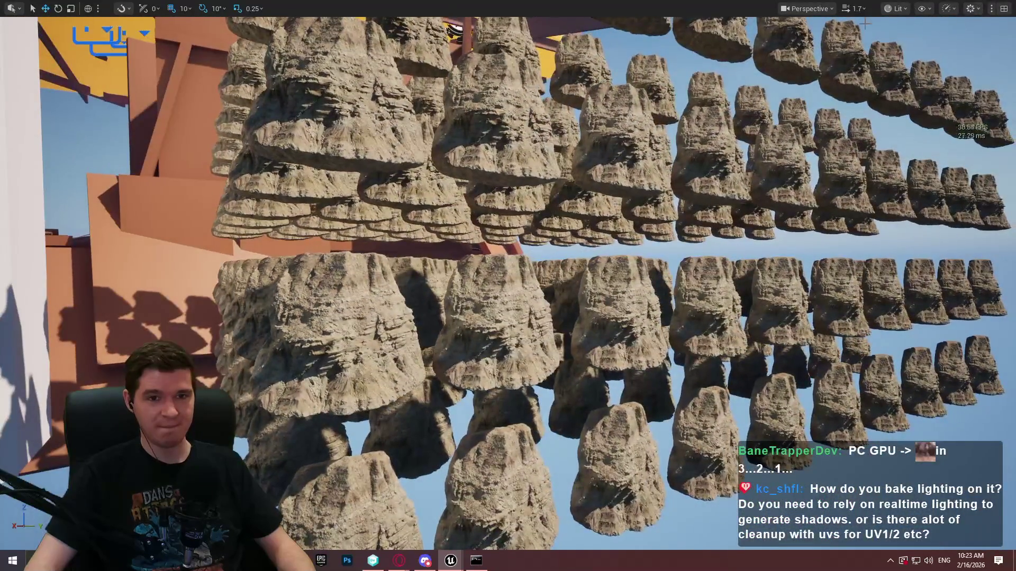
Switch the viewport to Nanite Visualization > Clusters so each rock shows its cluster colouring.
{"action": "left_click", "coordinate": [813, 9]}
{"action": "left_click", "coordinate": [898, 9]}
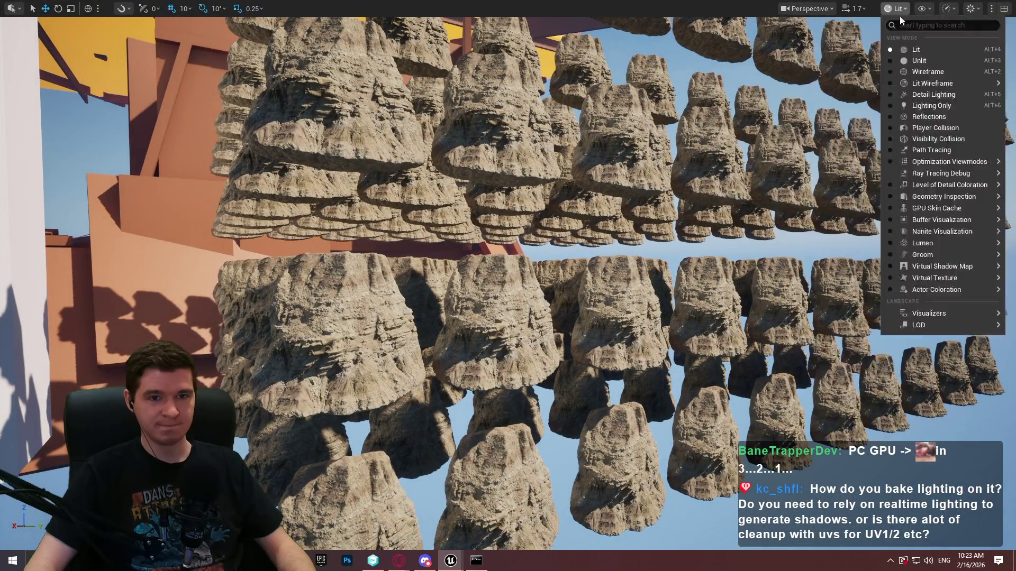
{"action": "mouse_move", "coordinate": [937, 234]}
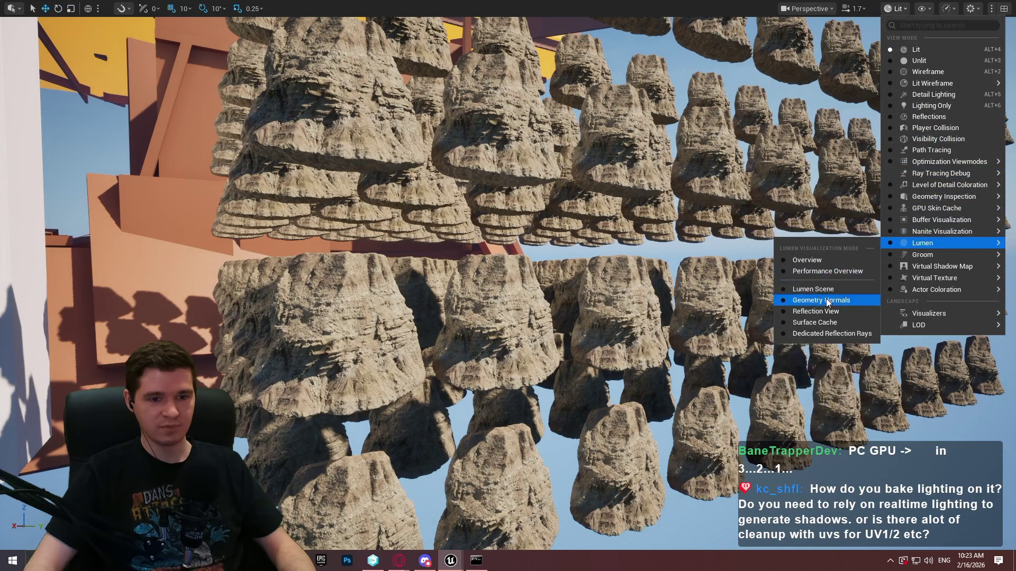
{"action": "left_click", "coordinate": [820, 311]}
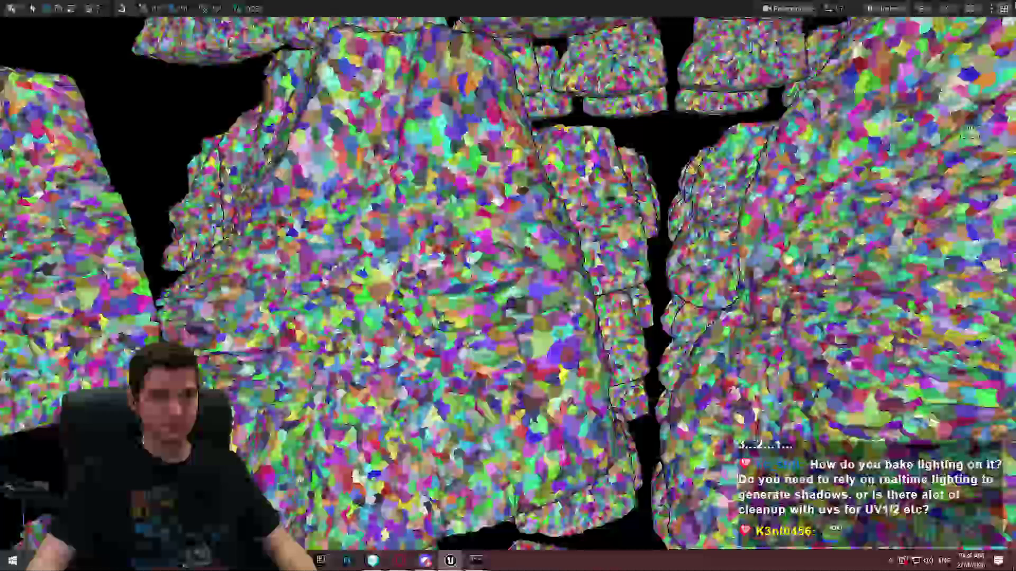
Switch the viewport to the Nanite Overdraw visualization.
{"action": "left_click", "coordinate": [887, 8]}
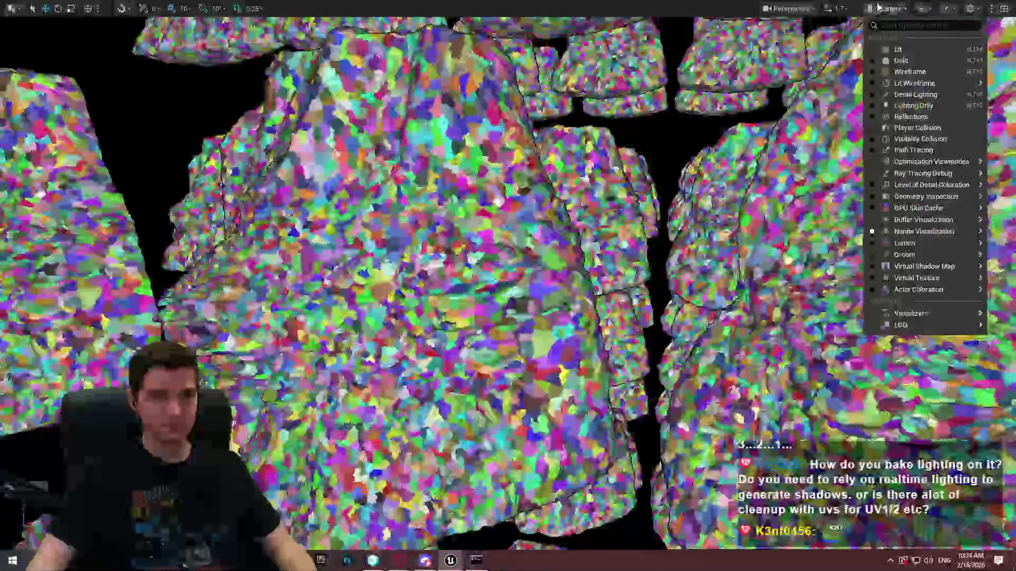
{"action": "mouse_move", "coordinate": [891, 233]}
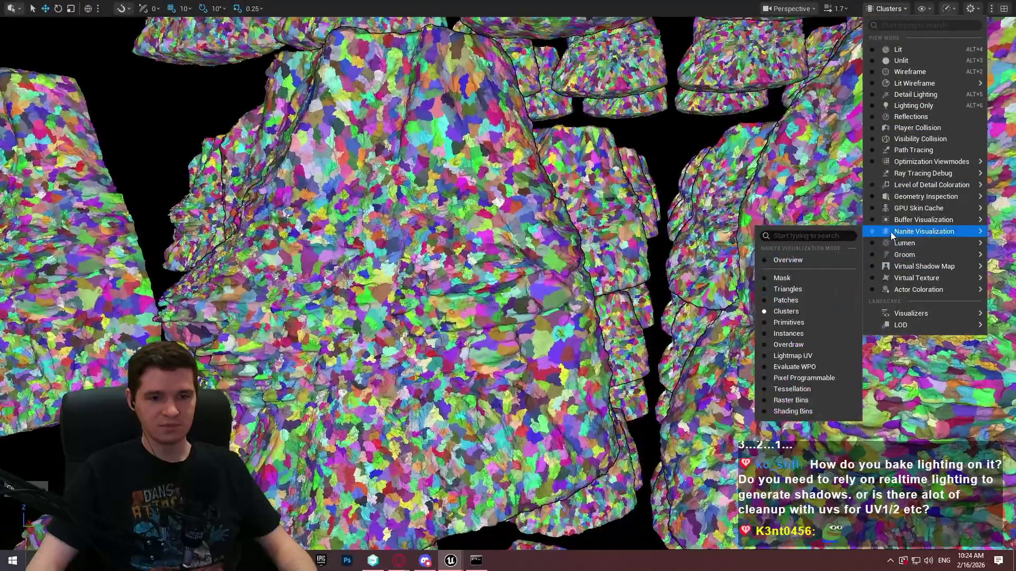
{"action": "left_click", "coordinate": [790, 344]}
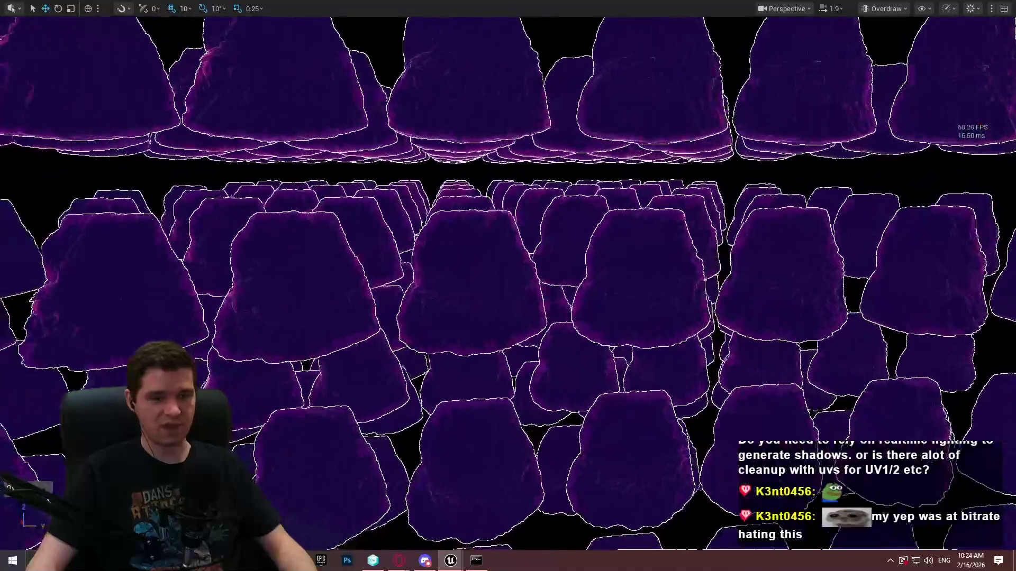
Frame the rock rows and mark a Lightshot capture region over the overdraw view.
{"action": "left_click_drag", "start_coordinate": [721, 274], "coordinate": [721, 275]}
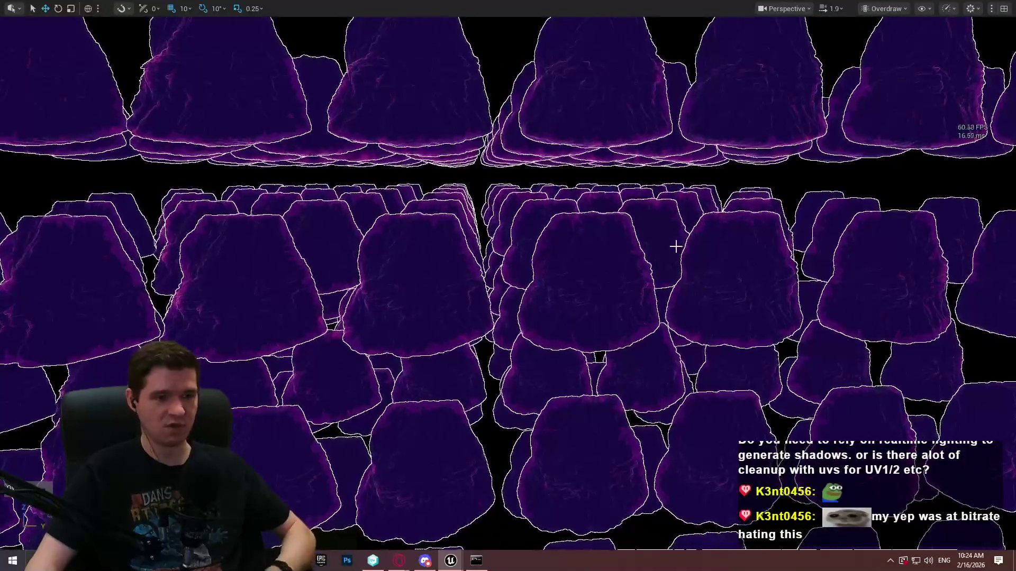
{"action": "mouse_move", "coordinate": [614, 268]}
{"action": "left_mouse_down"}
{"action": "mouse_move", "coordinate": [614, 280]}
{"action": "mouse_move", "coordinate": [614, 259]}
{"action": "left_mouse_up"}
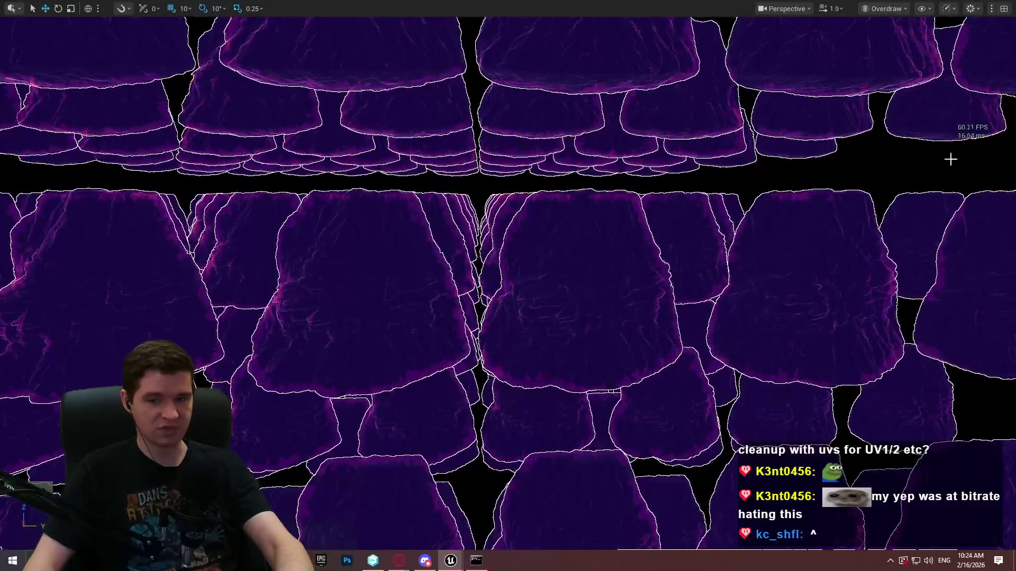
{"action": "key", "text": "Print"}
{"action": "mouse_move", "coordinate": [230, 44]}
{"action": "left_mouse_down"}
{"action": "mouse_move", "coordinate": [875, 423]}
{"action": "mouse_move", "coordinate": [906, 456]}
{"action": "left_mouse_up"}
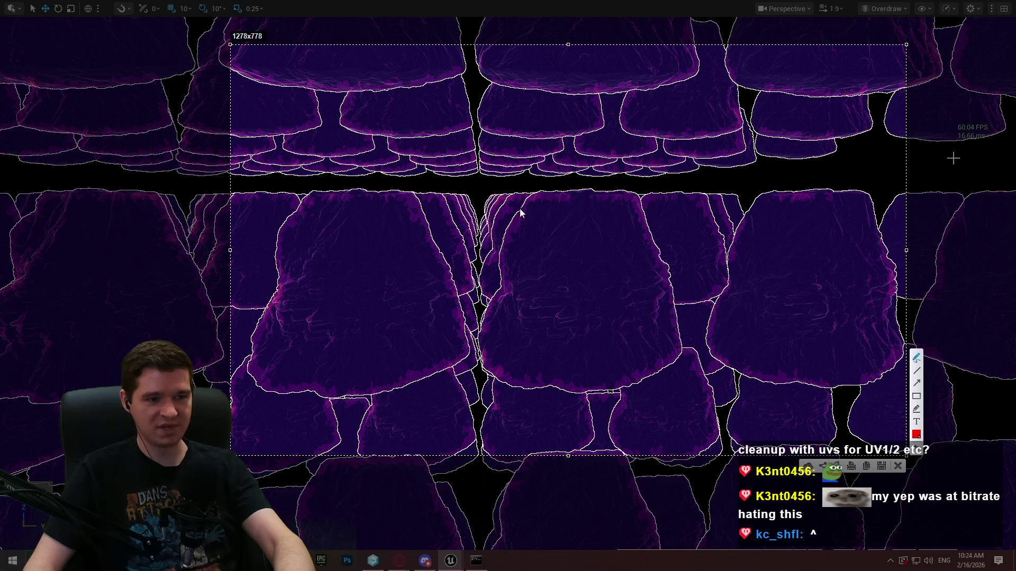
Draw a red mark along the central rock's upper-left edge in the capture, then close it.
{"action": "key", "text": "ctrl+c"}
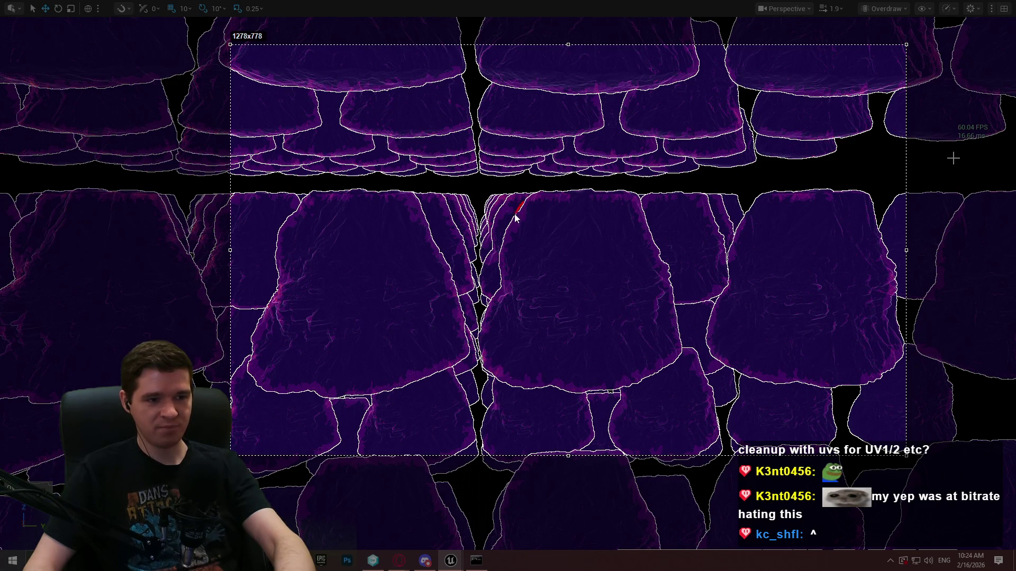
{"action": "left_click_drag", "start_coordinate": [504, 244], "coordinate": [503, 243]}
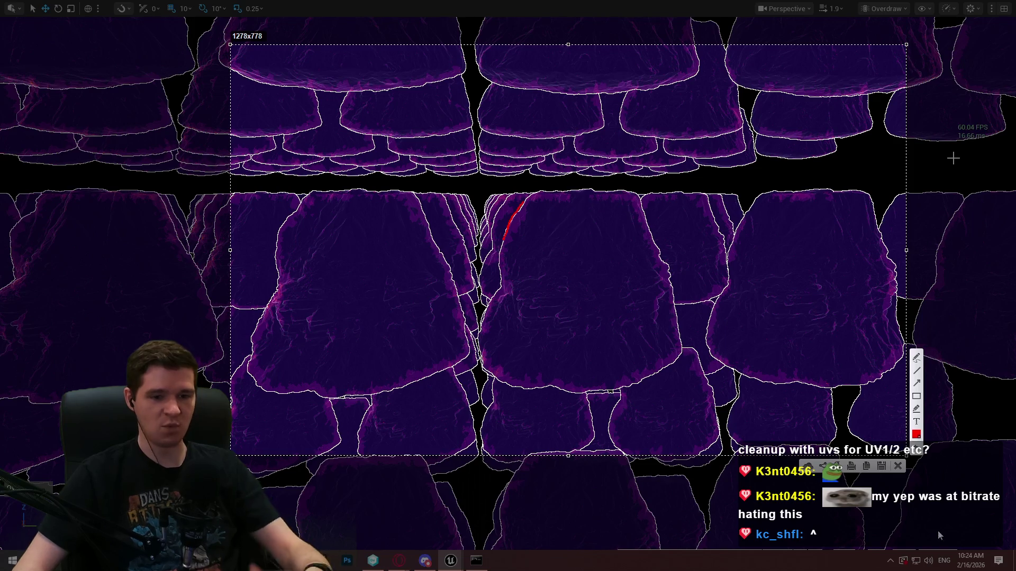
{"action": "left_click", "coordinate": [898, 467]}
Select the central cliff rock and nudge it slightly left along X into its neighbours.
{"action": "left_click", "coordinate": [605, 297]}
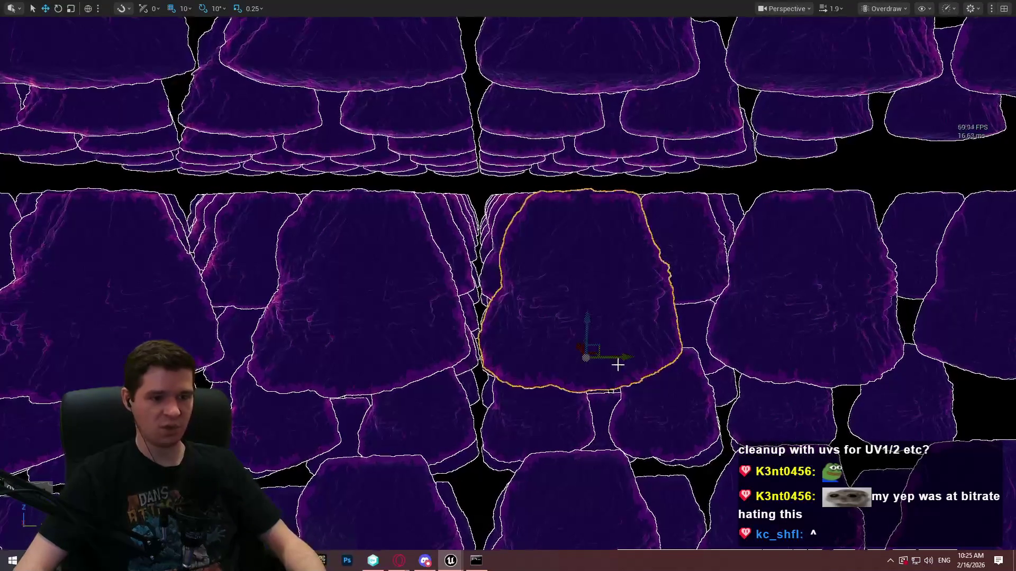
{"action": "mouse_move", "coordinate": [630, 358]}
{"action": "left_mouse_down"}
{"action": "mouse_move", "coordinate": [621, 356]}
{"action": "mouse_move", "coordinate": [640, 354]}
{"action": "mouse_move", "coordinate": [625, 356]}
{"action": "left_mouse_up"}
{"action": "left_click_drag", "start_coordinate": [782, 272], "coordinate": [818, 251]}
Turn on the GPU timing statistics with the 'stat gpu' console command.
{"action": "key", "text": "grave"}
{"action": "type", "text": "stat g"}
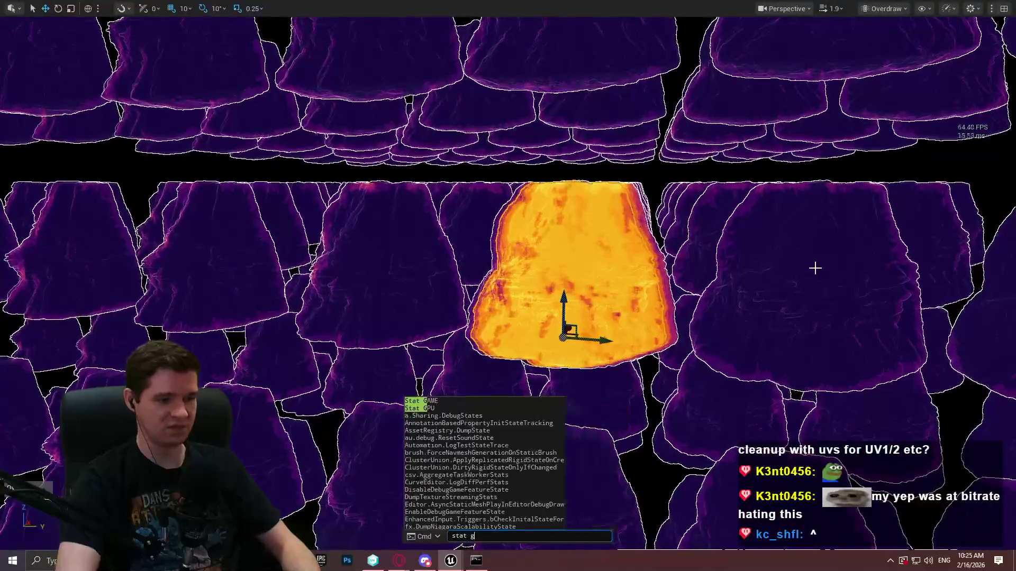
{"action": "type", "text": "pu"}
{"action": "key", "text": "Return"}
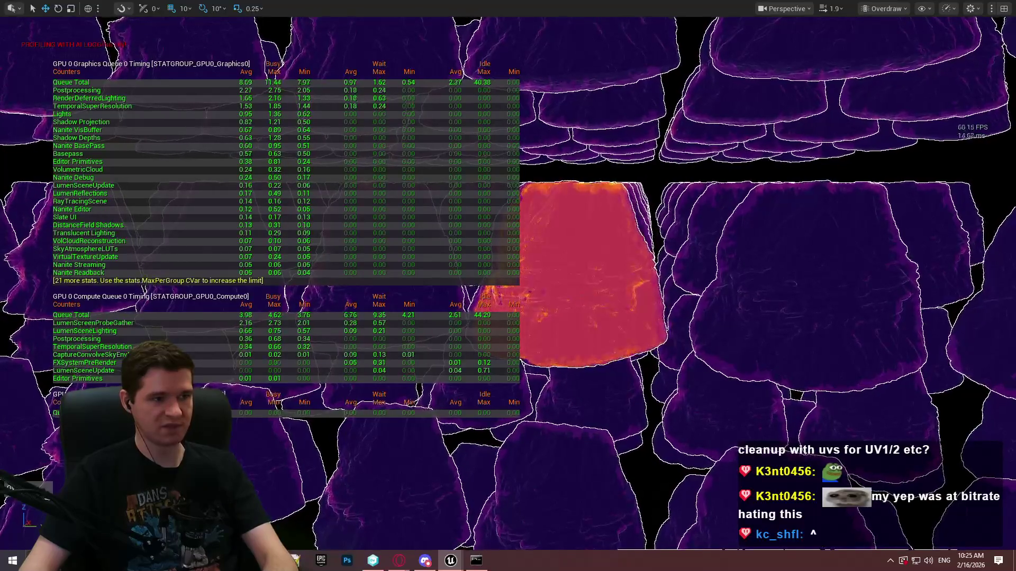
Clear the rock selection and move the view sideways across the overlapping rocks.
{"action": "key", "text": "Escape"}
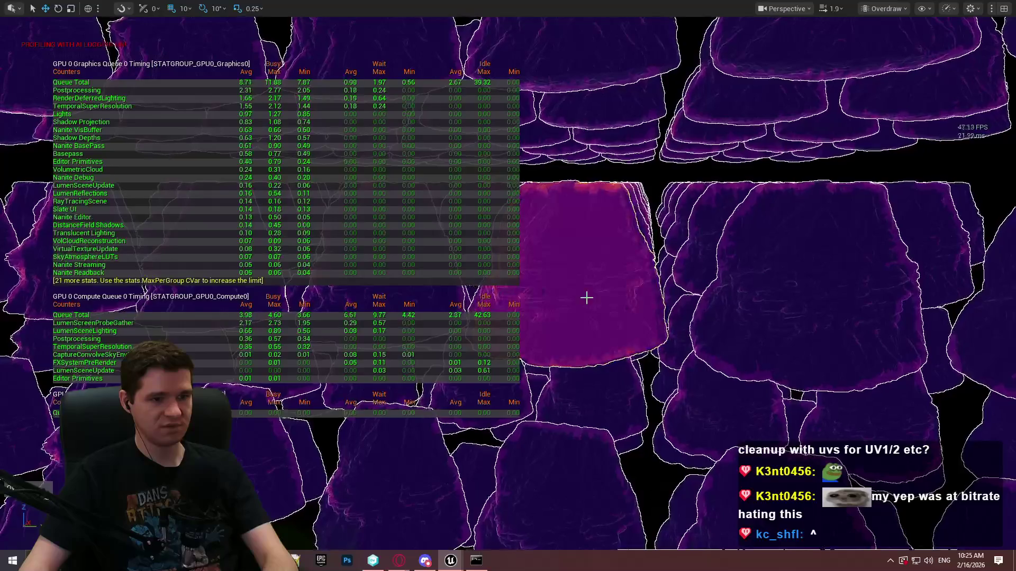
{"action": "key", "text": "Escape"}
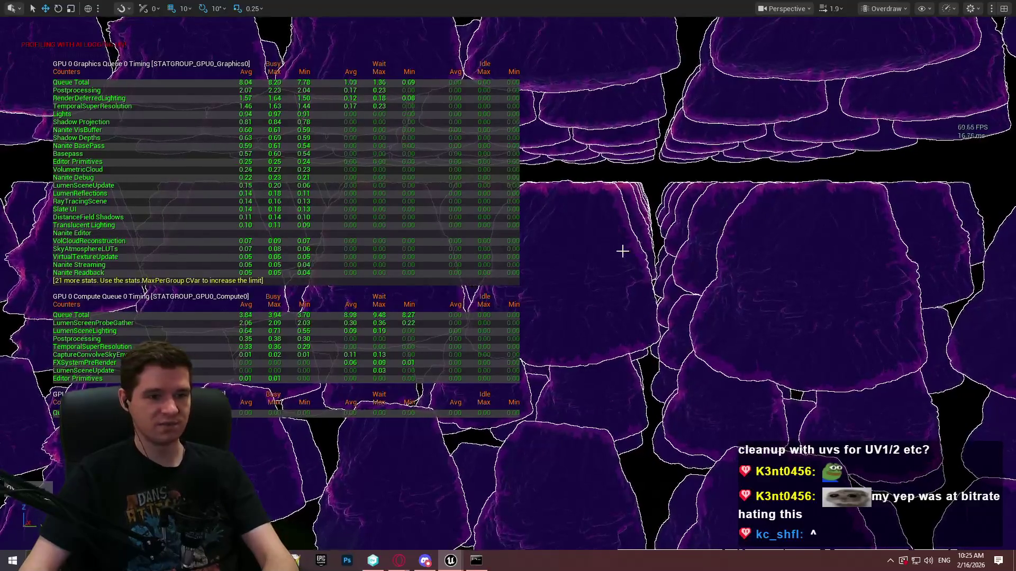
{"action": "key", "text": "d"}
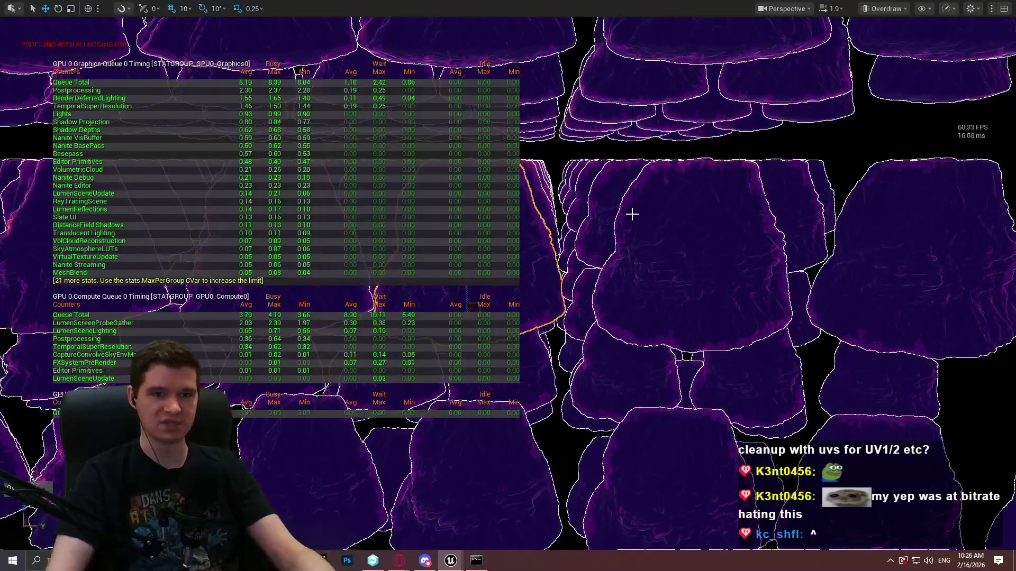
{"action": "scroll", "coordinate": [901, 19], "scroll_direction": "up", "scroll_amount": 5}
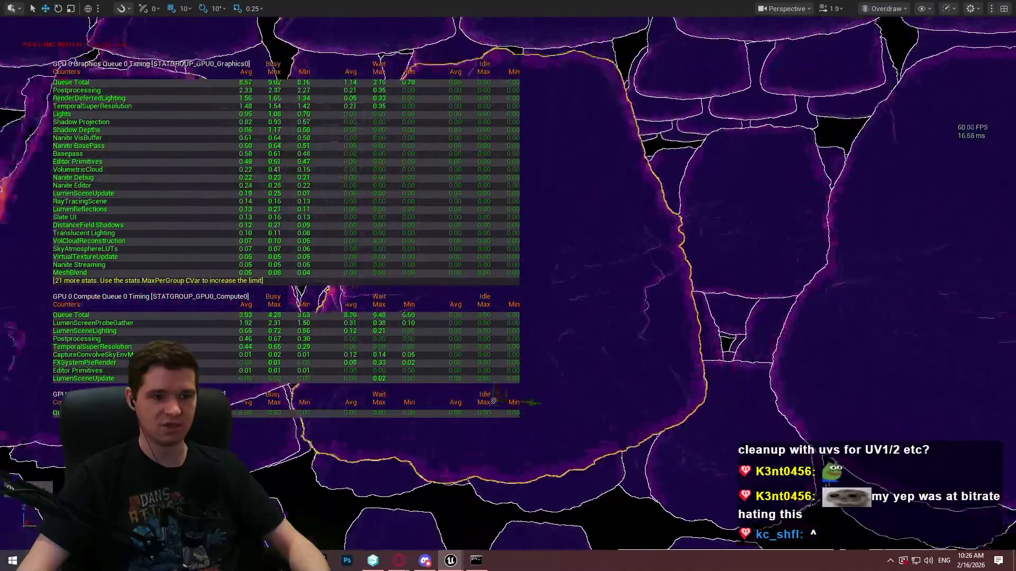
{"action": "left_click", "coordinate": [887, 9]}
Render the viewport in Wireframe view mode.
{"action": "left_click", "coordinate": [894, 71]}
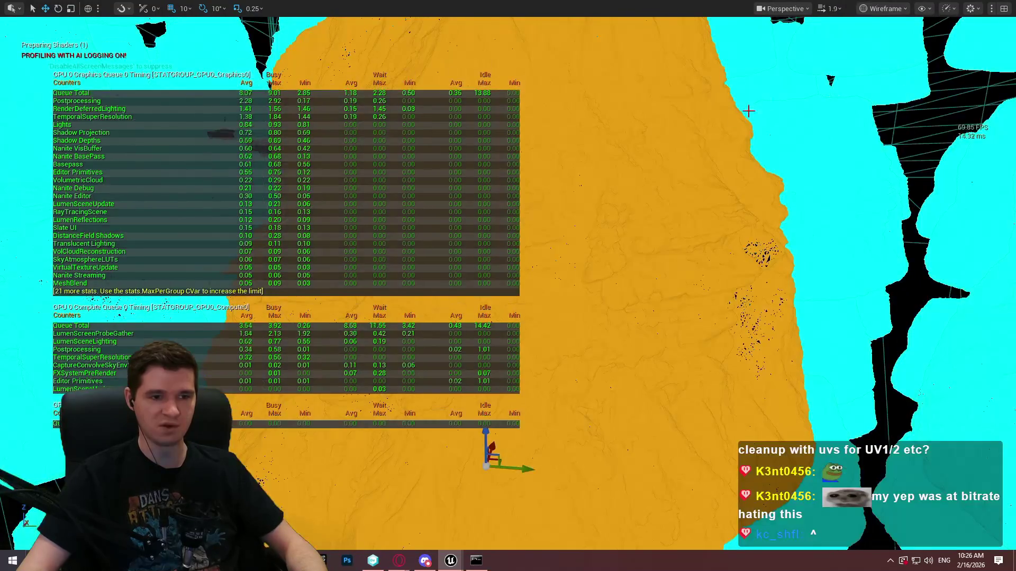
{"action": "scroll", "coordinate": [635, 265], "scroll_direction": "up", "scroll_amount": 5}
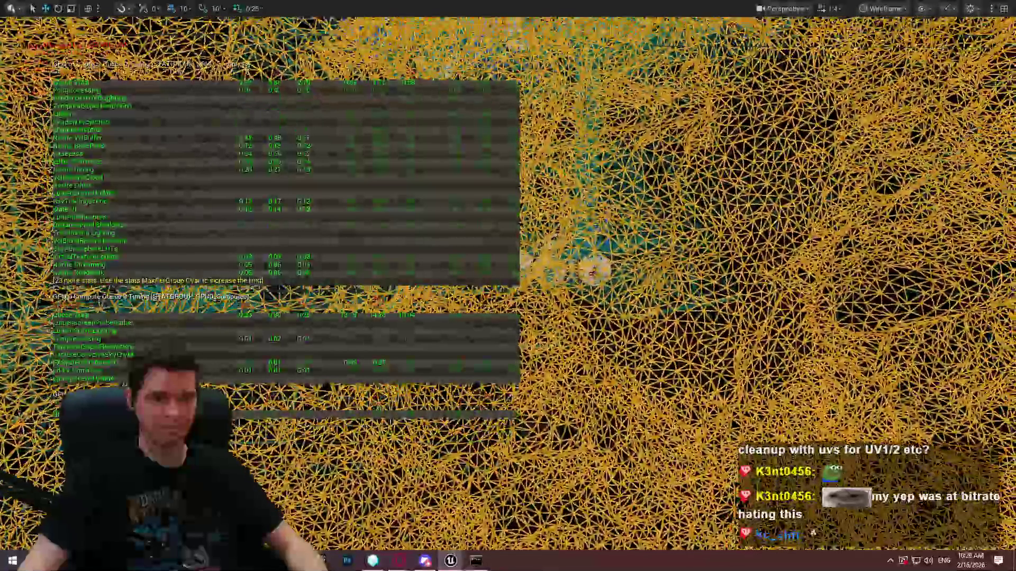
{"action": "scroll", "coordinate": [715, 124], "scroll_direction": "down", "scroll_amount": 3}
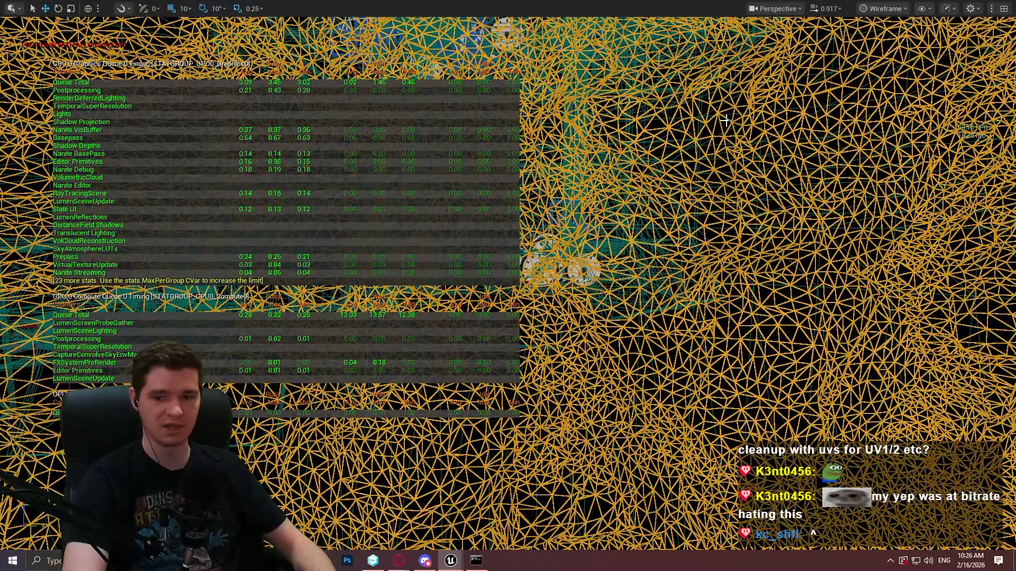
Hide the GPU timing statistics again with 'stat gpu'.
{"action": "type", "text": "stat gpu"}
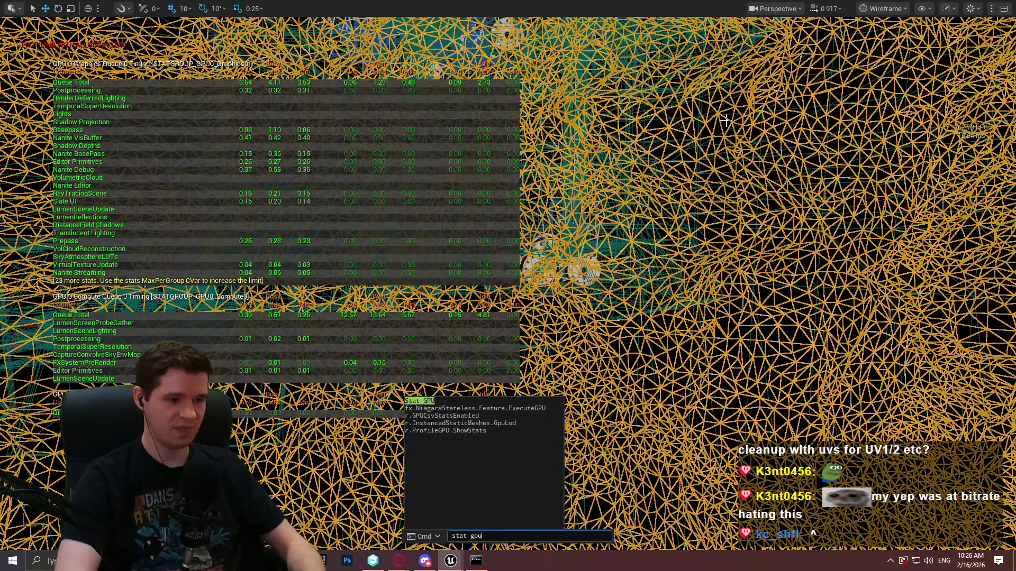
{"action": "key", "text": "Return"}
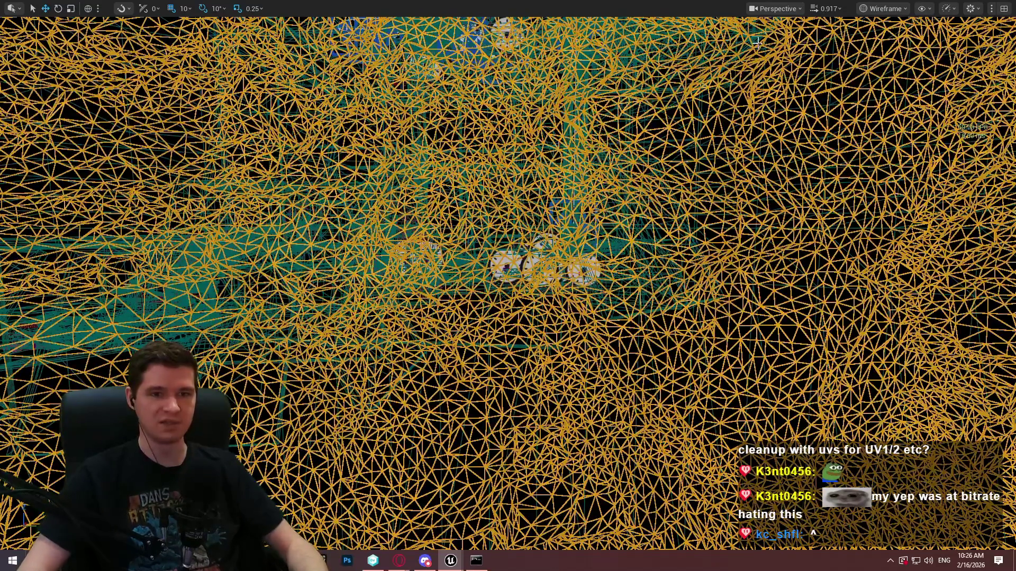
{"action": "left_click", "coordinate": [883, 9]}
{"action": "left_click", "coordinate": [897, 45]}
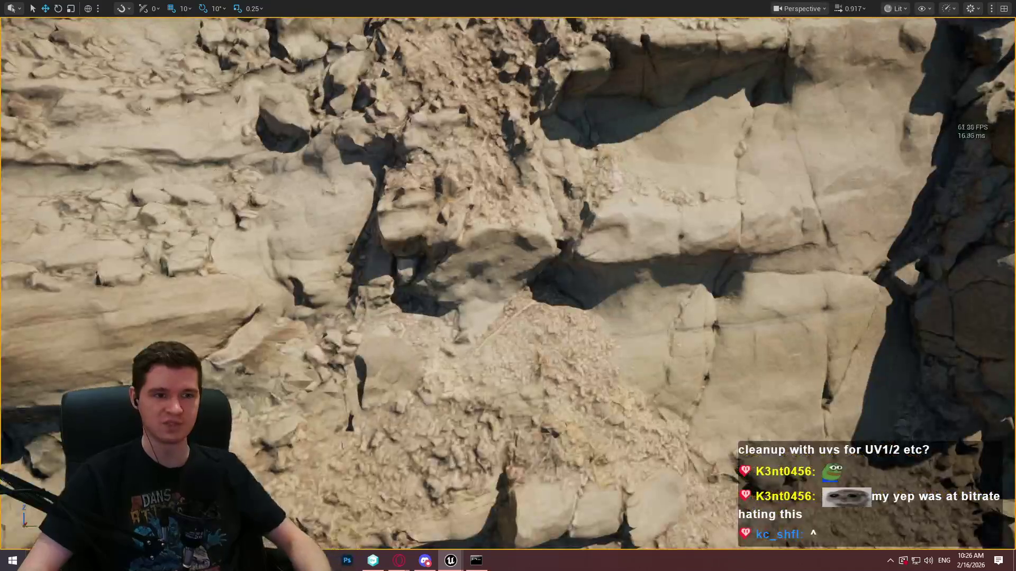
{"action": "scroll", "coordinate": [508, 286], "scroll_direction": "up", "scroll_amount": 3}
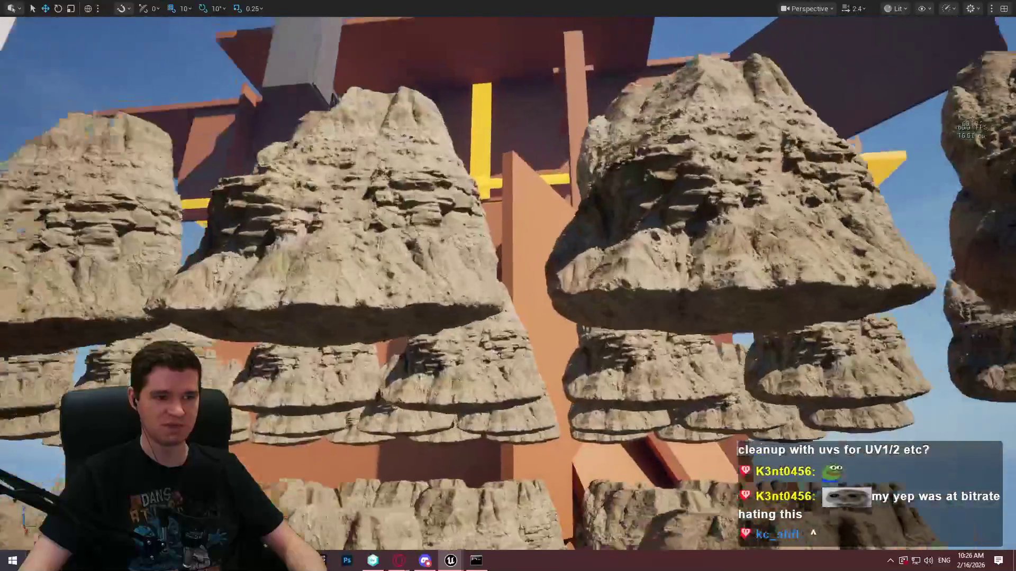
{"action": "scroll", "coordinate": [508, 285], "scroll_direction": "up", "scroll_amount": 4}
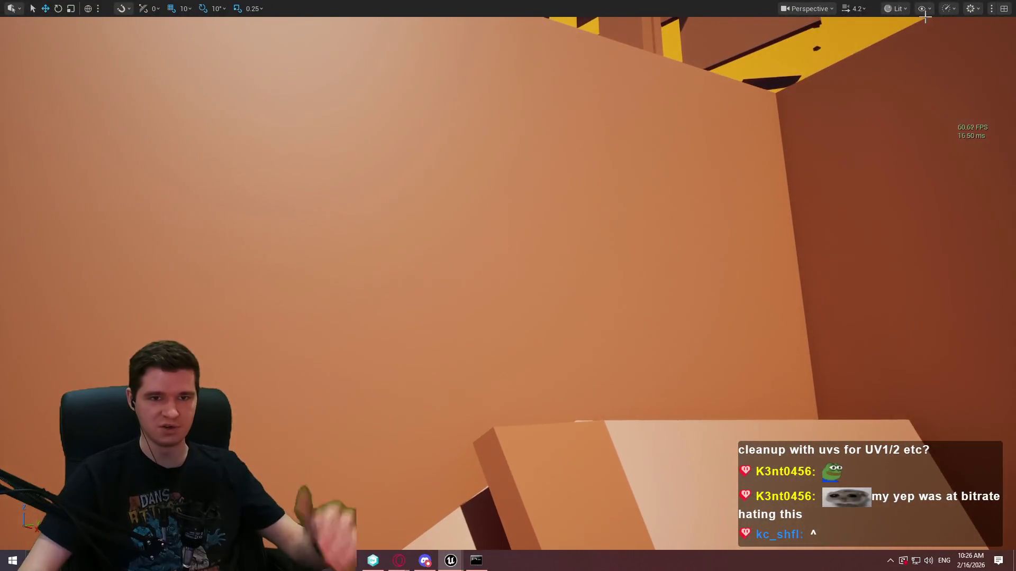
{"action": "left_click", "coordinate": [896, 9]}
{"action": "left_click", "coordinate": [928, 72]}
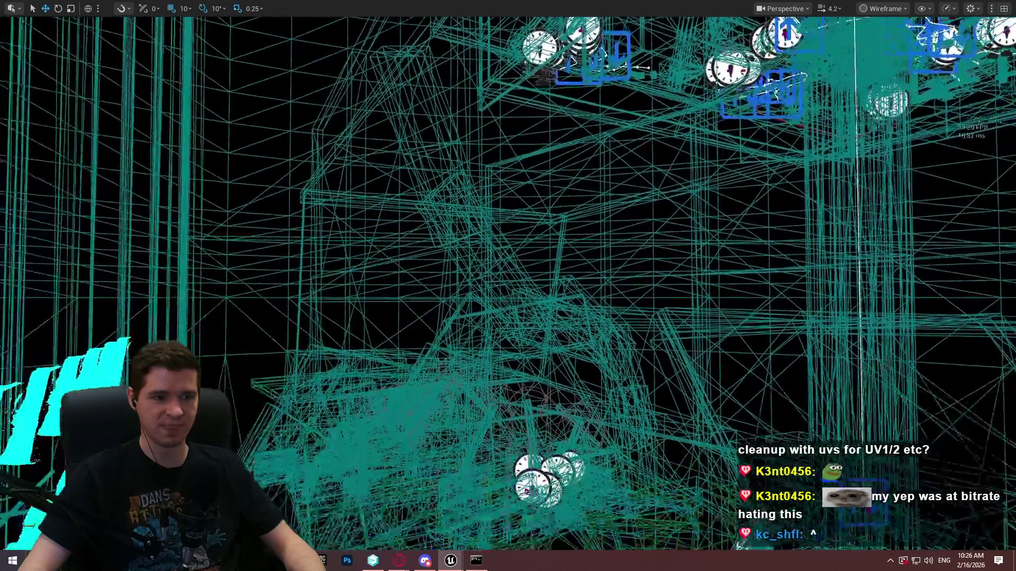
{"action": "scroll", "coordinate": [508, 286], "scroll_direction": "down", "scroll_amount": 2}
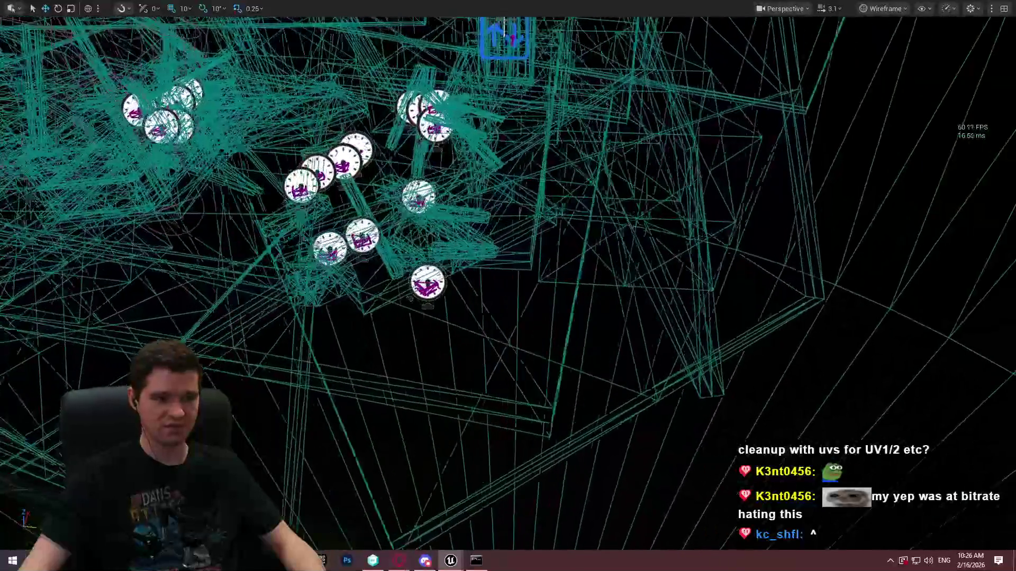
{"action": "left_click_drag", "start_coordinate": [747, 223], "coordinate": [748, 181]}
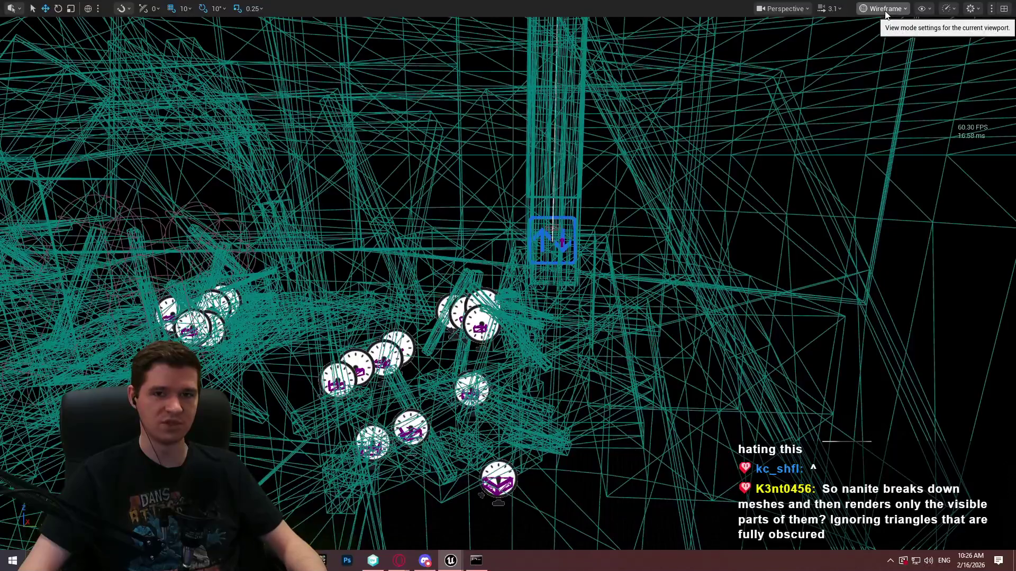
Switch the viewport back to Lit rendering and turn toward the white wall.
{"action": "left_click", "coordinate": [876, 8]}
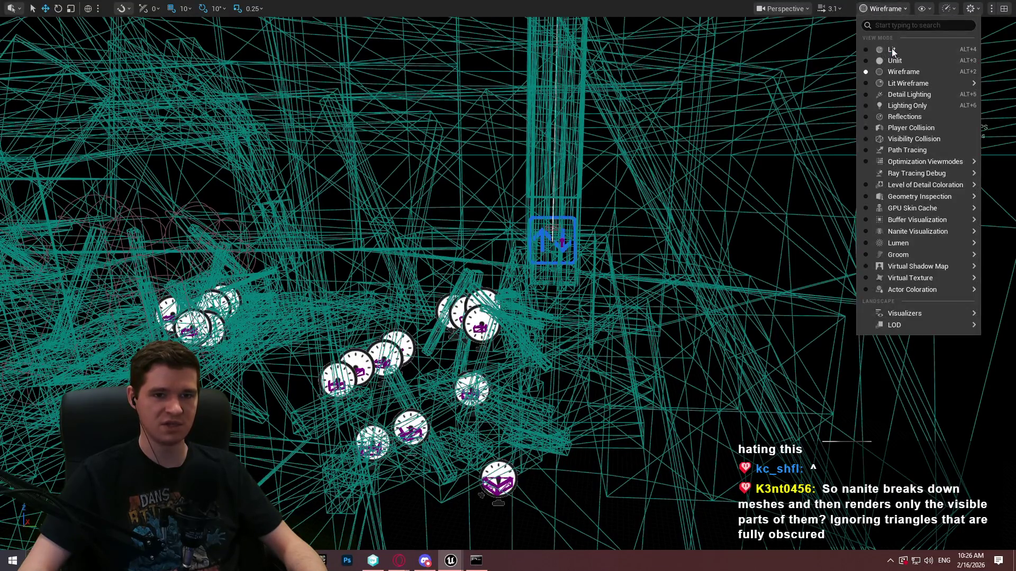
{"action": "left_click", "coordinate": [893, 50]}
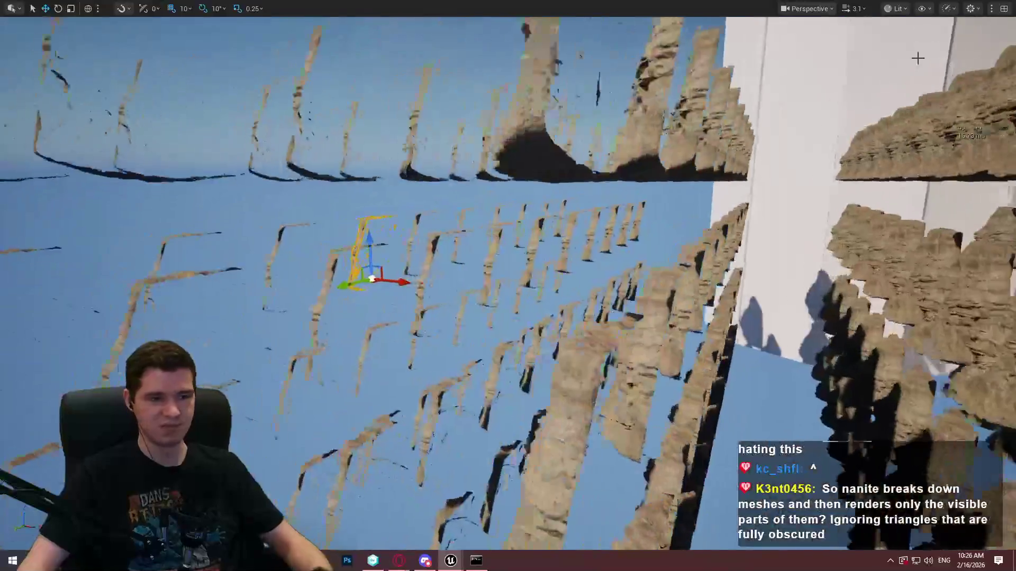
{"action": "mouse_move", "coordinate": [918, 57]}
{"action": "left_mouse_down"}
{"action": "mouse_move", "coordinate": [530, 80]}
{"action": "mouse_move", "coordinate": [529, 117]}
{"action": "mouse_move", "coordinate": [530, 79]}
{"action": "left_mouse_up"}
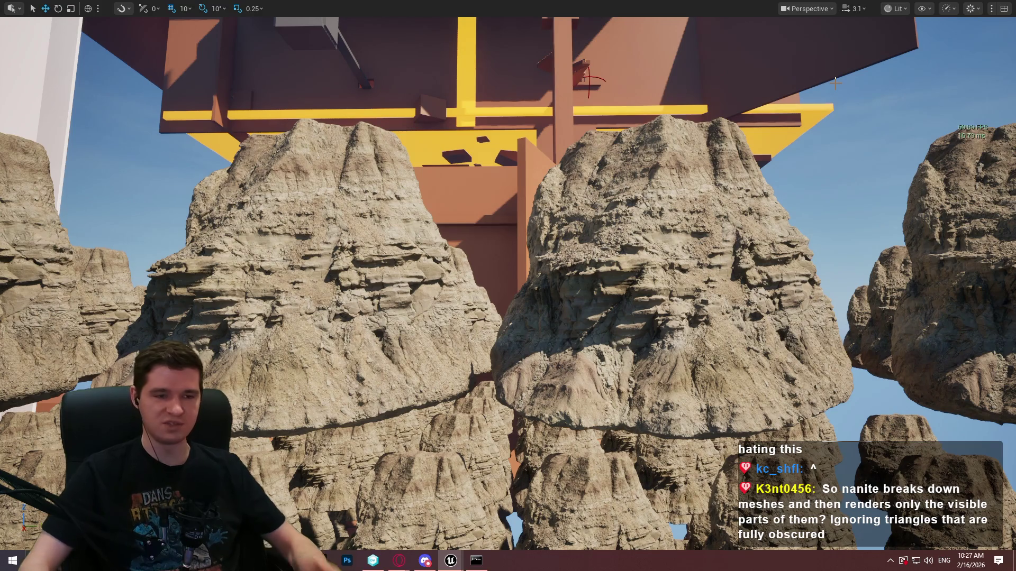
Show the Nanite Clusters visualization on the cliff rows.
{"action": "left_click", "coordinate": [896, 8]}
{"action": "mouse_move", "coordinate": [931, 231]}
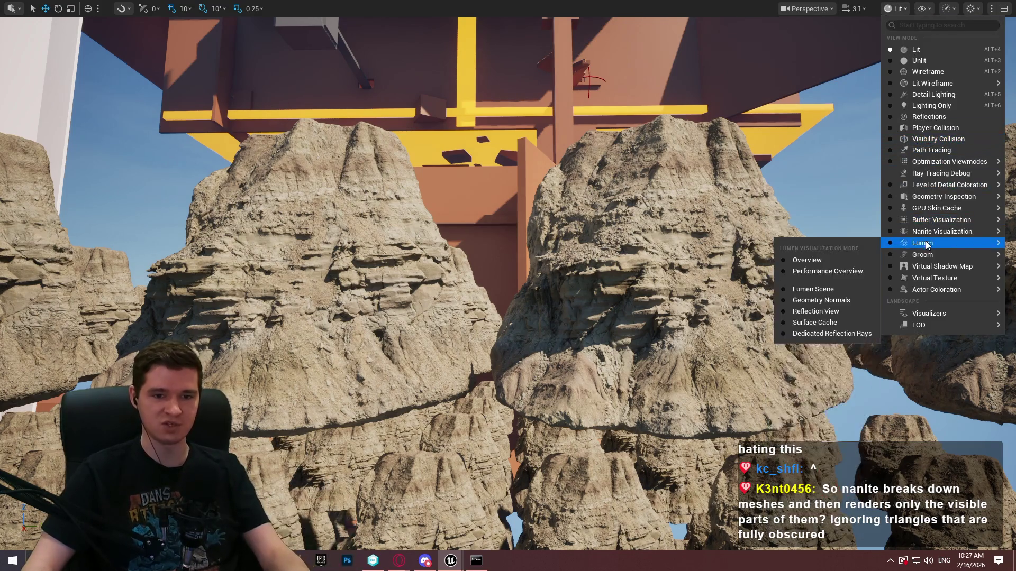
{"action": "left_click", "coordinate": [814, 311]}
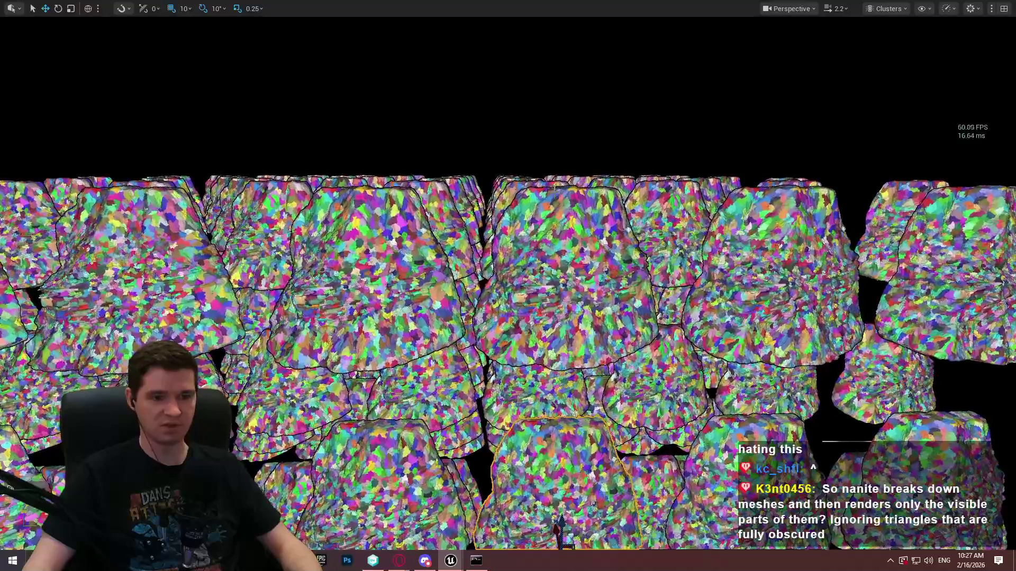
Submit the 'fov 1-0' field-of-view console command.
{"action": "key", "text": "grave"}
{"action": "type", "text": "fov 1-0"}
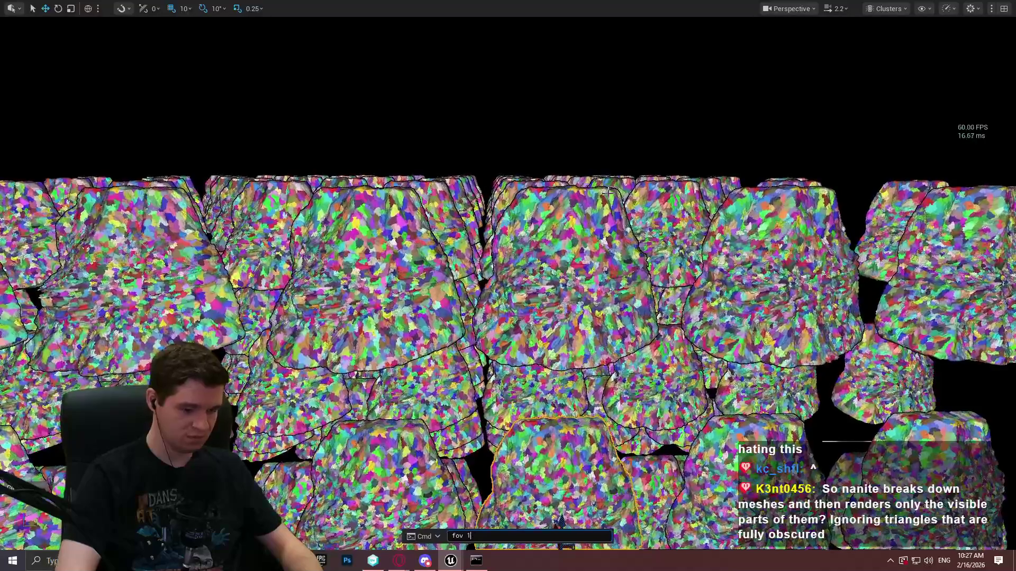
{"action": "key", "text": "Return"}
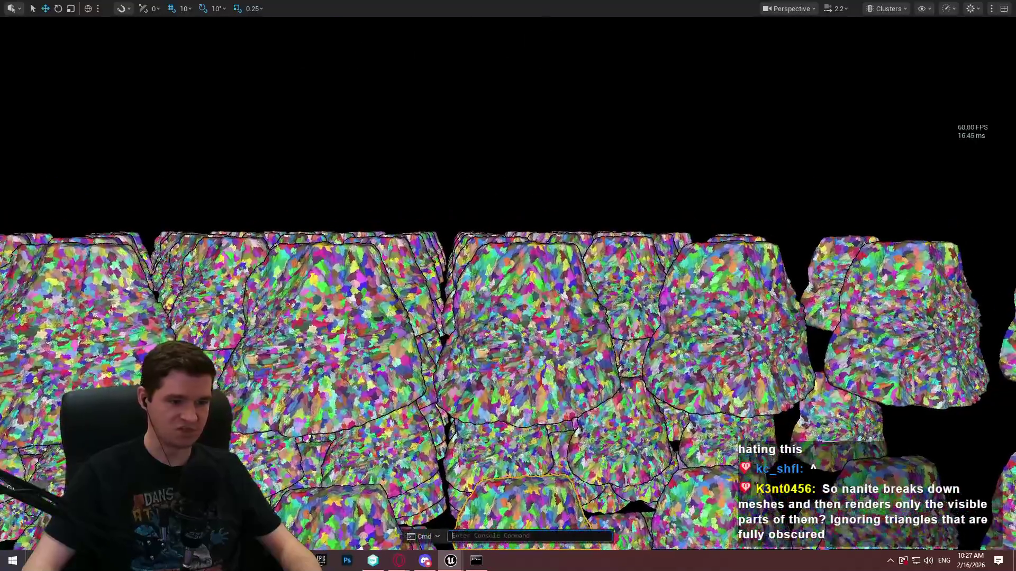
Fly up to the cluster-coloured rock on the right and hide editor icons with game view (G).
{"action": "key", "text": "grave"}
{"action": "scroll", "coordinate": [508, 317], "scroll_direction": "up", "scroll_amount": 2}
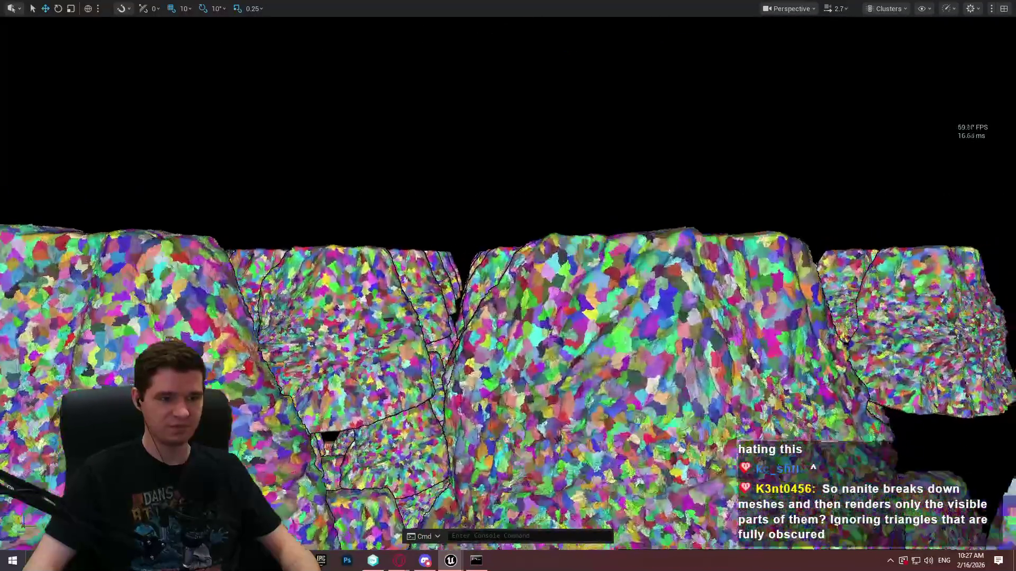
{"action": "left_click_drag", "start_coordinate": [725, 285], "coordinate": [725, 284]}
{"action": "key", "text": "g"}
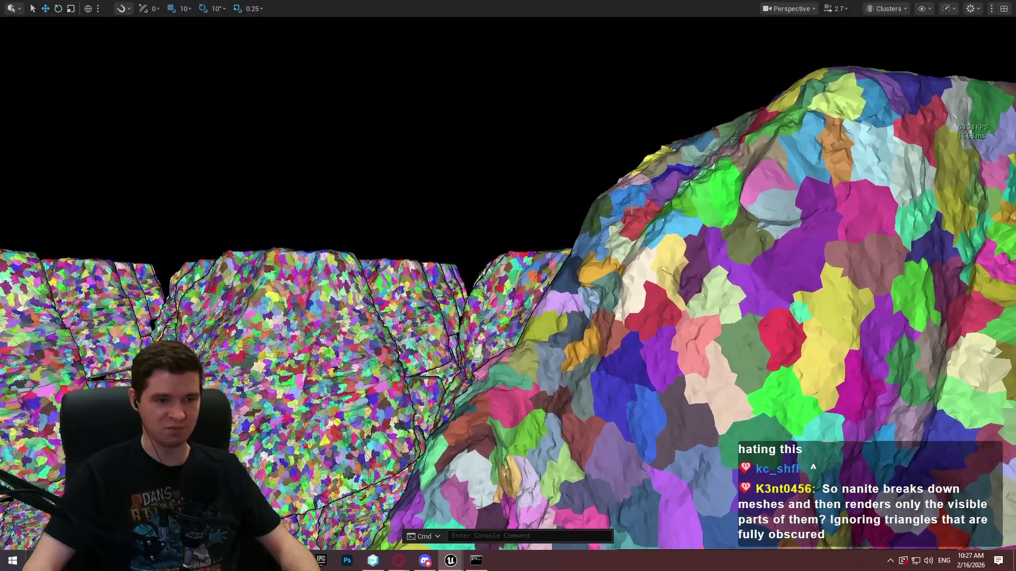
{"action": "left_click", "coordinate": [908, 10]}
Switch to Nanite Overdraw and fly back out over the rows of sandstone cliffs.
{"action": "mouse_move", "coordinate": [912, 231]}
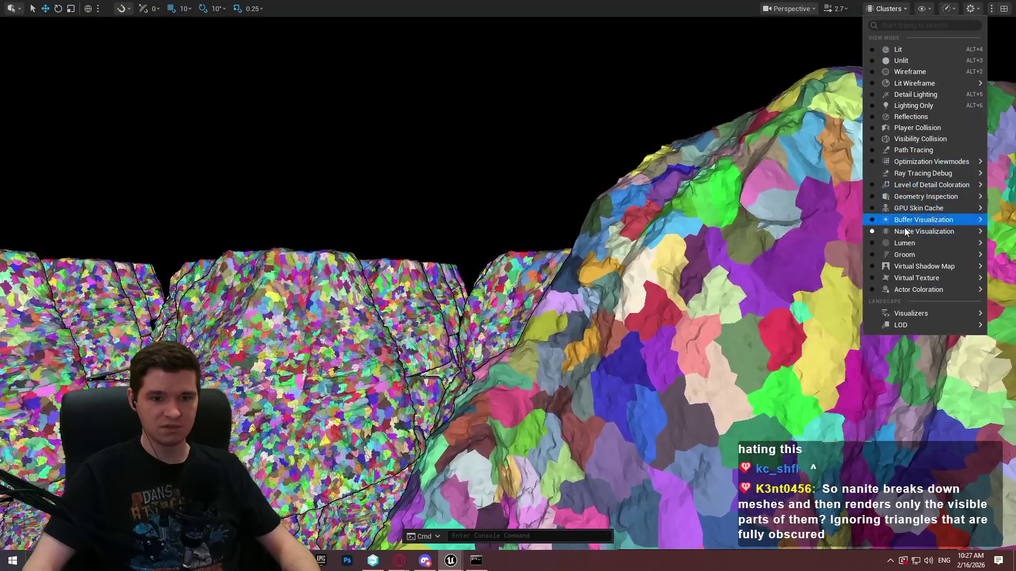
{"action": "left_click", "coordinate": [781, 345]}
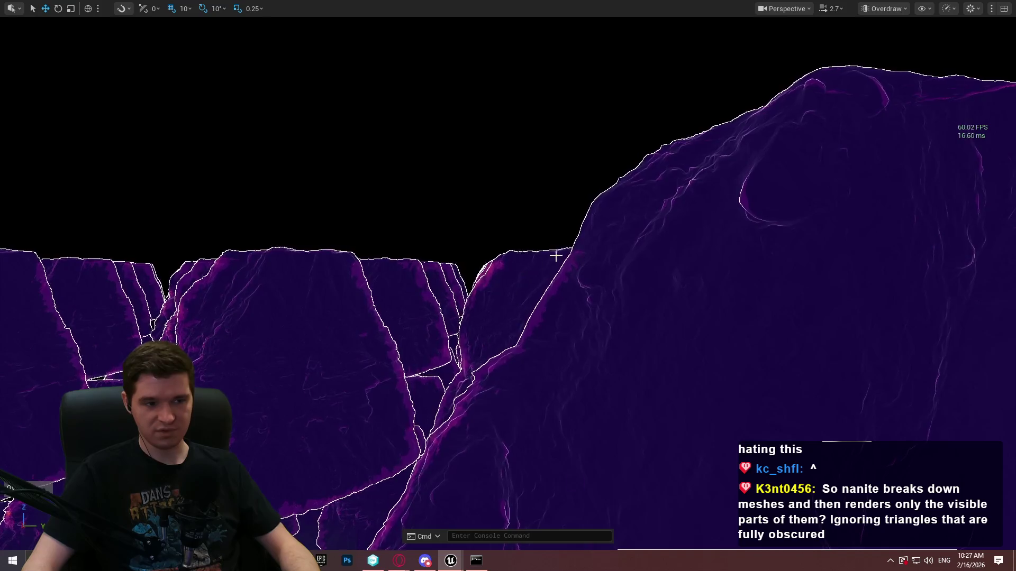
{"action": "mouse_move", "coordinate": [538, 281]}
{"action": "left_mouse_down"}
{"action": "mouse_move", "coordinate": [523, 307]}
{"action": "mouse_move", "coordinate": [508, 302]}
{"action": "mouse_move", "coordinate": [537, 294]}
{"action": "mouse_move", "coordinate": [528, 305]}
{"action": "left_mouse_up"}
{"action": "scroll", "coordinate": [524, 296], "scroll_direction": "down", "scroll_amount": 2}
{"action": "scroll", "coordinate": [524, 296], "scroll_direction": "down", "scroll_amount": 1}
{"action": "scroll", "coordinate": [533, 295], "scroll_direction": "down", "scroll_amount": 2}
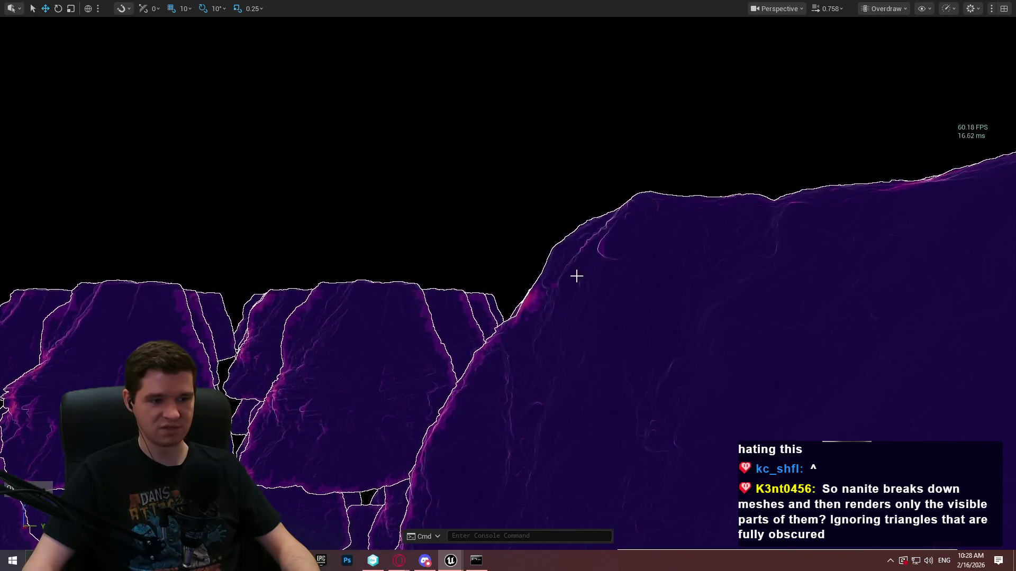
{"action": "left_click_drag", "start_coordinate": [576, 272], "coordinate": [567, 301]}
{"action": "scroll", "coordinate": [508, 286], "scroll_direction": "up", "scroll_amount": 2}
Fly into the rock field, orbit around a cliff rock and rotate it.
{"action": "key", "text": "s"}
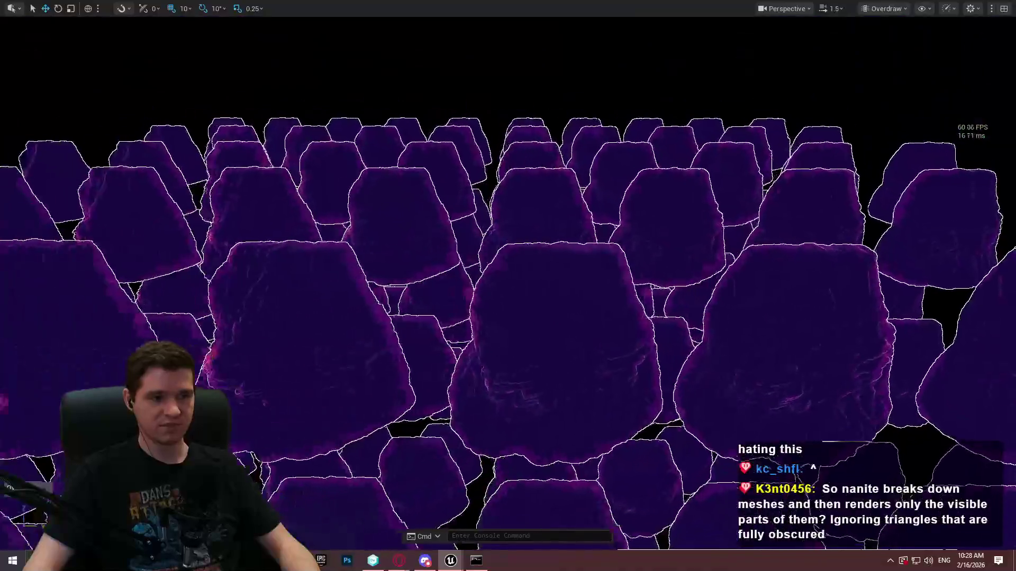
{"action": "key", "text": "w"}
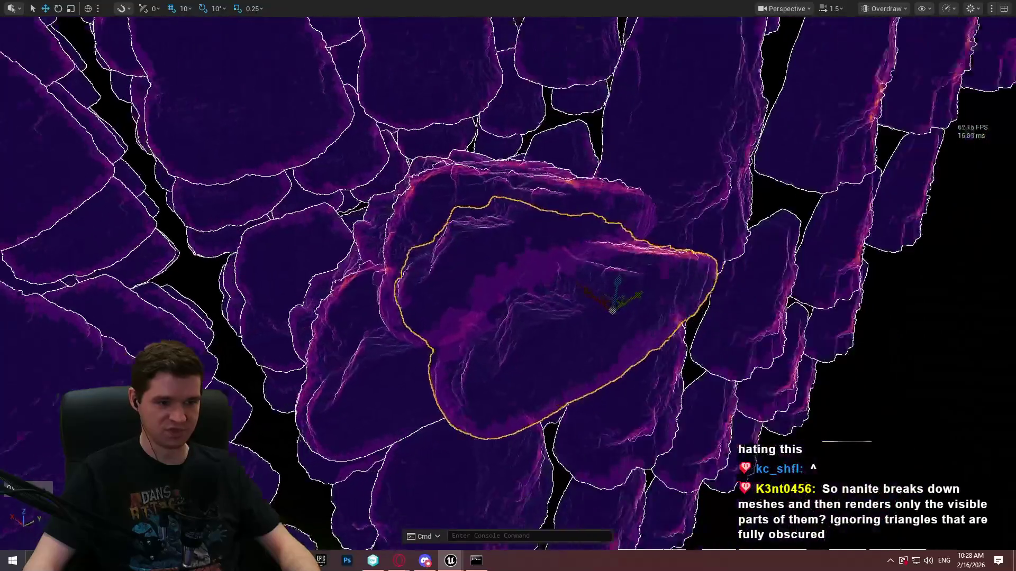
{"action": "left_click_drag", "start_coordinate": [624, 372], "coordinate": [529, 354]}
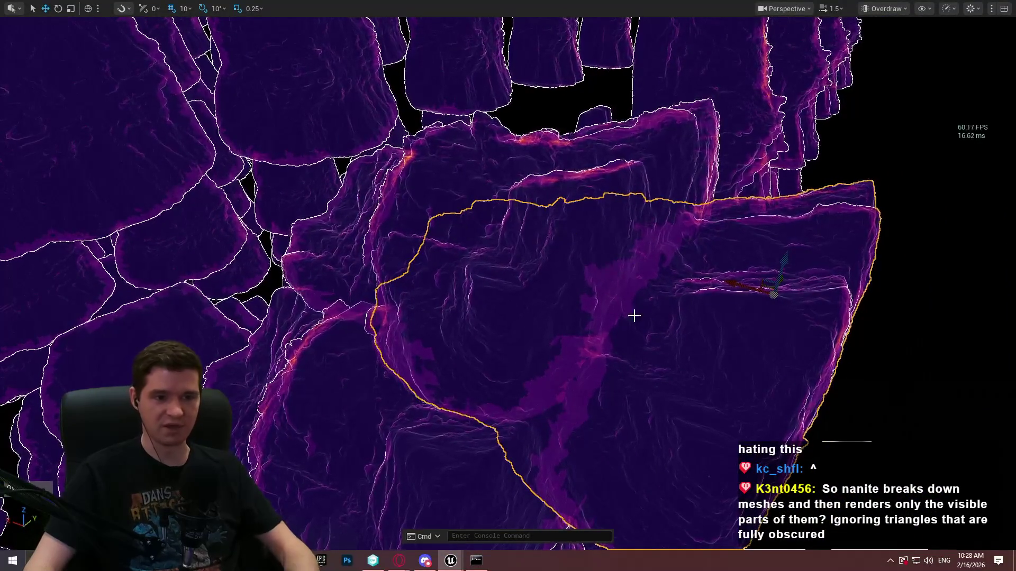
{"action": "left_click_drag", "start_coordinate": [529, 355], "coordinate": [536, 279]}
{"action": "key", "text": "Escape"}
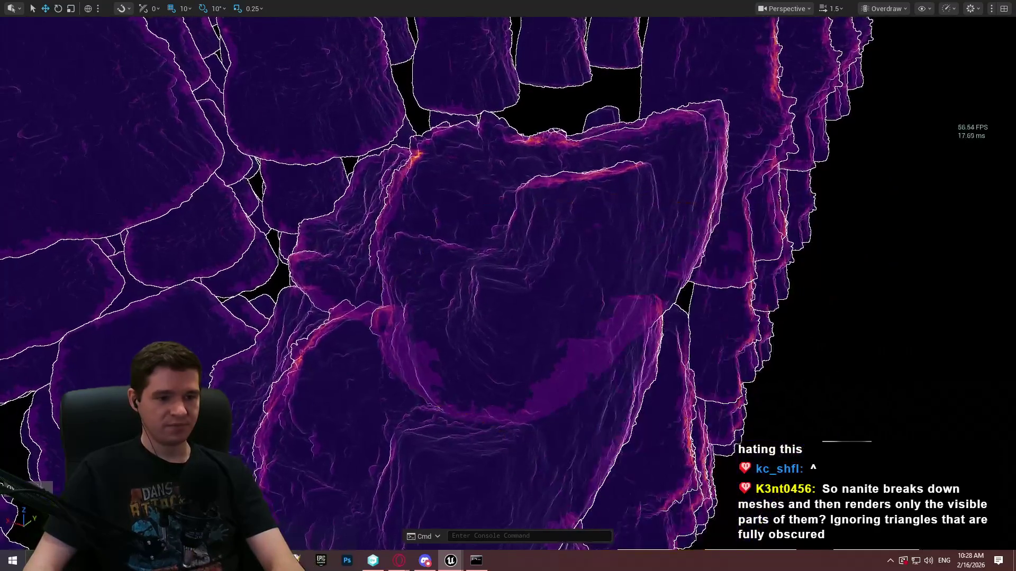
{"action": "left_click_drag", "start_coordinate": [546, 341], "coordinate": [517, 339]}
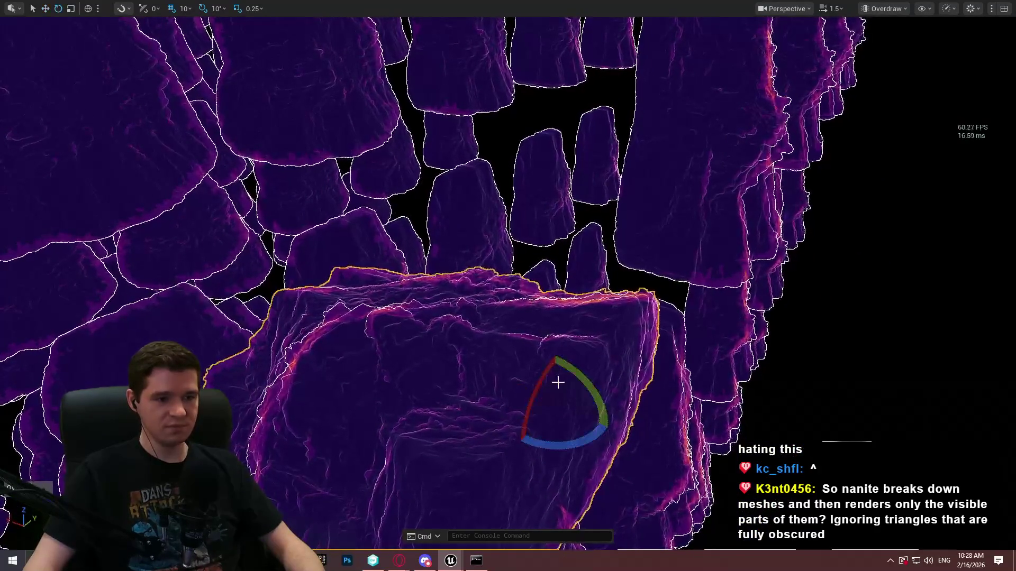
{"action": "left_click_drag", "start_coordinate": [500, 377], "coordinate": [514, 381]}
Pull back over the rock grid and switch the viewport to Lit view mode.
{"action": "scroll", "coordinate": [648, 320], "scroll_direction": "down", "scroll_amount": 10}
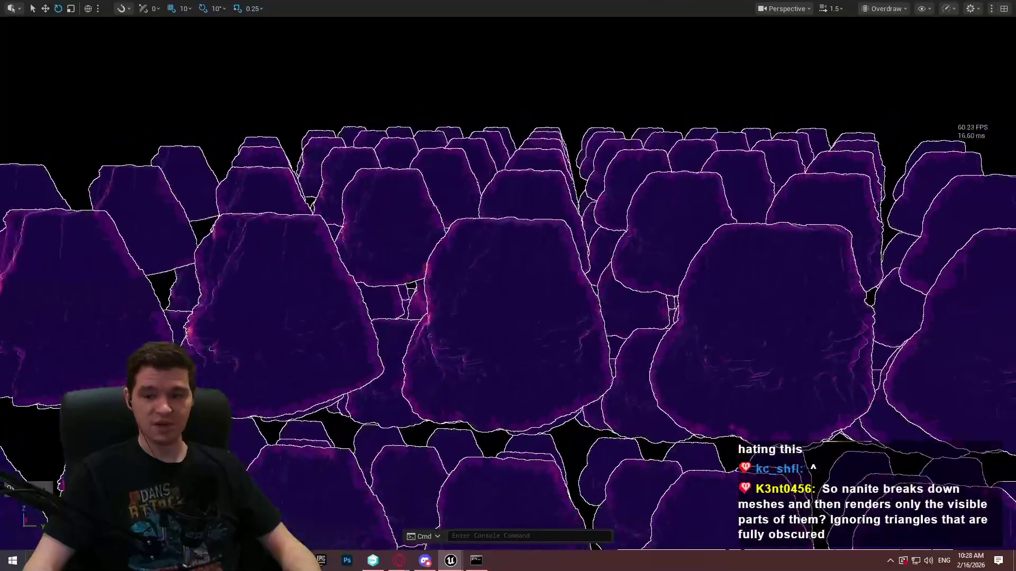
{"action": "scroll", "coordinate": [635, 272], "scroll_direction": "down", "scroll_amount": 5}
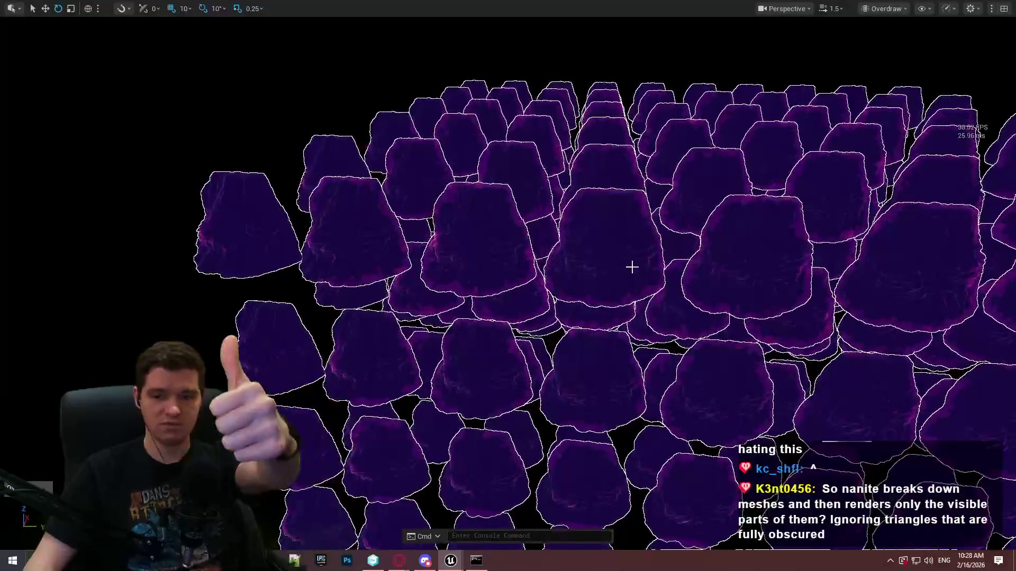
{"action": "left_click_drag", "start_coordinate": [643, 286], "coordinate": [640, 138]}
{"action": "left_click", "coordinate": [882, 8]}
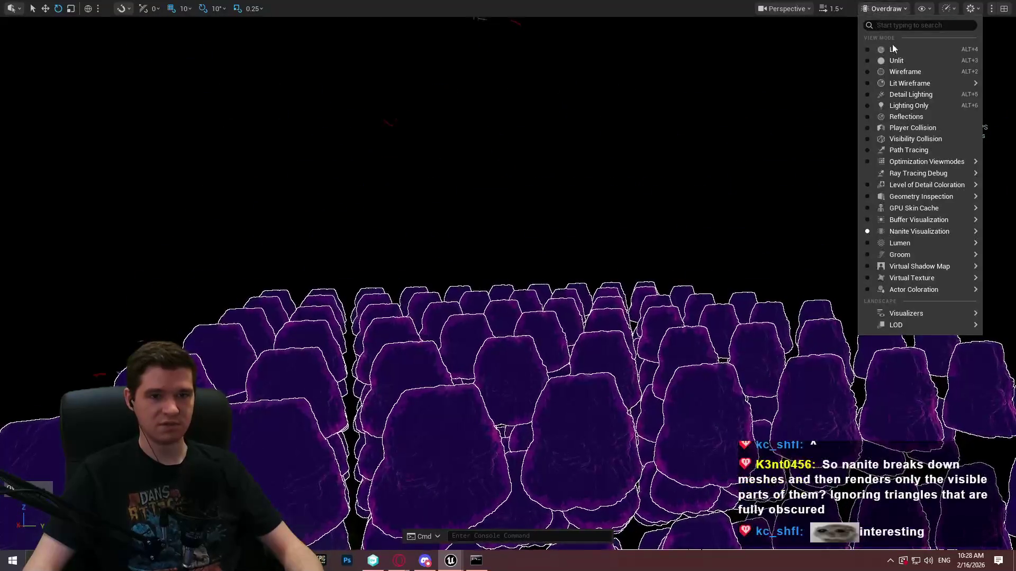
{"action": "left_click", "coordinate": [881, 52]}
{"action": "left_click_drag", "start_coordinate": [617, 286], "coordinate": [614, 160]}
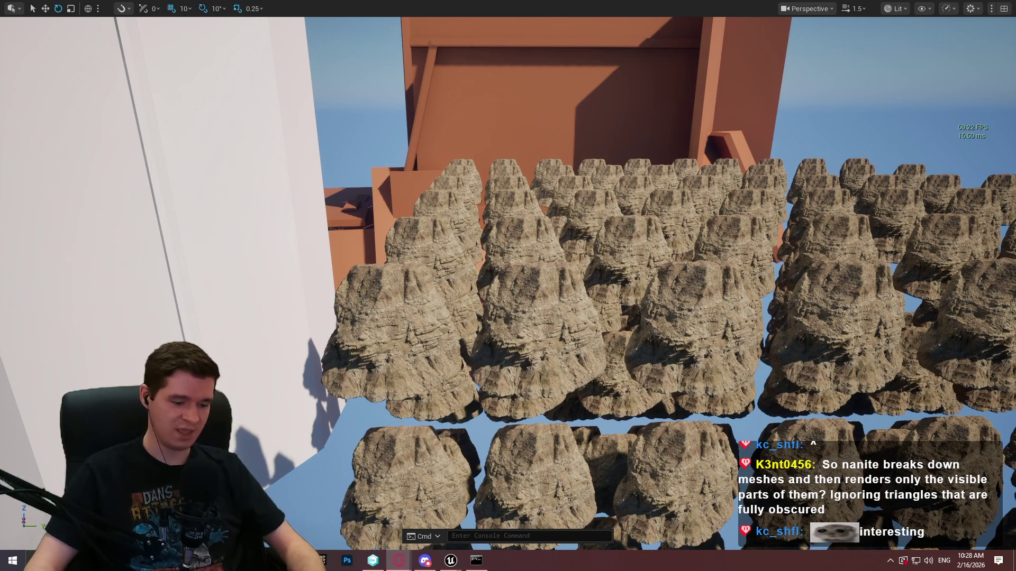
Search YouTube for 'ue5 nanite foliage'.
{"action": "key", "text": "alt+Tab"}
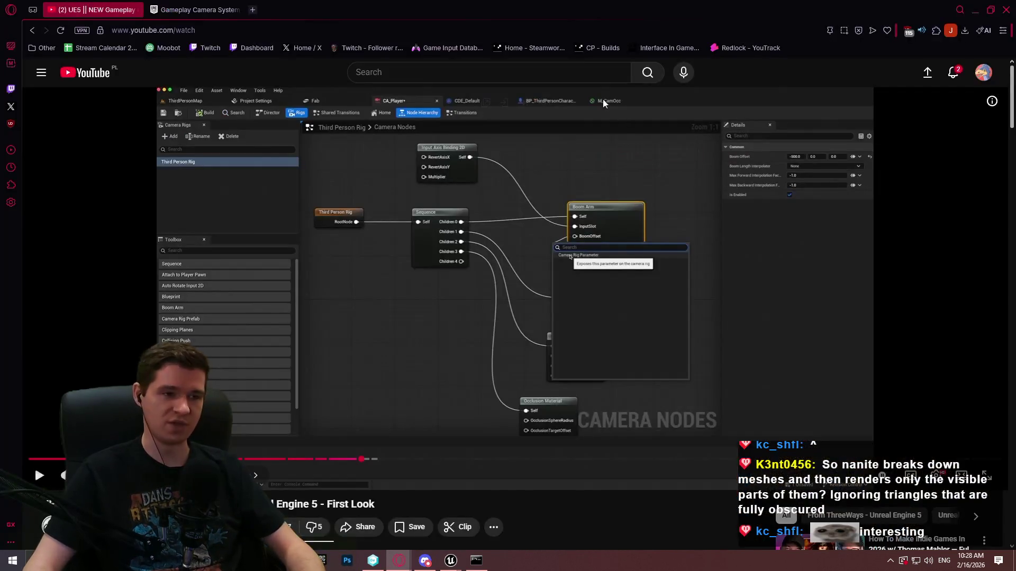
{"action": "left_click", "coordinate": [84, 73]}
{"action": "left_click", "coordinate": [470, 74]}
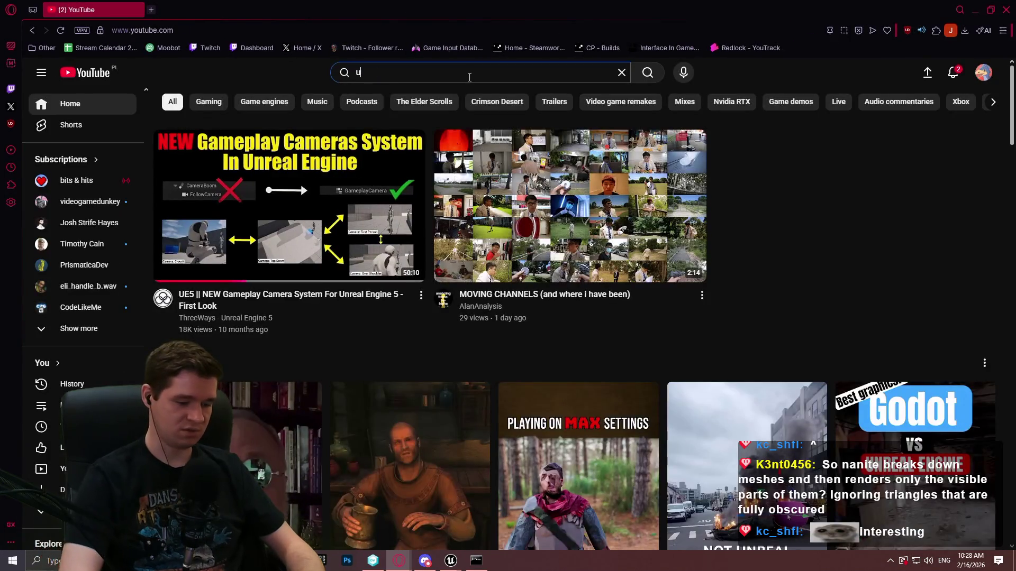
{"action": "type", "text": "ue5 n anite foli"}
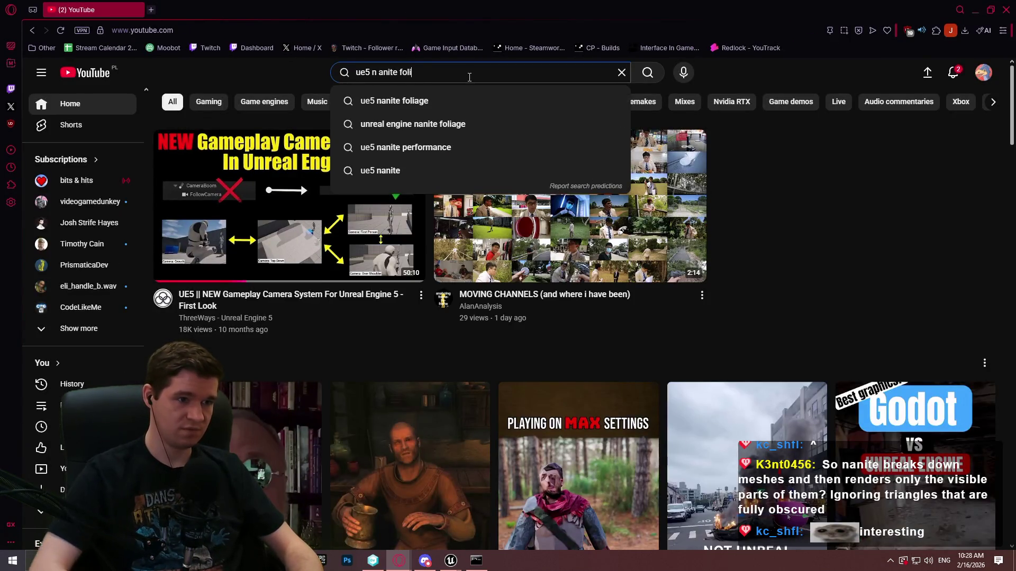
{"action": "key", "text": "Down"}
{"action": "key", "text": "Return"}
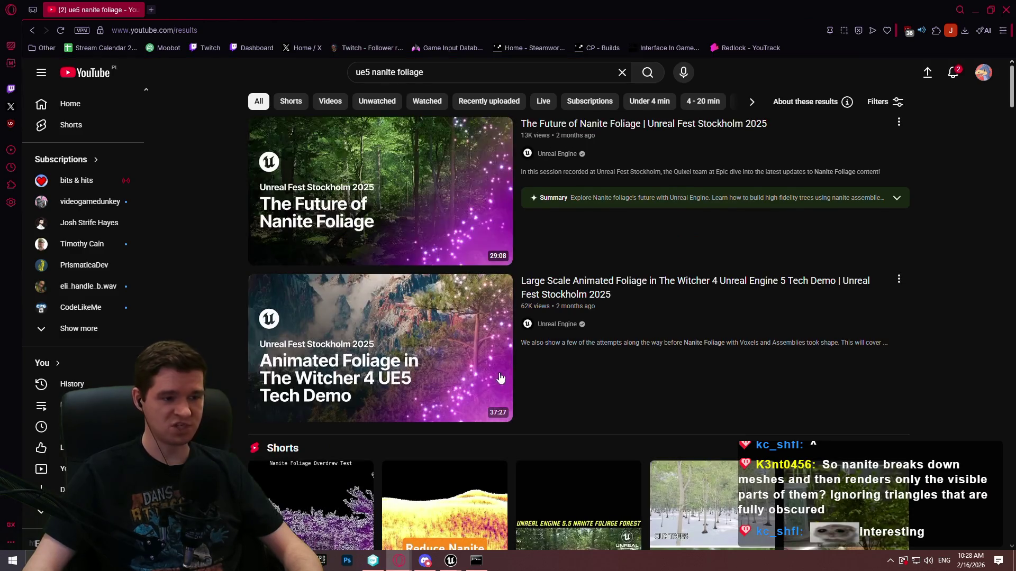
Open the Valley Nanite Foliage Voxelization video and expand its full description.
{"action": "scroll", "coordinate": [497, 381], "scroll_direction": "down", "scroll_amount": 10}
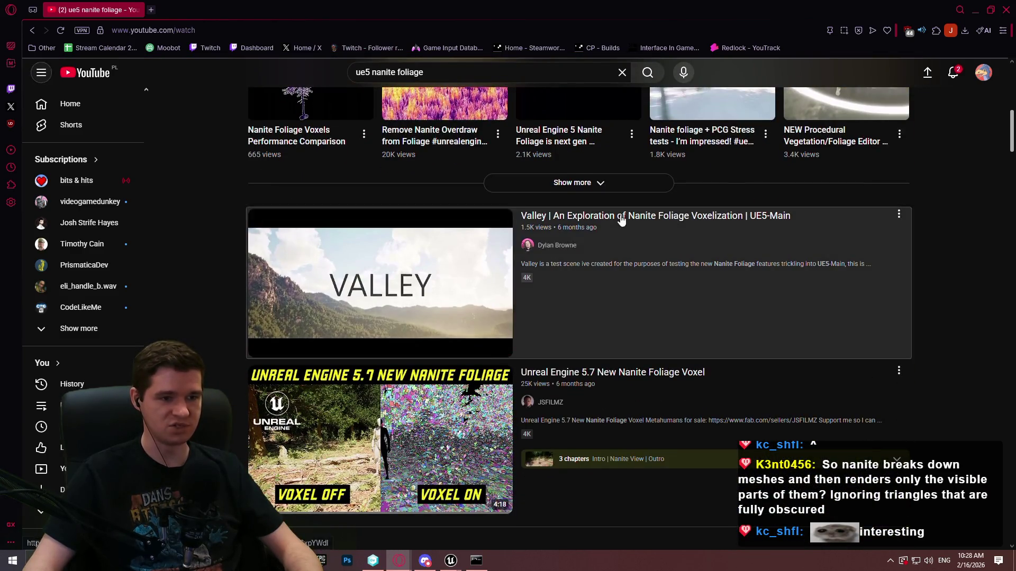
{"action": "left_click", "coordinate": [621, 217]}
{"action": "scroll", "coordinate": [83, 264], "scroll_direction": "down", "scroll_amount": 4}
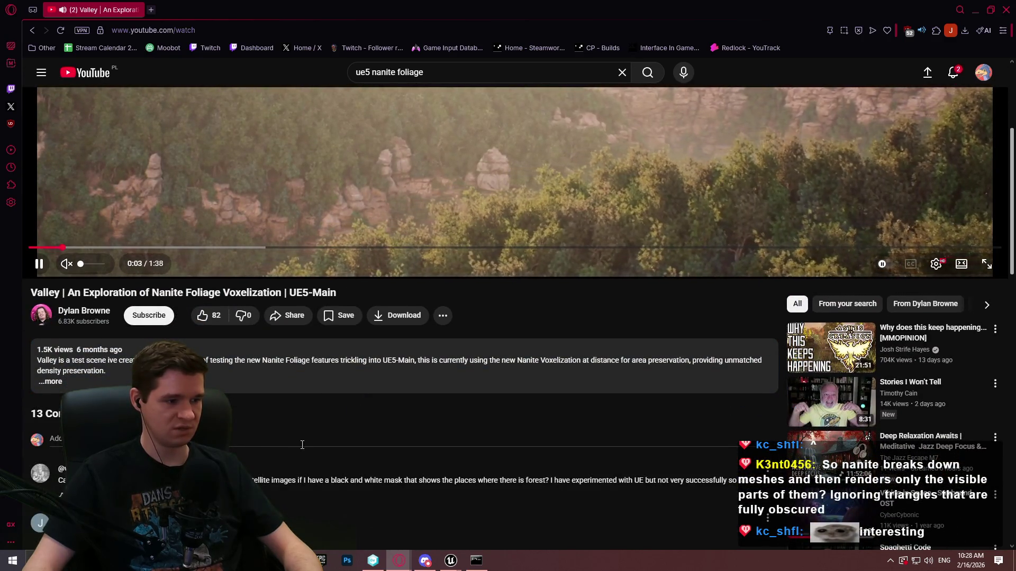
{"action": "left_click", "coordinate": [460, 389]}
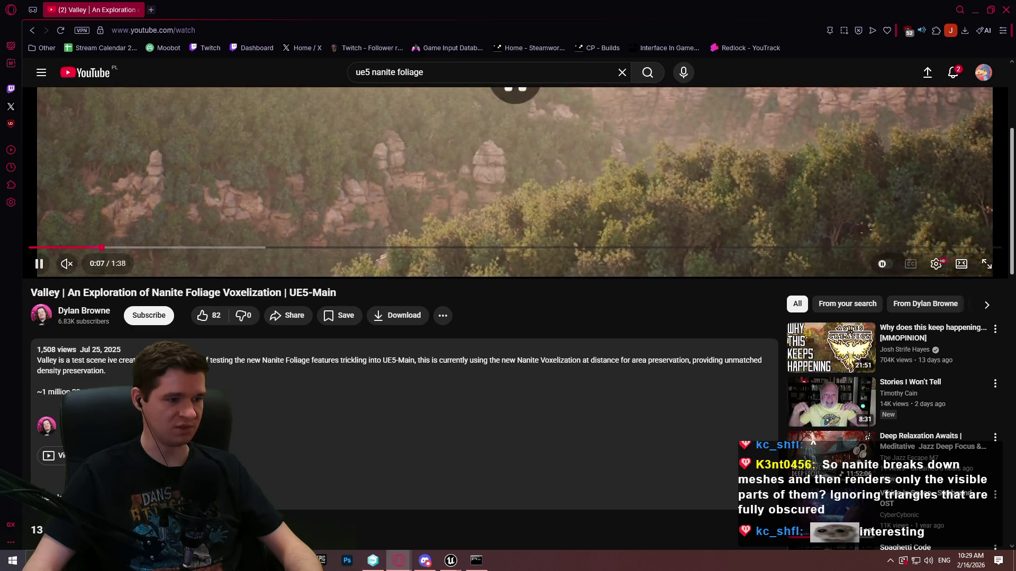
Launch the Calculator app from system search.
{"action": "key", "text": "super"}
{"action": "type", "text": "ca"}
{"action": "left_click", "coordinate": [114, 275]}
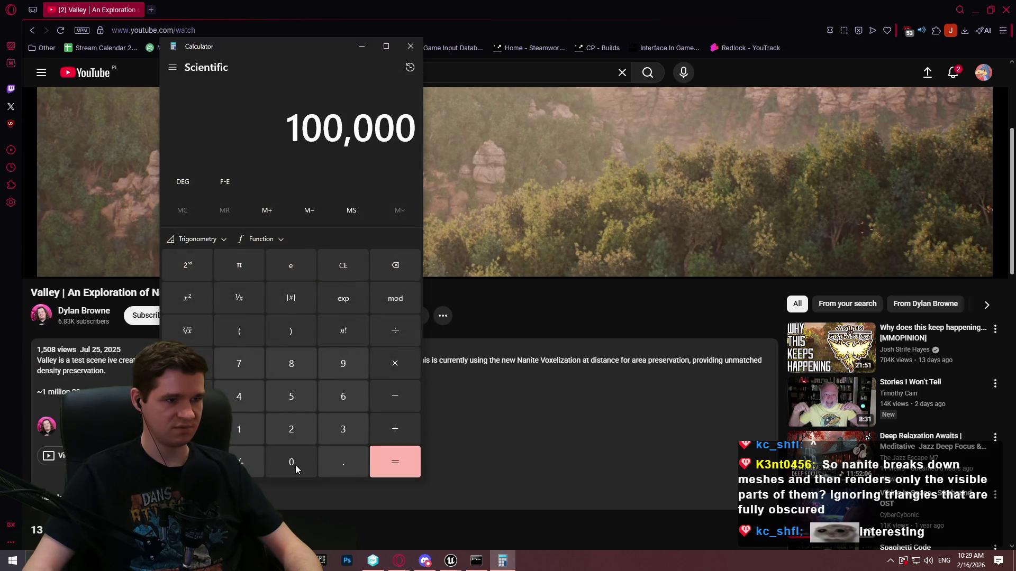
Multiply 1,000,000 by 20,000,000 to get 20,000,000,000,000, then return to the video.
{"action": "left_click", "coordinate": [294, 465]}
{"action": "left_click", "coordinate": [393, 376]}
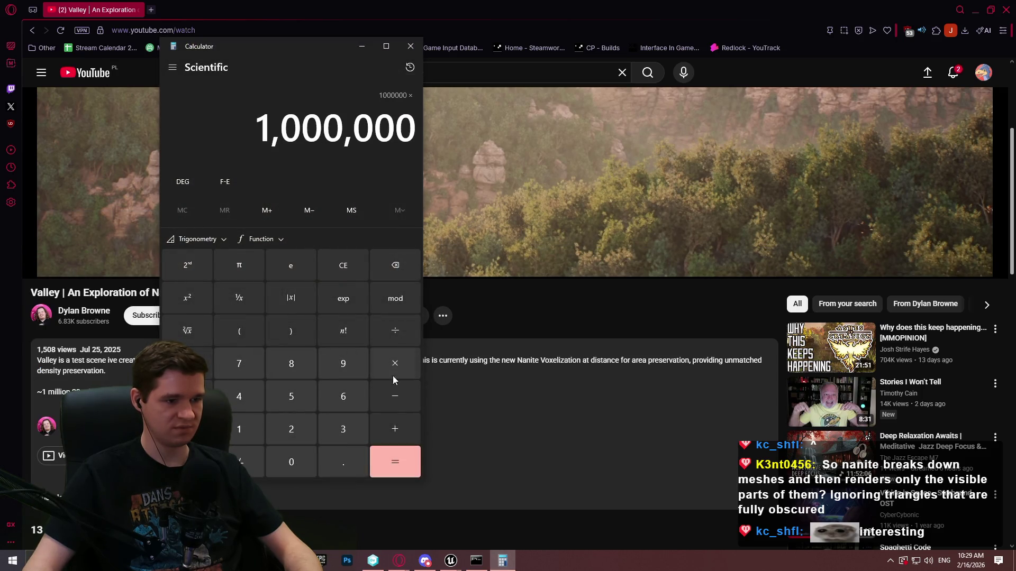
{"action": "triple_click", "coordinate": [286, 463]}
{"action": "left_click", "coordinate": [286, 461]}
{"action": "left_click", "coordinate": [390, 462]}
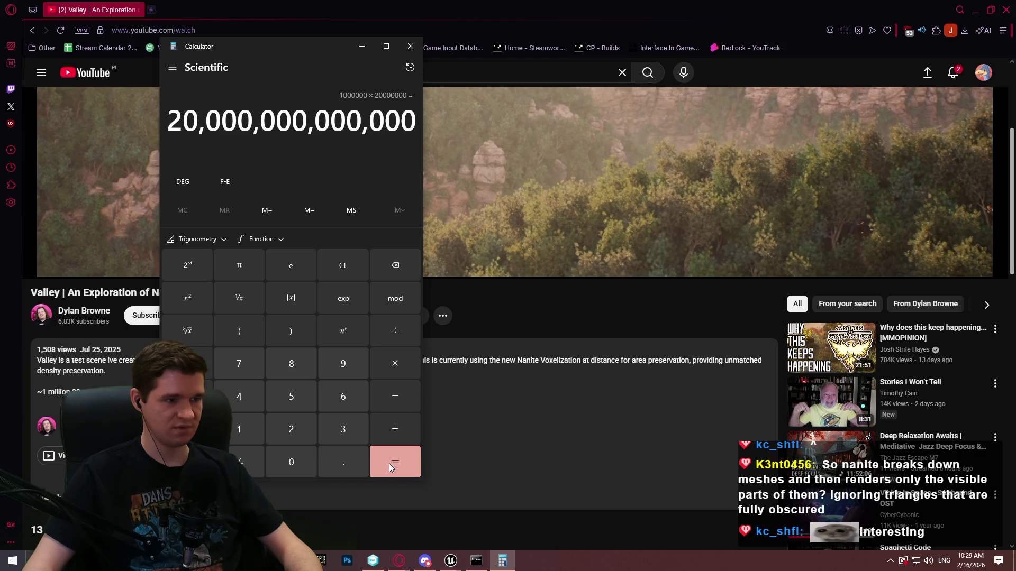
{"action": "left_click", "coordinate": [446, 26]}
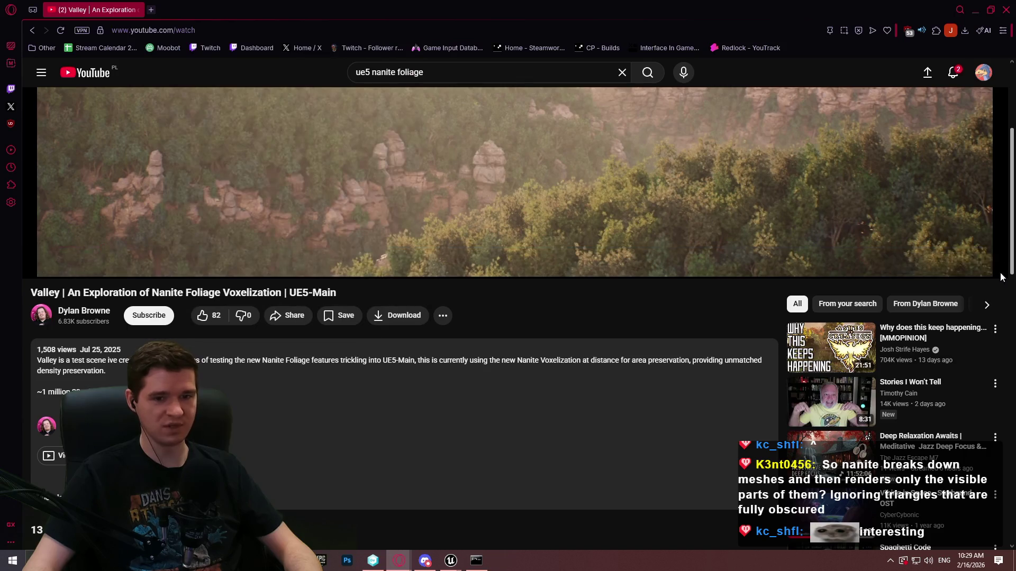
Play the Valley video full screen, then exit back to the normal watch page.
{"action": "left_click", "coordinate": [987, 264]}
{"action": "left_click", "coordinate": [722, 237]}
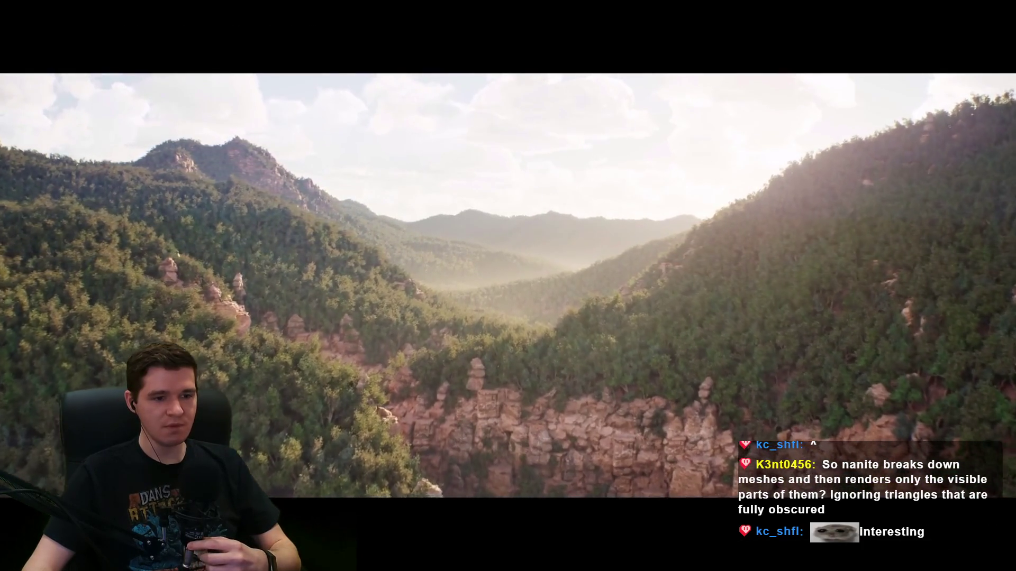
{"action": "mouse_move", "coordinate": [925, 535]}
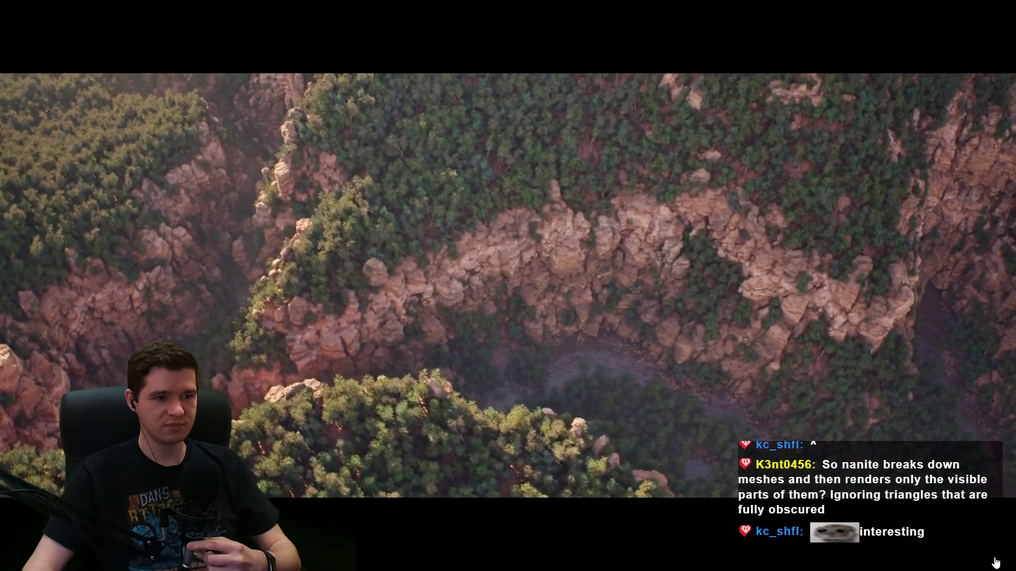
{"action": "left_click", "coordinate": [994, 562]}
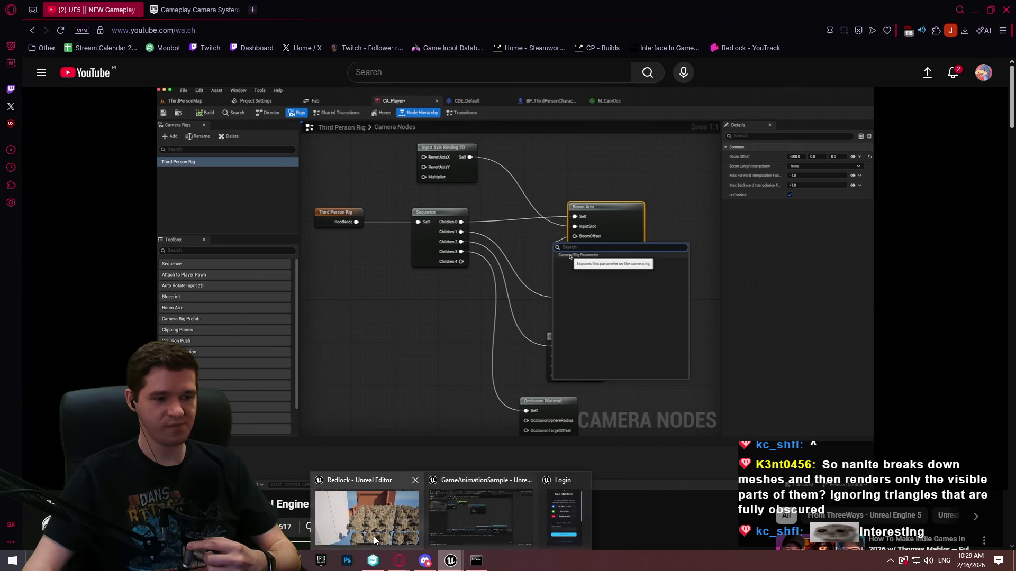
Return to the Redlock editor, restore the full layout and scroll the filtered Outliner list.
{"action": "left_click", "coordinate": [374, 538]}
{"action": "key", "text": "e"}
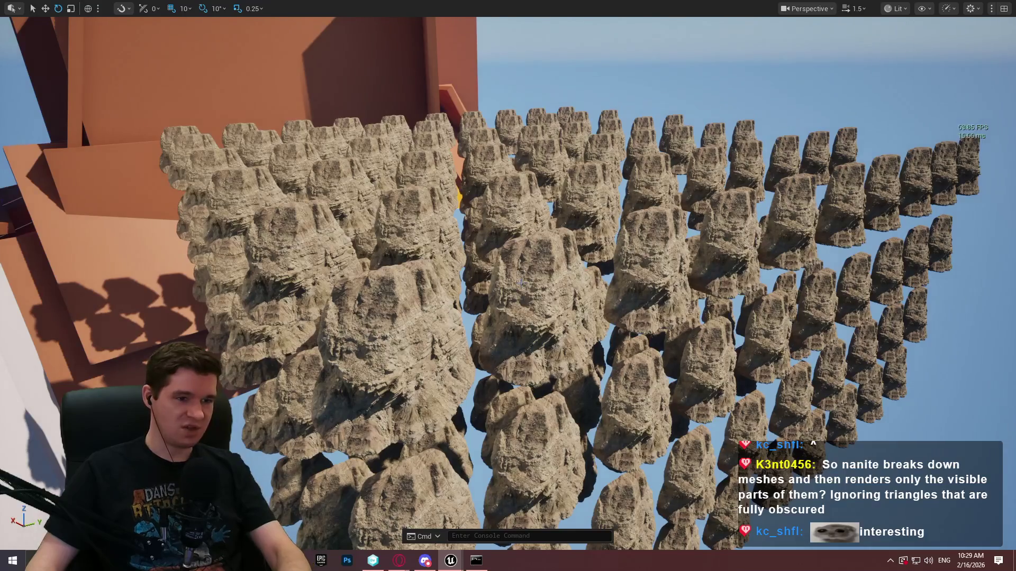
{"action": "key", "text": "F11"}
{"action": "scroll", "coordinate": [941, 159], "scroll_direction": "up", "scroll_amount": 5}
{"action": "scroll", "coordinate": [1011, 248], "scroll_direction": "up", "scroll_amount": 5}
{"action": "scroll", "coordinate": [1012, 205], "scroll_direction": "up", "scroll_amount": 5}
{"action": "left_click_drag", "start_coordinate": [1012, 205], "coordinate": [1012, 96]}
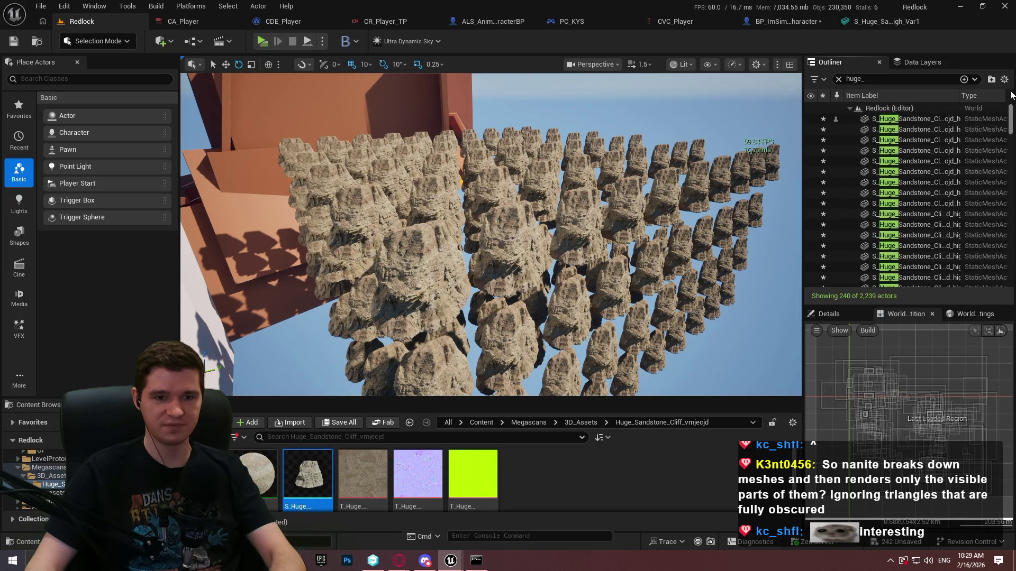
Select all 240 Huge Sandstone Cliff actors and delete them.
{"action": "left_click", "coordinate": [968, 120]}
{"action": "scroll", "coordinate": [905, 201], "scroll_direction": "down", "scroll_amount": 15}
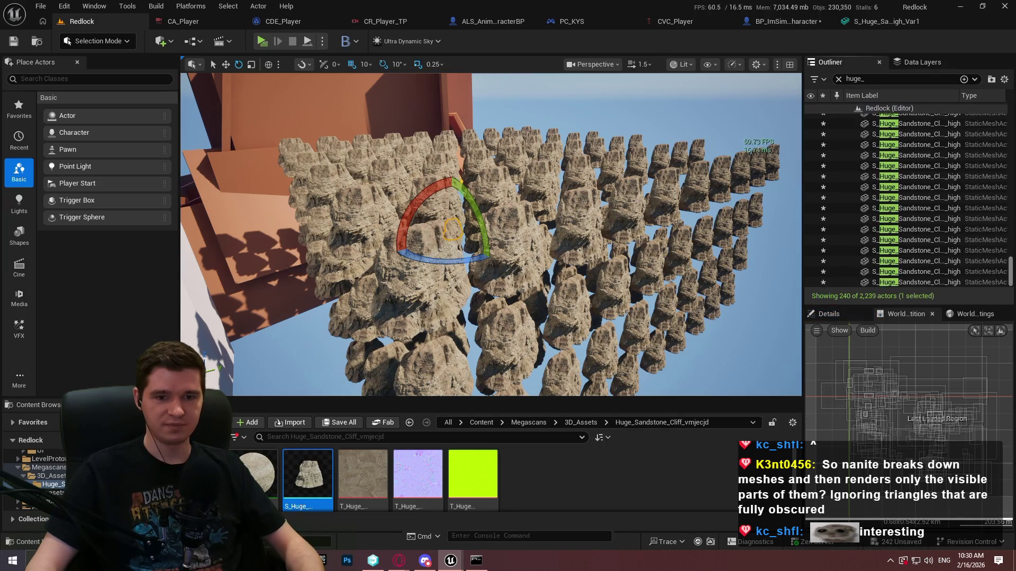
{"action": "left_click", "coordinate": [927, 281], "text": "shift"}
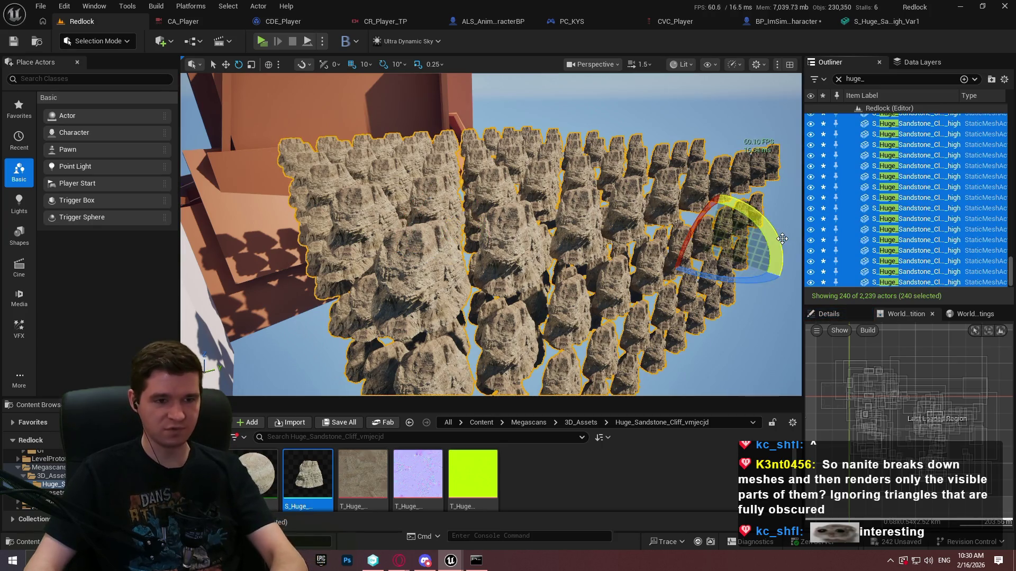
{"action": "key", "text": "Delete"}
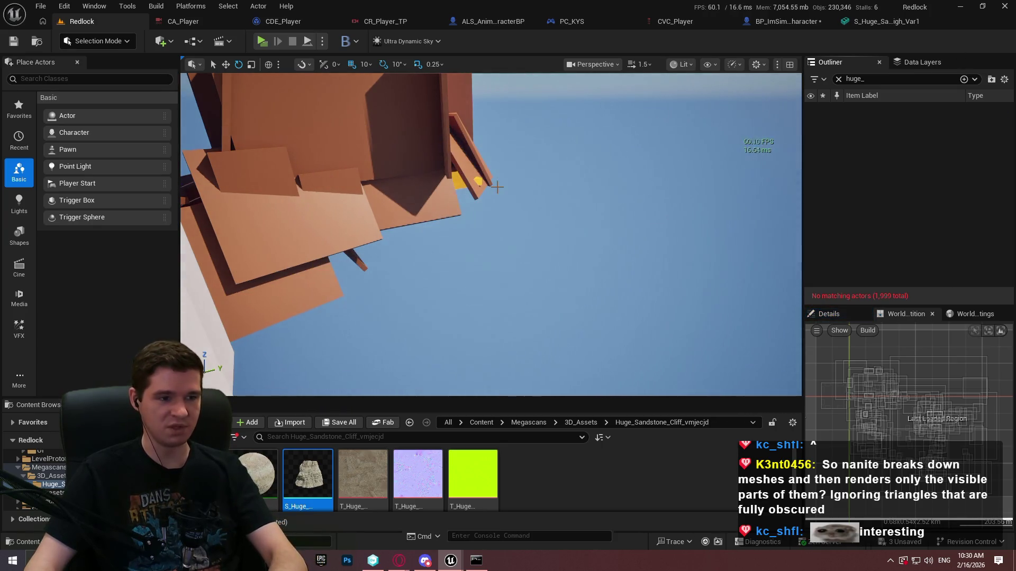
Clear the Outliner filter and force delete the Huge Sandstone Cliff assets from Content.
{"action": "left_click", "coordinate": [838, 79]}
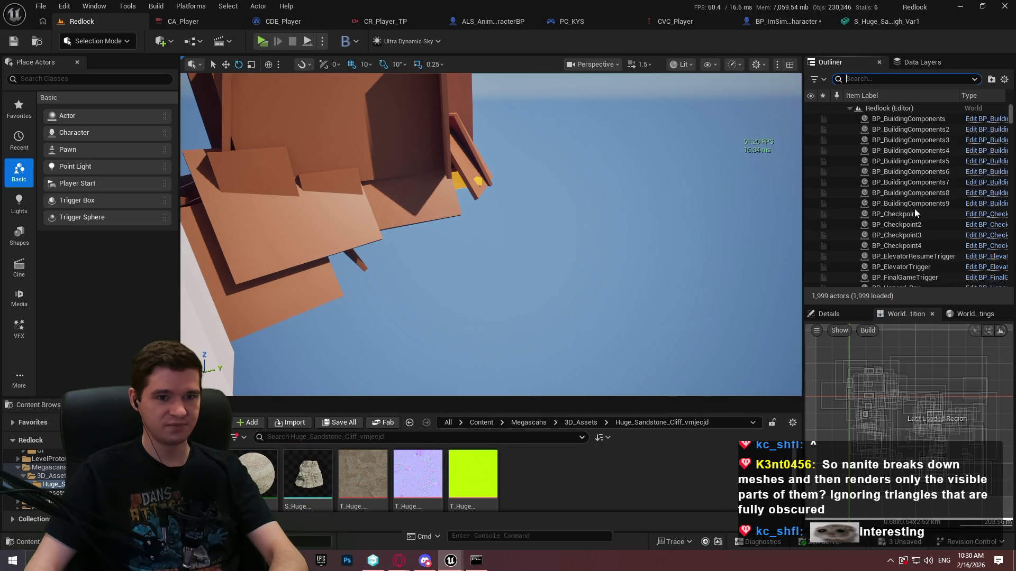
{"action": "left_click", "coordinate": [578, 423]}
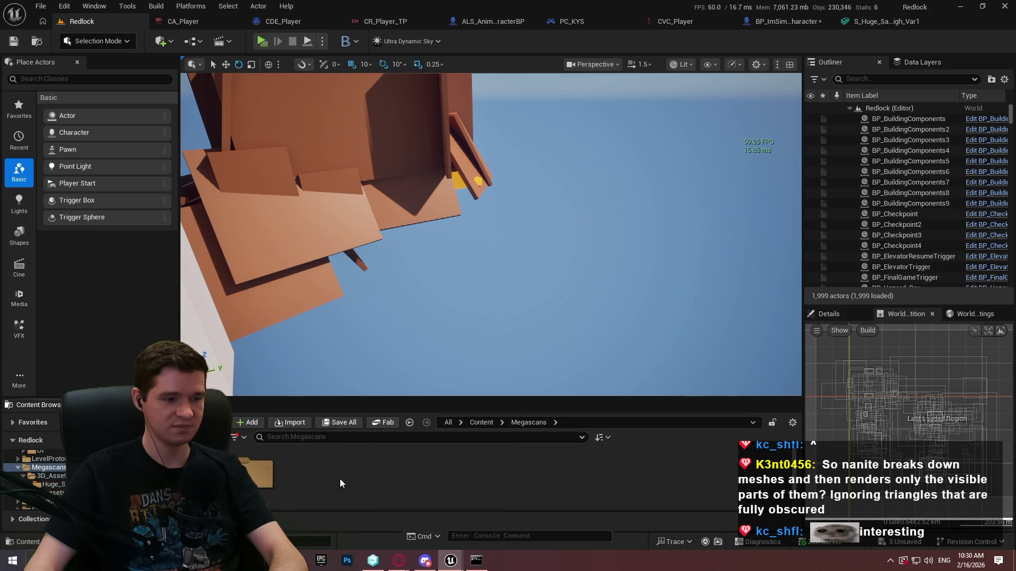
{"action": "left_click", "coordinate": [481, 423]}
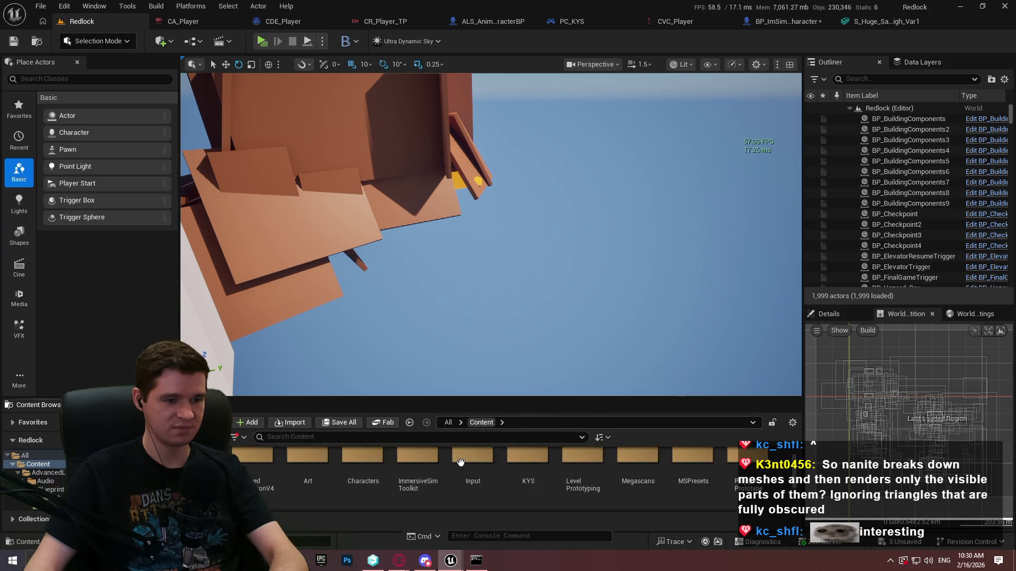
{"action": "left_click", "coordinate": [664, 494]}
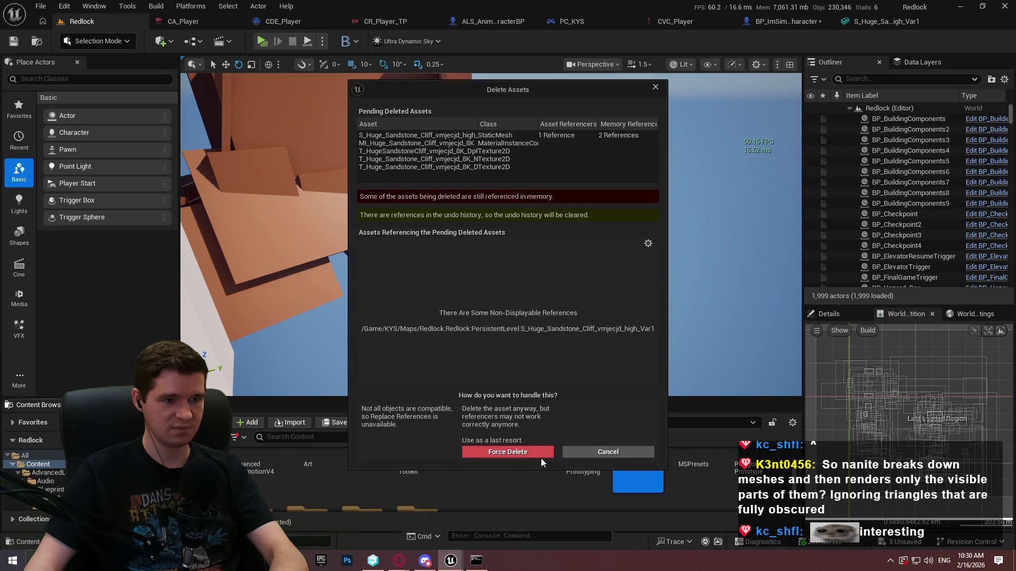
{"action": "left_click", "coordinate": [541, 457]}
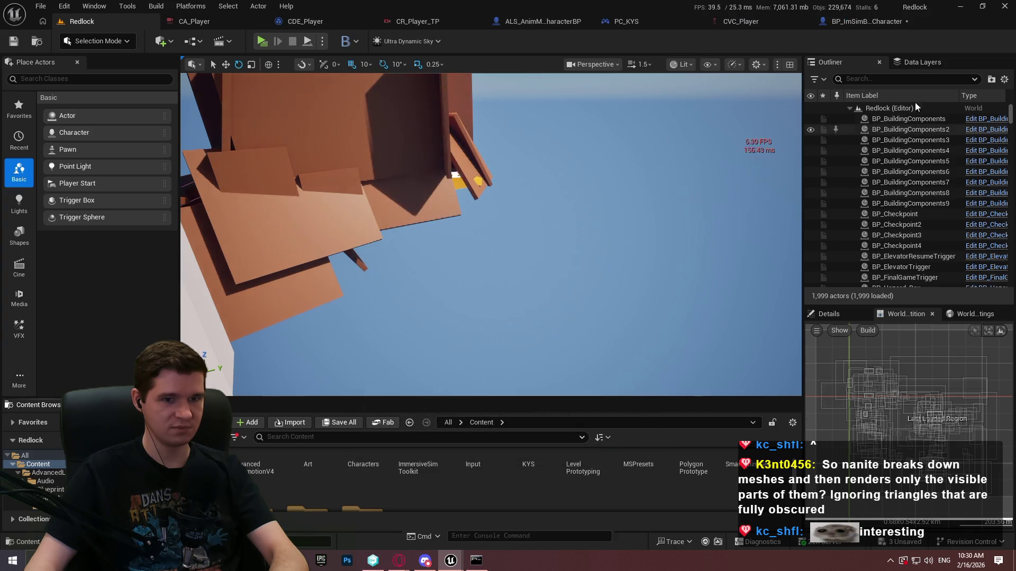
{"action": "mouse_move", "coordinate": [596, 197]}
{"action": "left_mouse_down"}
{"action": "mouse_move", "coordinate": [530, 198]}
{"action": "mouse_move", "coordinate": [597, 197]}
{"action": "left_mouse_up"}
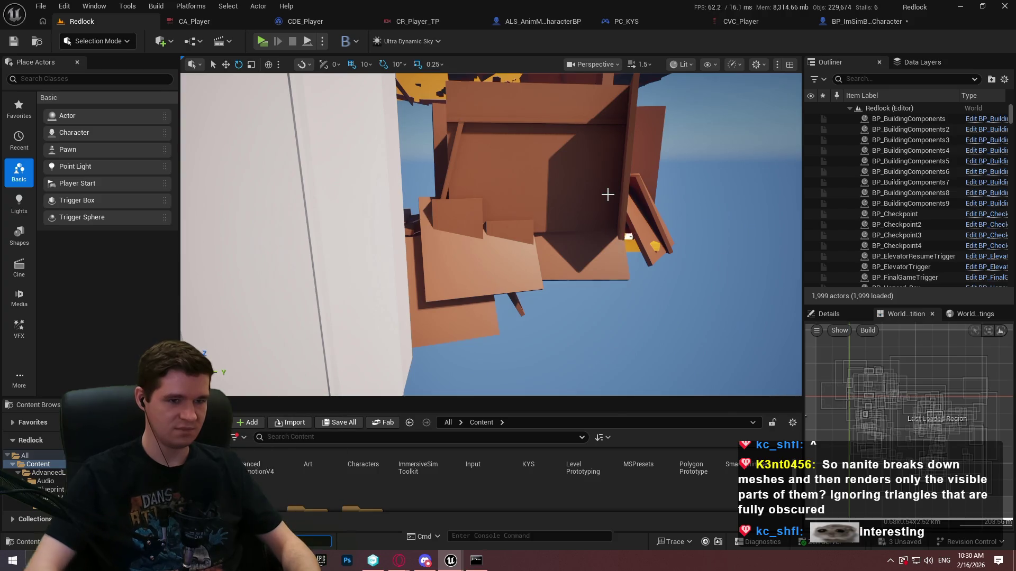
{"action": "mouse_move", "coordinate": [766, 169]}
{"action": "left_mouse_down"}
{"action": "mouse_move", "coordinate": [578, 420]}
{"action": "mouse_move", "coordinate": [561, 383]}
{"action": "mouse_move", "coordinate": [593, 347]}
{"action": "mouse_move", "coordinate": [608, 355]}
{"action": "left_mouse_up"}
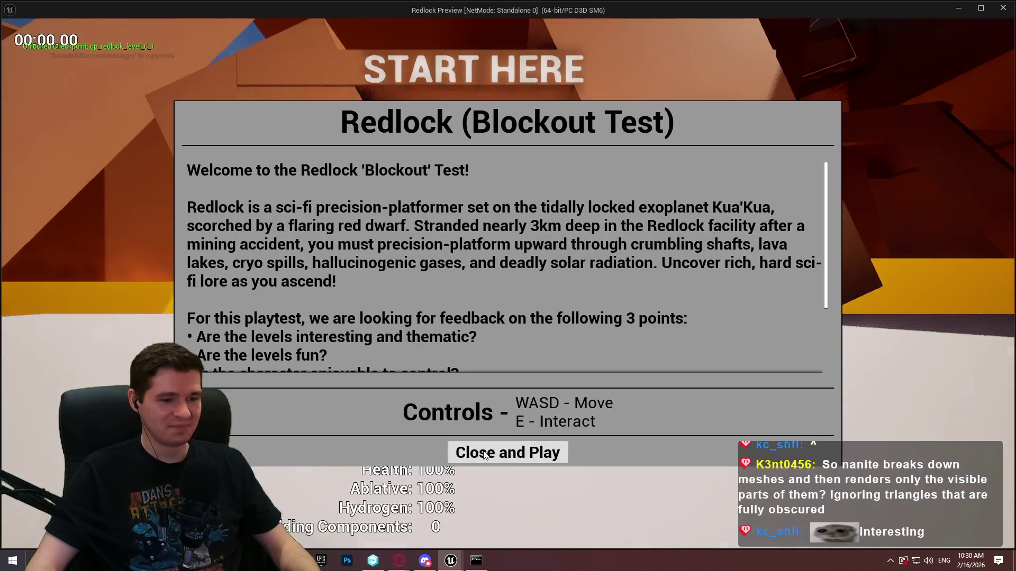
Start the standalone playtest, run from START HERE and climb the first orange wall.
{"action": "left_click", "coordinate": [508, 452]}
{"action": "key", "text": "w"}
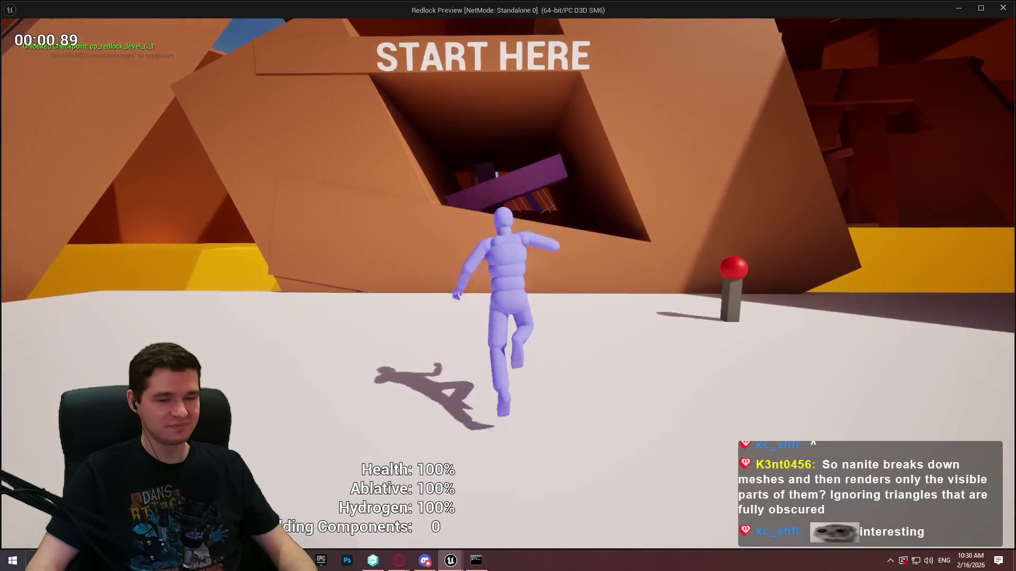
{"action": "key", "text": "w"}
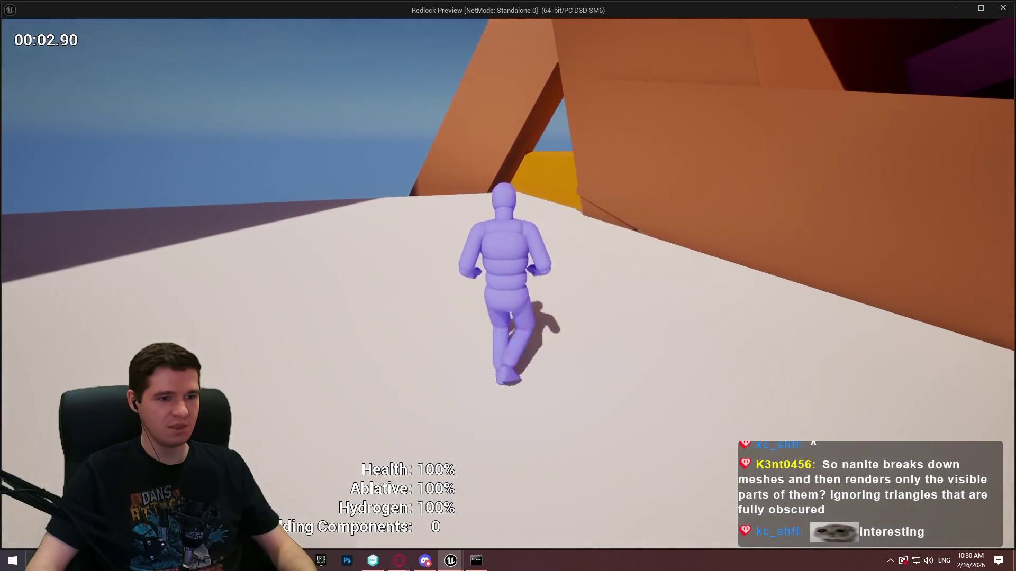
{"action": "key", "text": "w"}
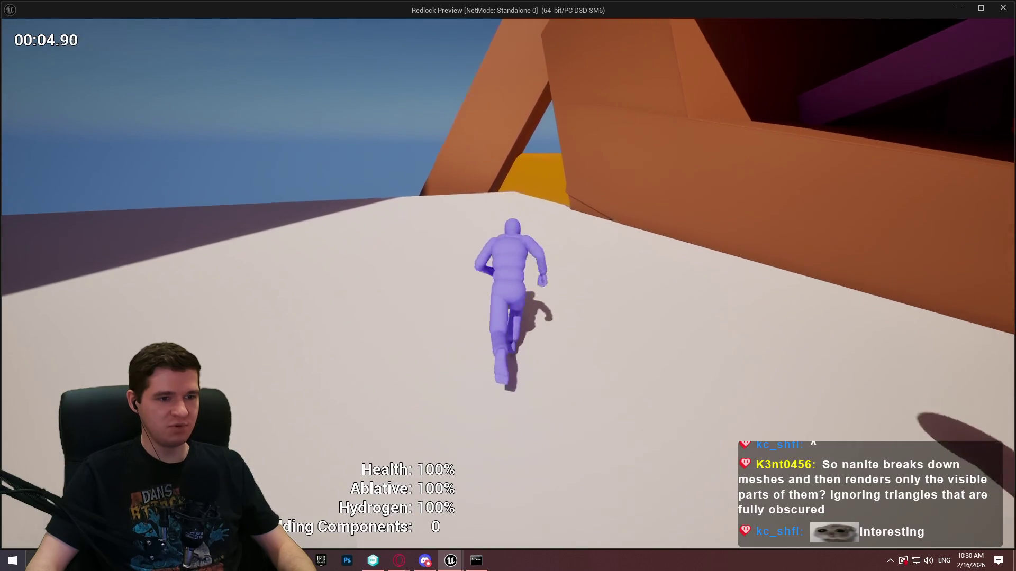
{"action": "key", "text": "w"}
{"action": "key", "text": "space"}
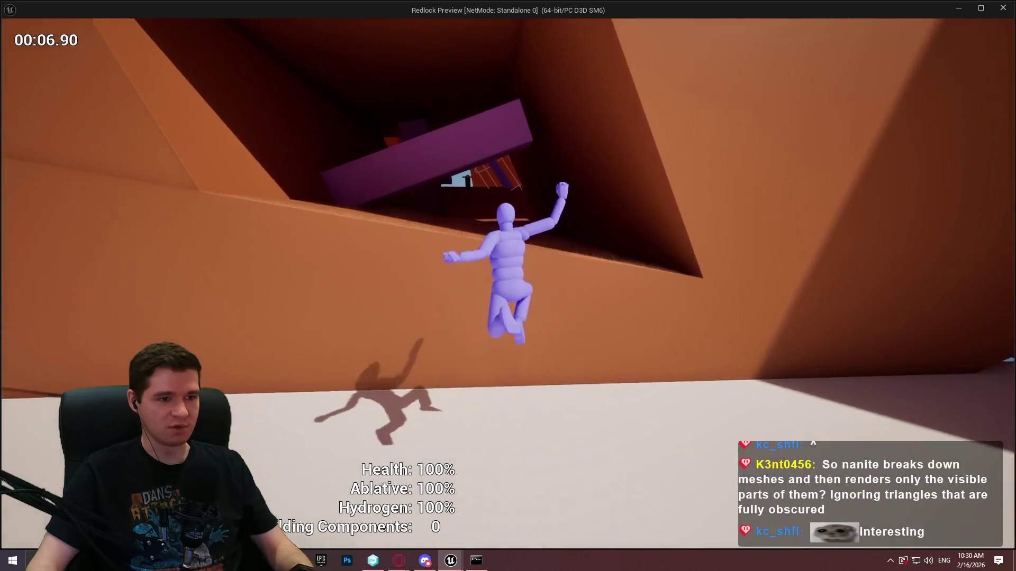
{"action": "key", "text": "w"}
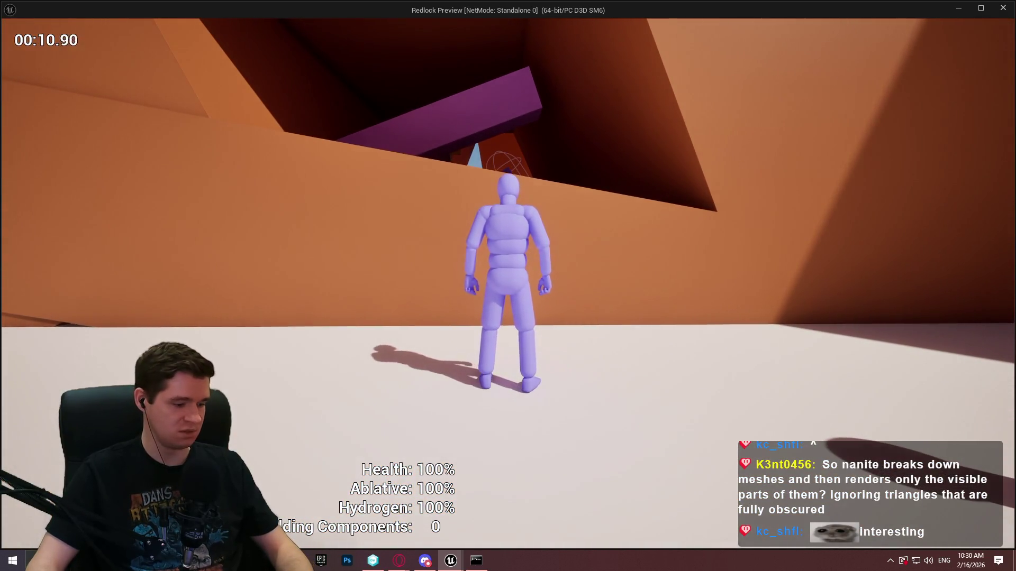
Climb the next orange wall, shimmy right along its top, then close the preview.
{"action": "key", "text": "w"}
{"action": "key", "text": "space"}
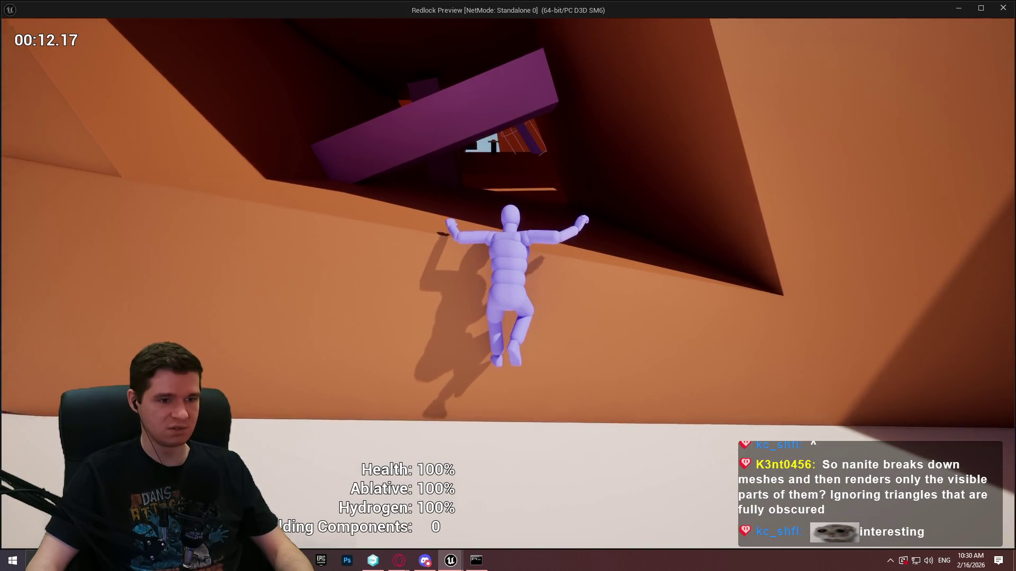
{"action": "key", "text": "d"}
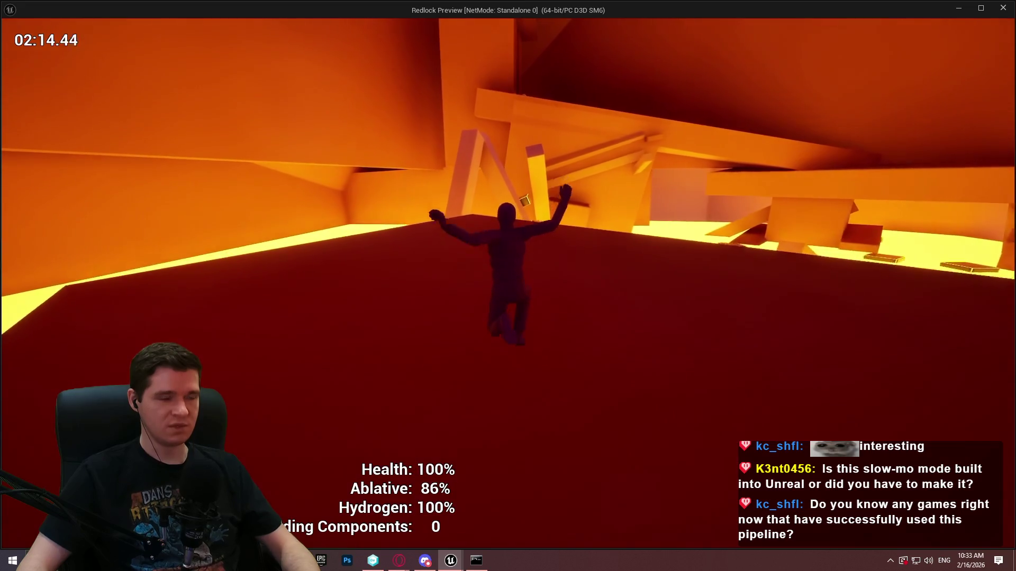
{"action": "key", "text": "Escape"}
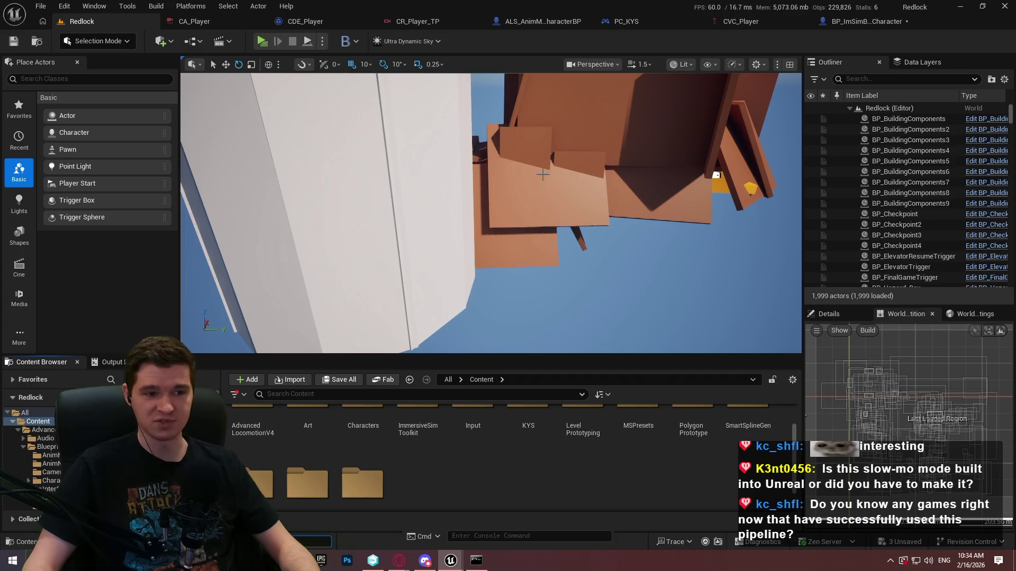
Raise the camera speed and fly the view to the START HERE wall and red button.
{"action": "scroll", "coordinate": [540, 174], "scroll_direction": "up", "scroll_amount": 2}
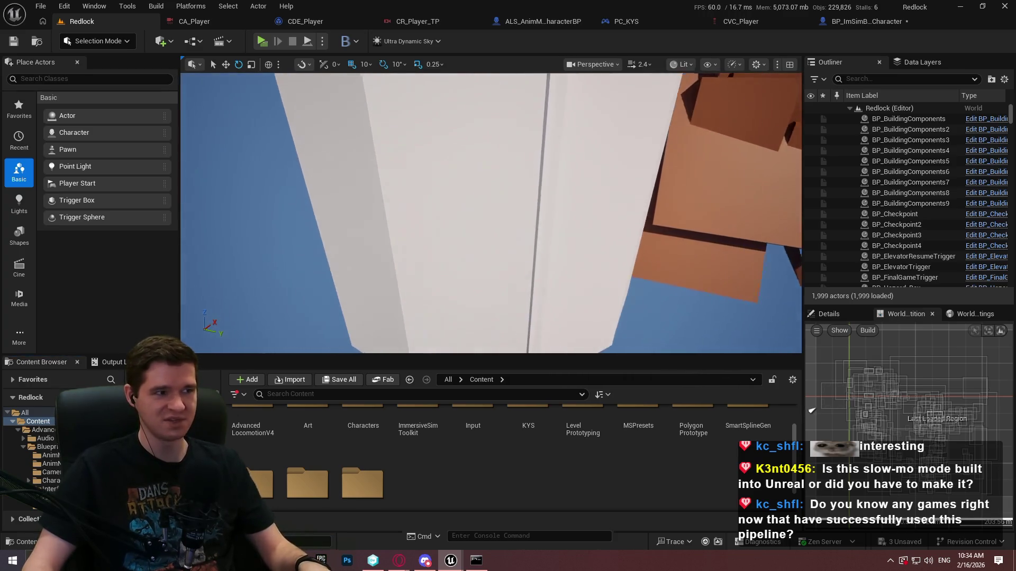
{"action": "scroll", "coordinate": [491, 213], "scroll_direction": "up", "scroll_amount": 1}
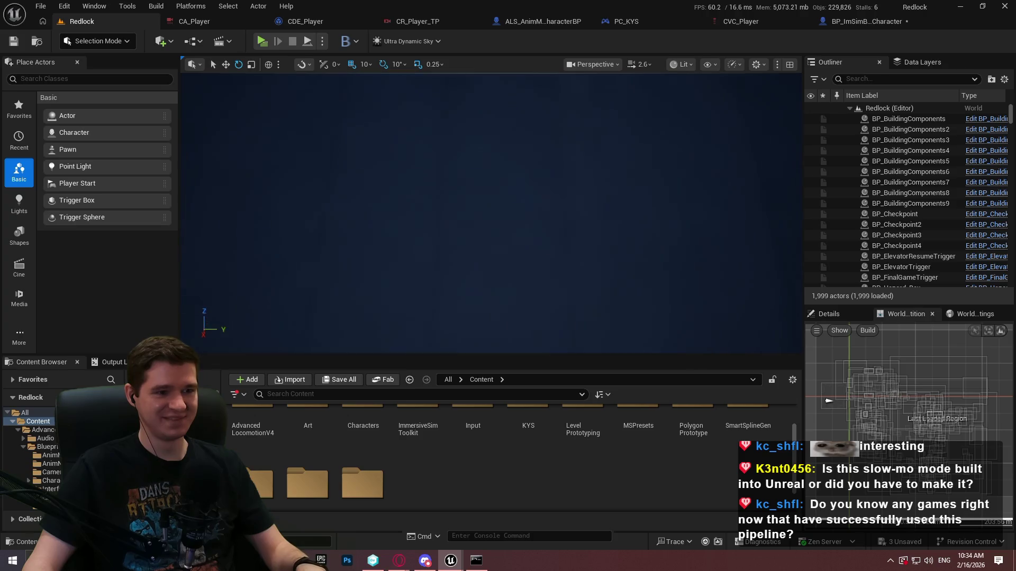
{"action": "scroll", "coordinate": [490, 213], "scroll_direction": "up", "scroll_amount": 2}
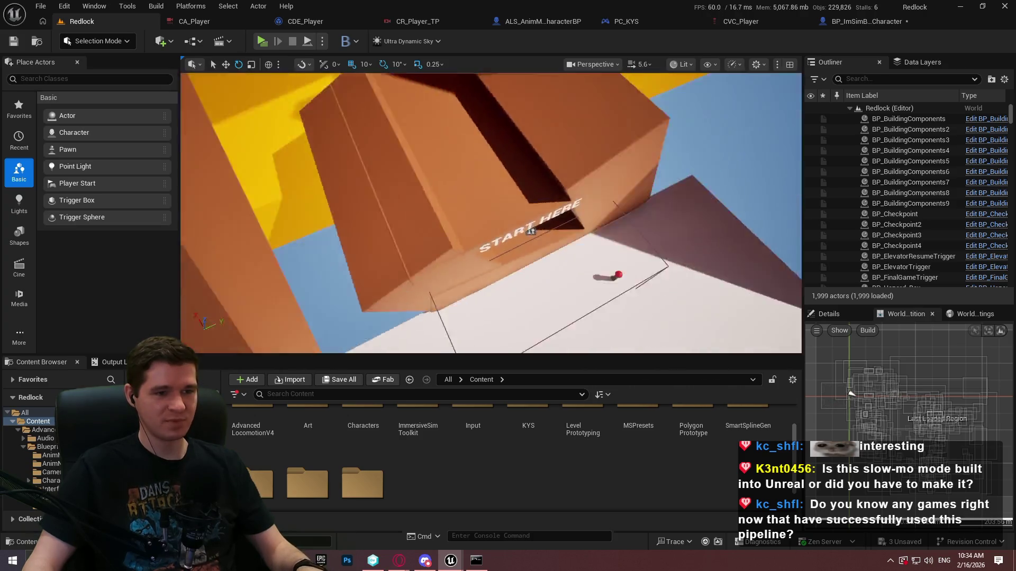
{"action": "left_click_drag", "start_coordinate": [536, 175], "coordinate": [536, 174]}
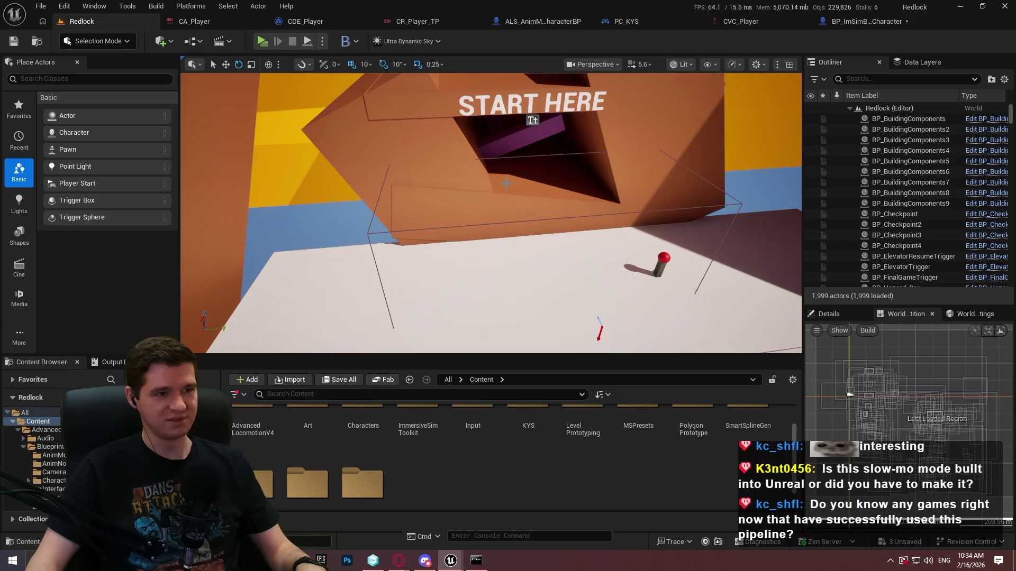